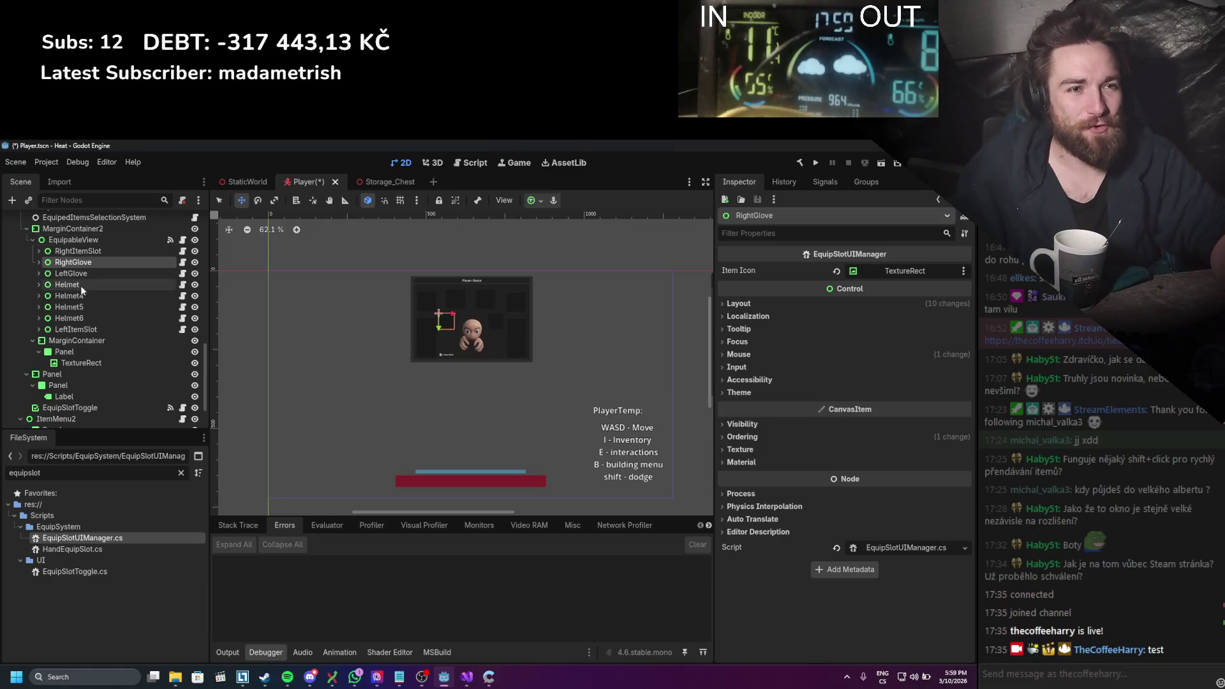
Step: Rename the Helmet4 slot to Mask and Helmet5 to Glasses
{"action": "left_click", "coordinate": [81, 296]}
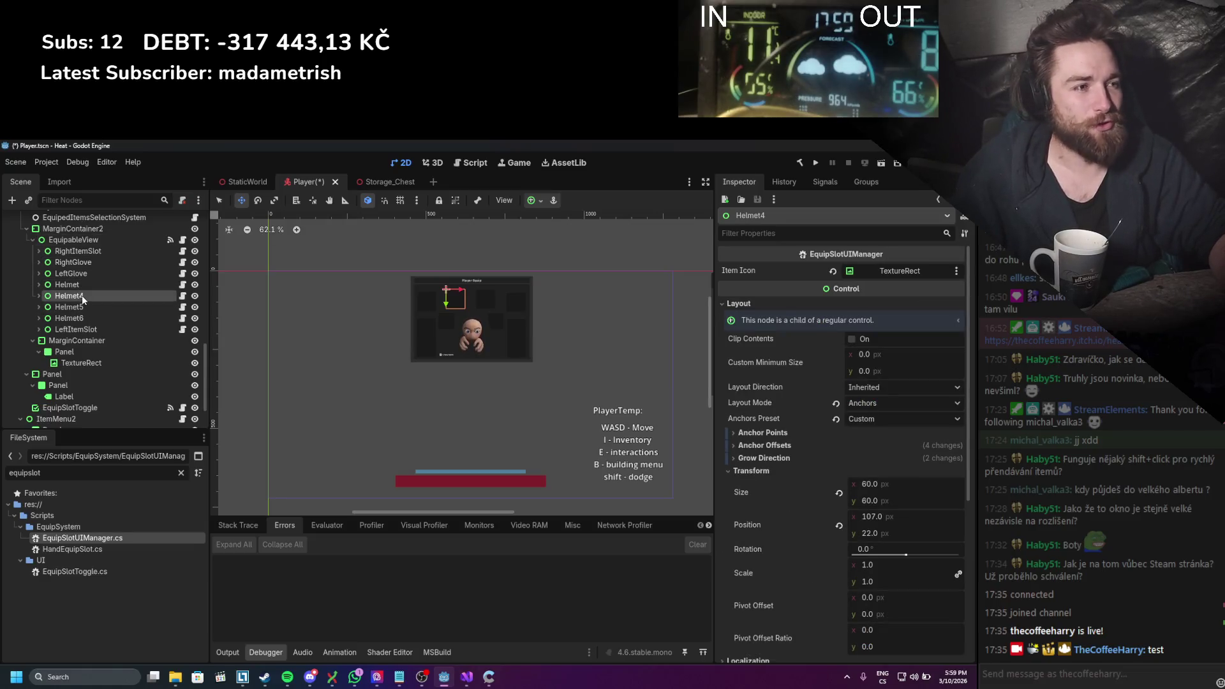
{"action": "left_click", "coordinate": [82, 296]}
{"action": "type", "text": "Mask"}
{"action": "key", "text": "Return"}
{"action": "left_click", "coordinate": [85, 308]}
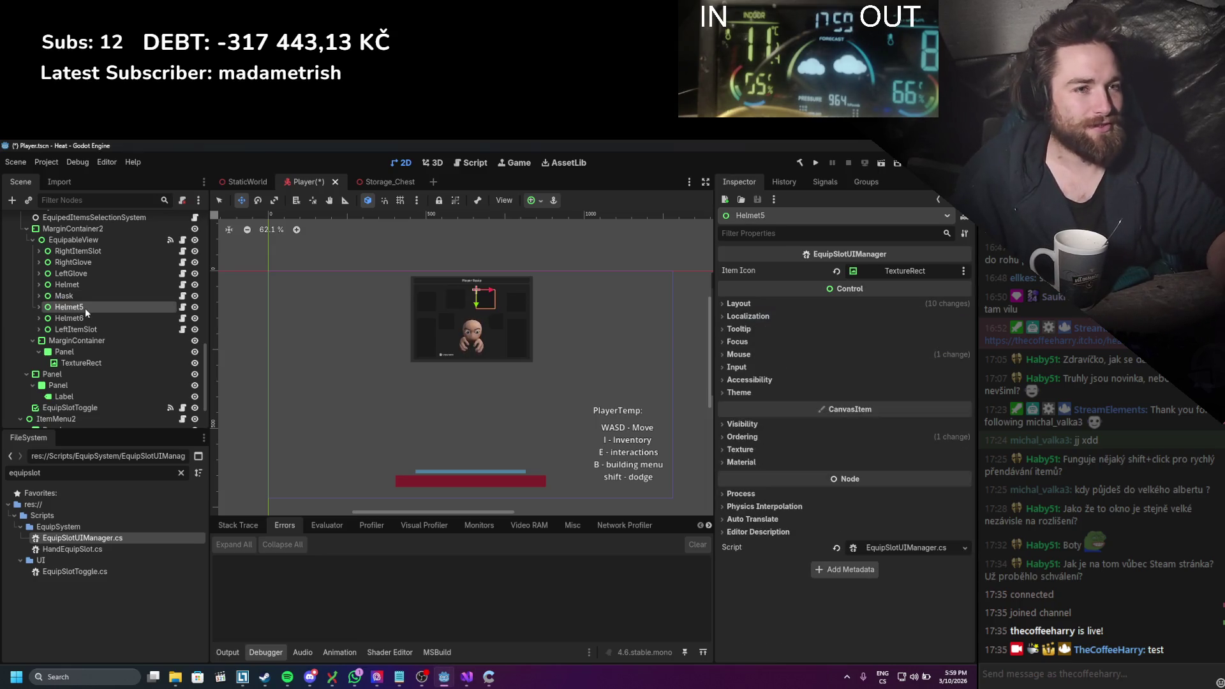
{"action": "left_click", "coordinate": [85, 308]}
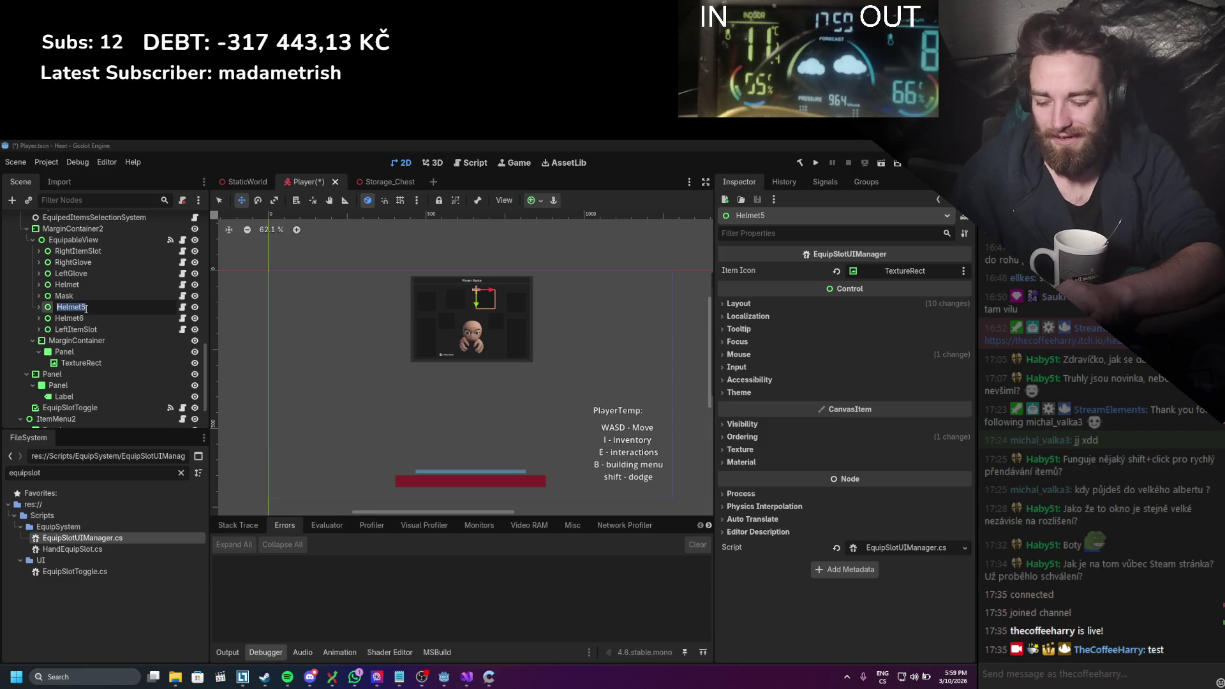
{"action": "type", "text": "Glasses"}
{"action": "key", "text": "Return"}
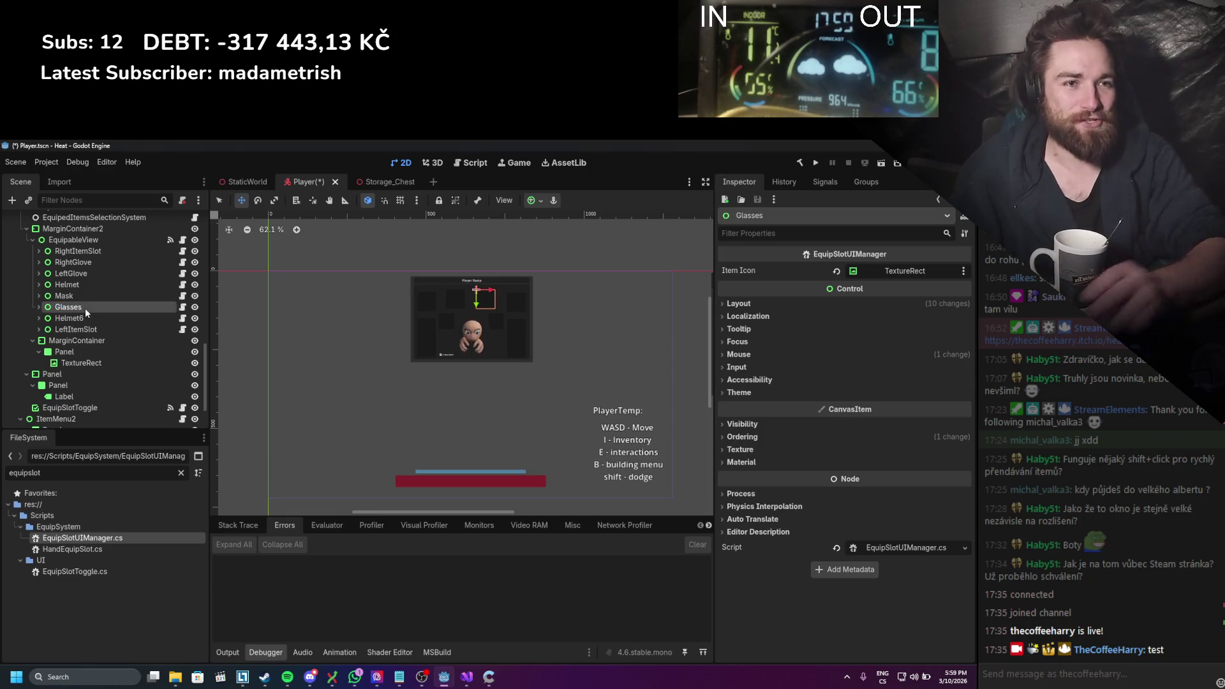
Step: Rename Helmet6 to Backpack and save the Player scene
{"action": "left_click", "coordinate": [63, 319]}
{"action": "left_click", "coordinate": [77, 318]}
{"action": "type", "text": "Backp"}
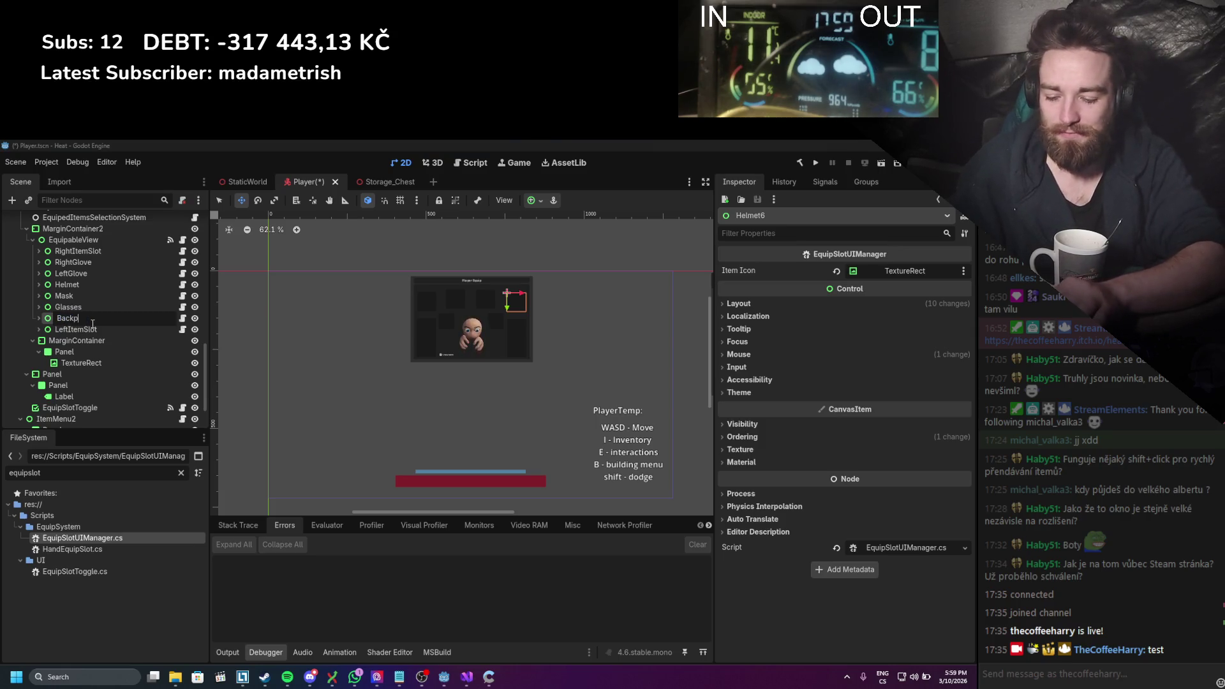
{"action": "key", "text": "Escape"}
{"action": "type", "text": "Backpack"}
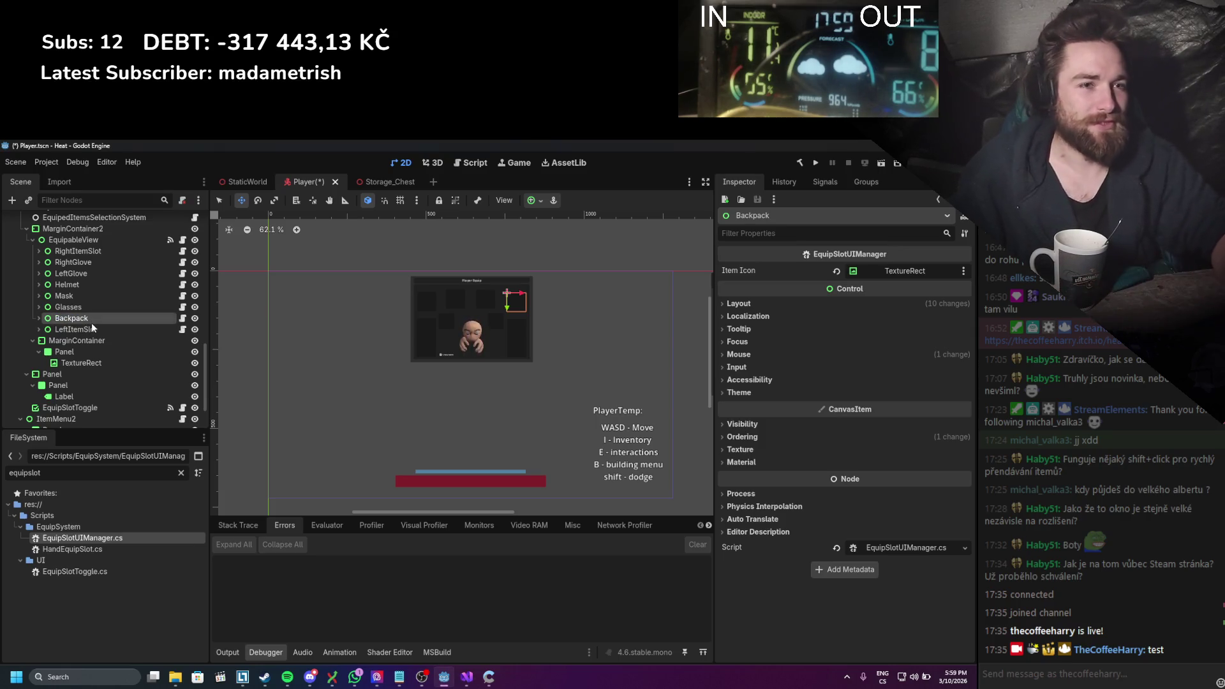
{"action": "key", "text": "Return"}
{"action": "key", "text": "ctrl+s"}
{"action": "scroll", "coordinate": [484, 357], "scroll_direction": "up", "scroll_amount": 9}
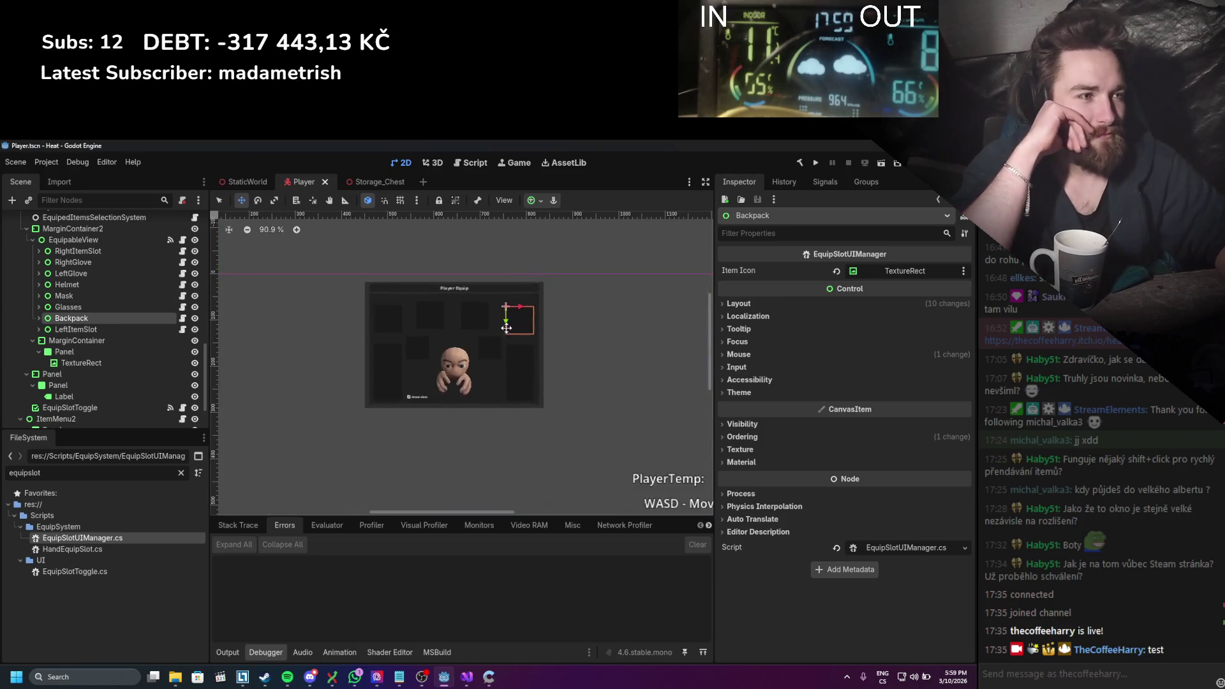
{"action": "scroll", "coordinate": [484, 366], "scroll_direction": "up", "scroll_amount": 1}
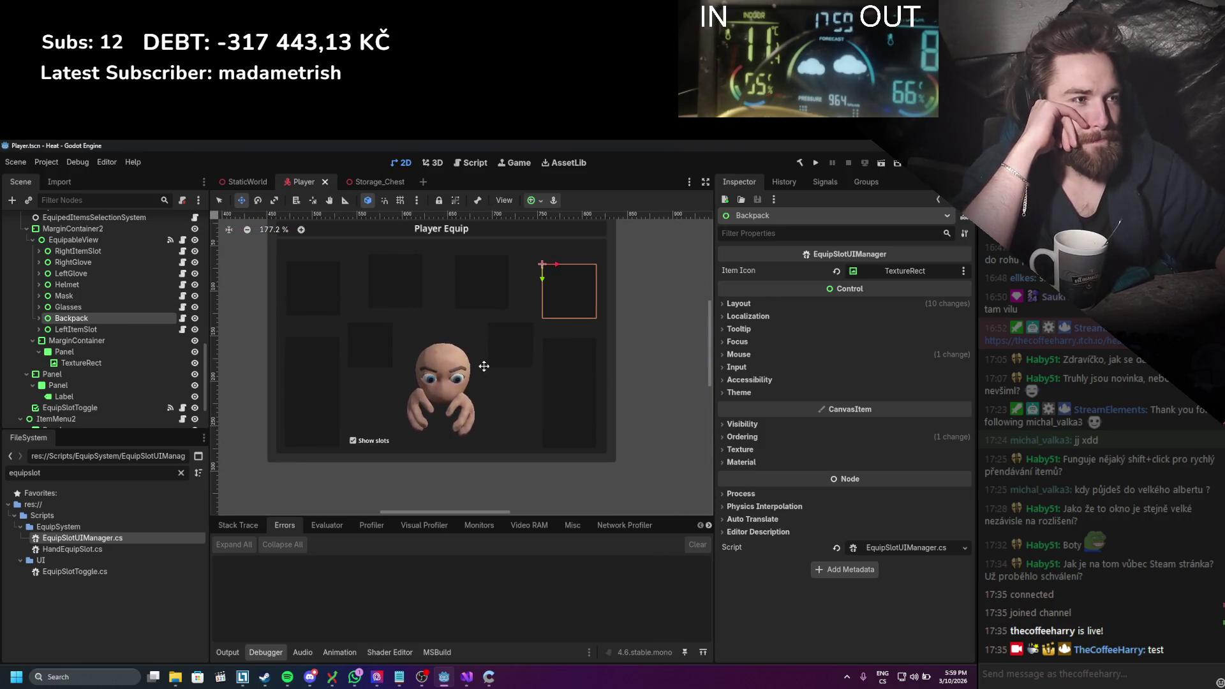
{"action": "scroll", "coordinate": [487, 363], "scroll_direction": "up", "scroll_amount": 1}
{"action": "scroll", "coordinate": [489, 361], "scroll_direction": "down", "scroll_amount": 4}
{"action": "scroll", "coordinate": [462, 389], "scroll_direction": "down", "scroll_amount": 4}
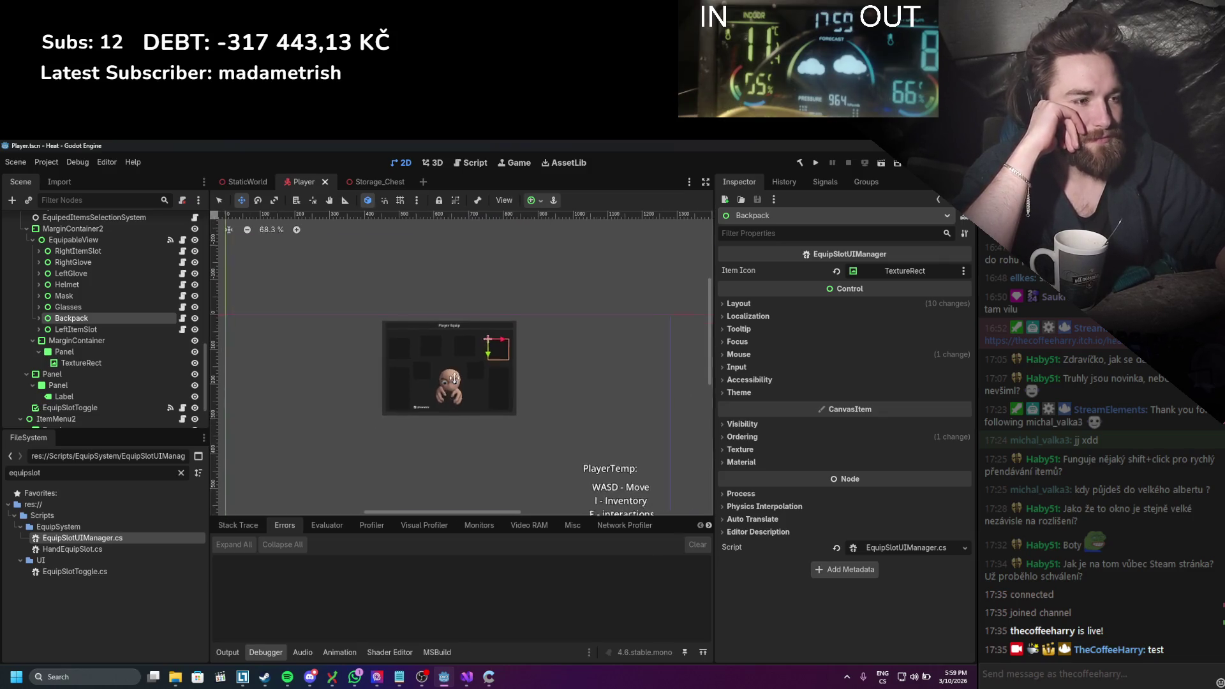
{"action": "scroll", "coordinate": [458, 374], "scroll_direction": "up", "scroll_amount": 4}
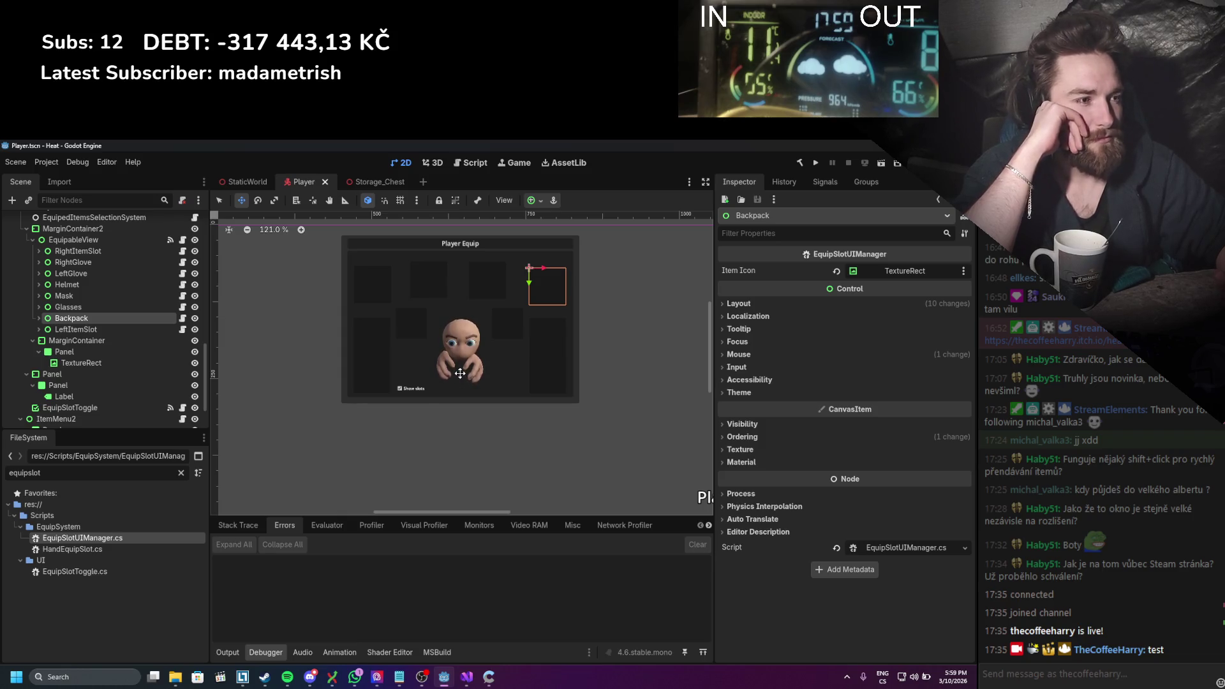
{"action": "scroll", "coordinate": [458, 369], "scroll_direction": "down", "scroll_amount": 4}
{"action": "scroll", "coordinate": [432, 323], "scroll_direction": "up", "scroll_amount": 4}
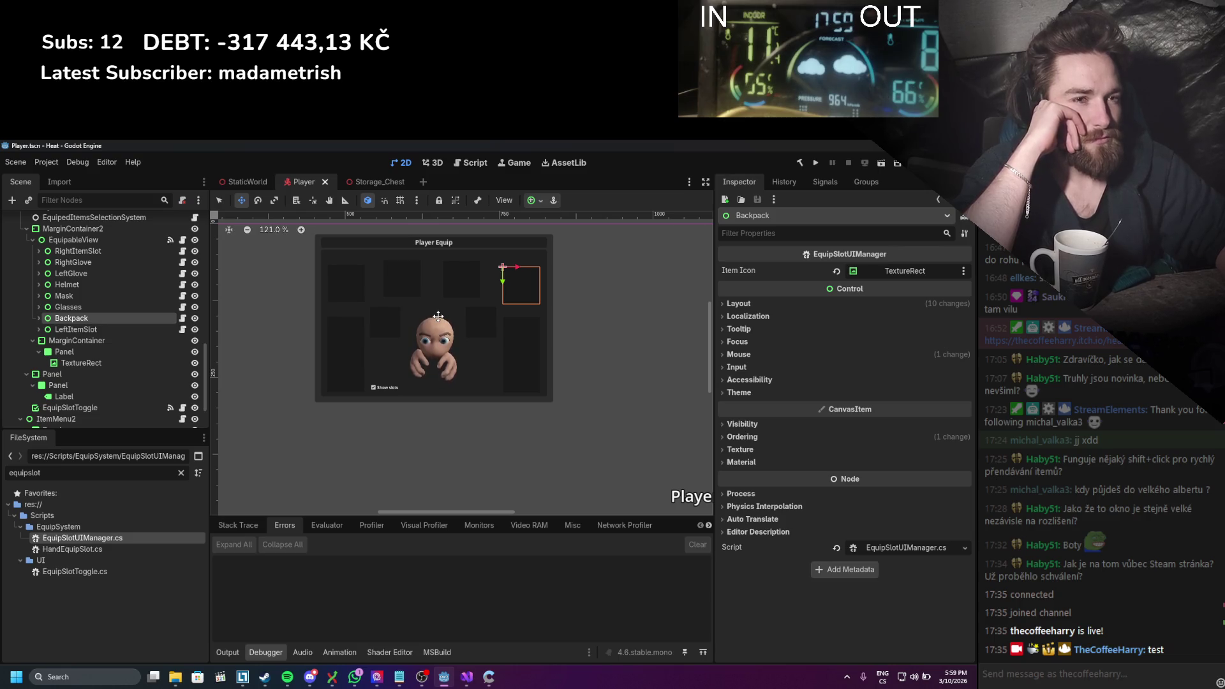
{"action": "scroll", "coordinate": [315, 341], "scroll_direction": "right", "scroll_amount": 1}
{"action": "scroll", "coordinate": [329, 333], "scroll_direction": "left", "scroll_amount": 2}
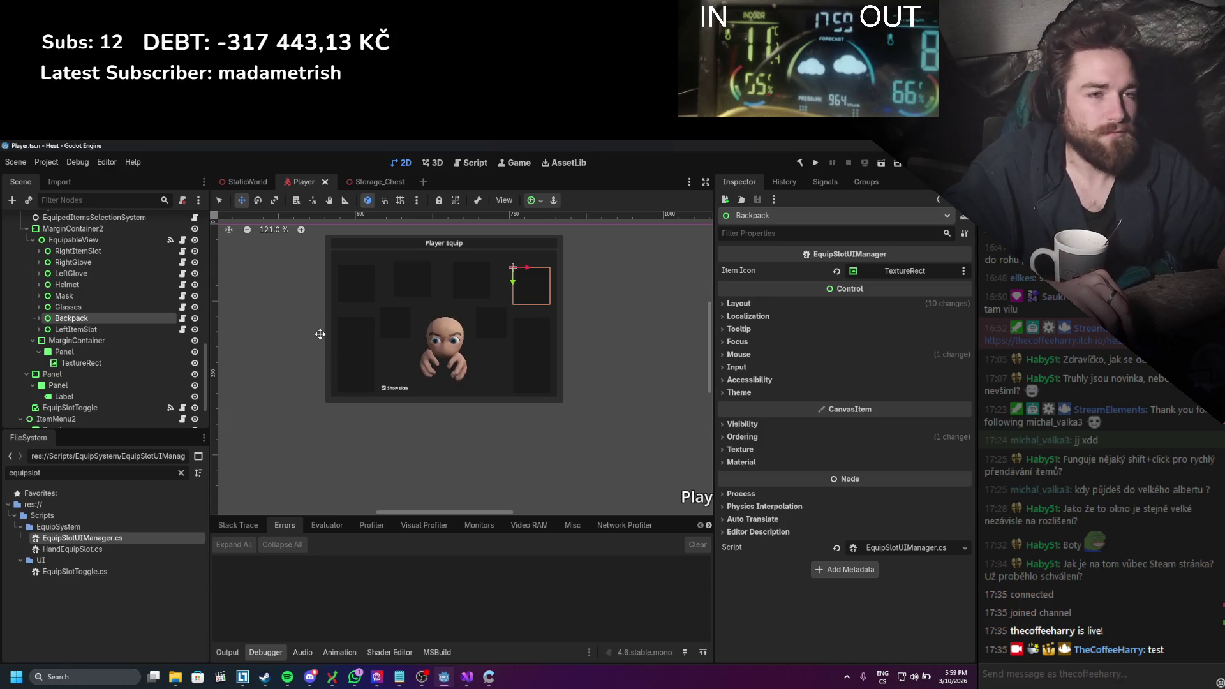
{"action": "scroll", "coordinate": [106, 321], "scroll_direction": "up", "scroll_amount": 2}
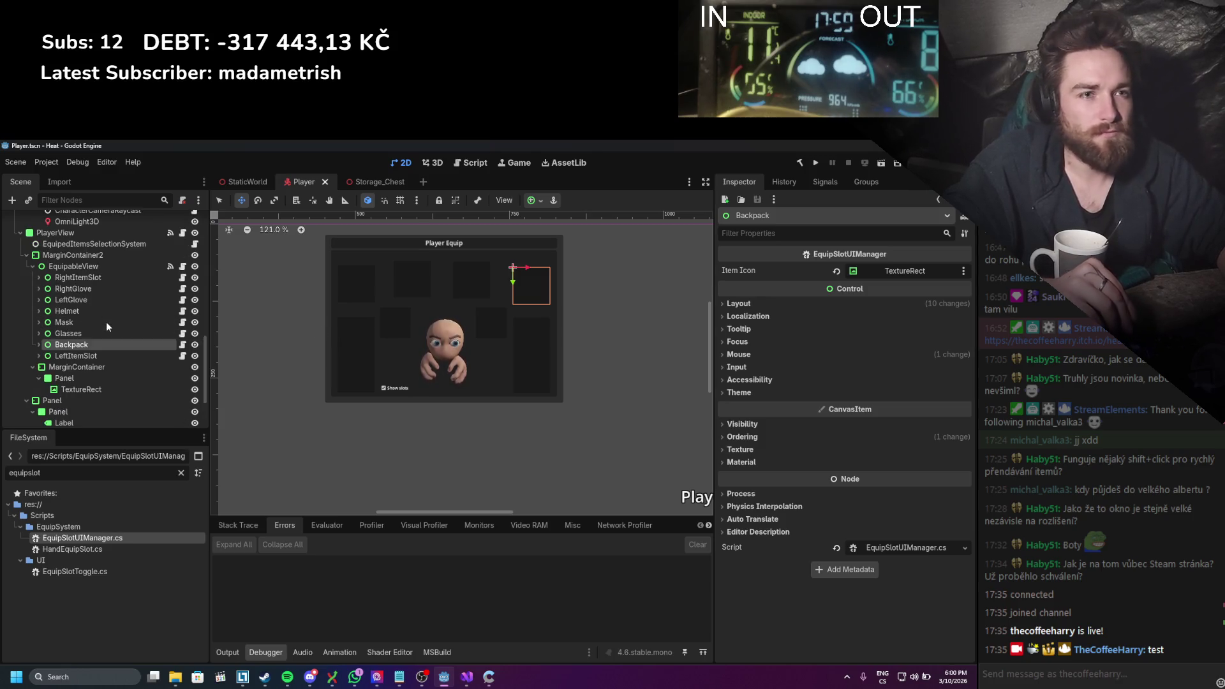
Step: Set RightGlove as the Equip Slot Ui Manager of its RightItemDropField
{"action": "left_click", "coordinate": [74, 287]}
{"action": "left_click", "coordinate": [39, 289]}
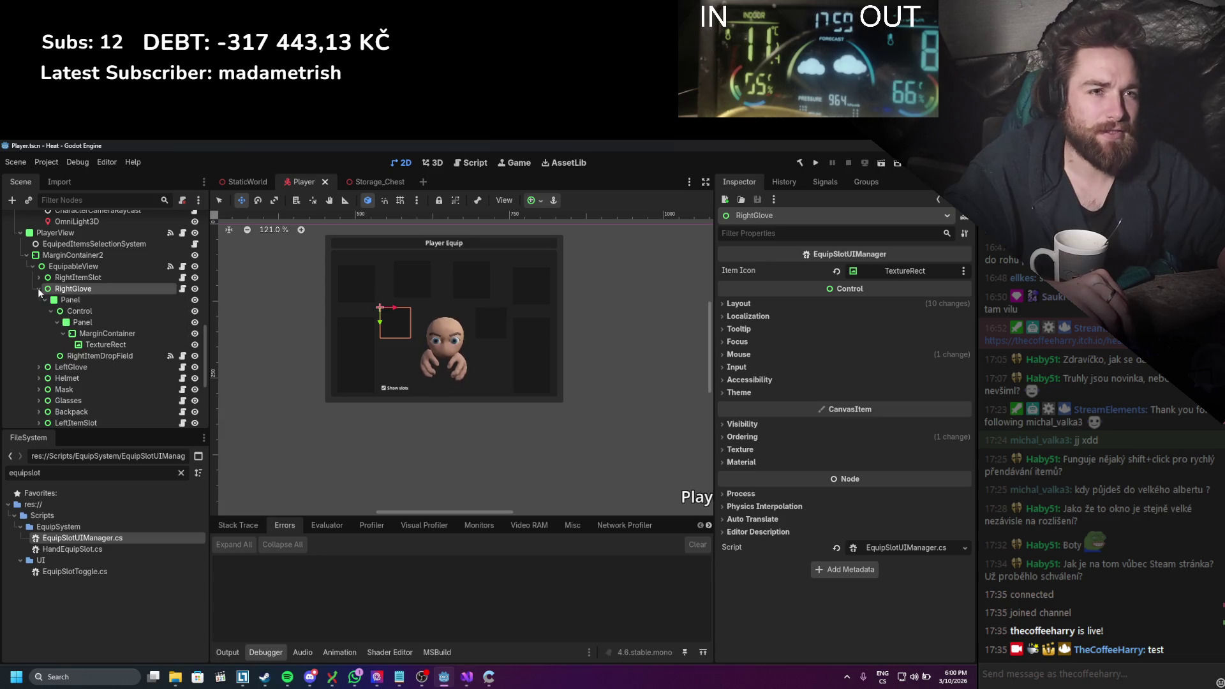
{"action": "left_click", "coordinate": [128, 357]}
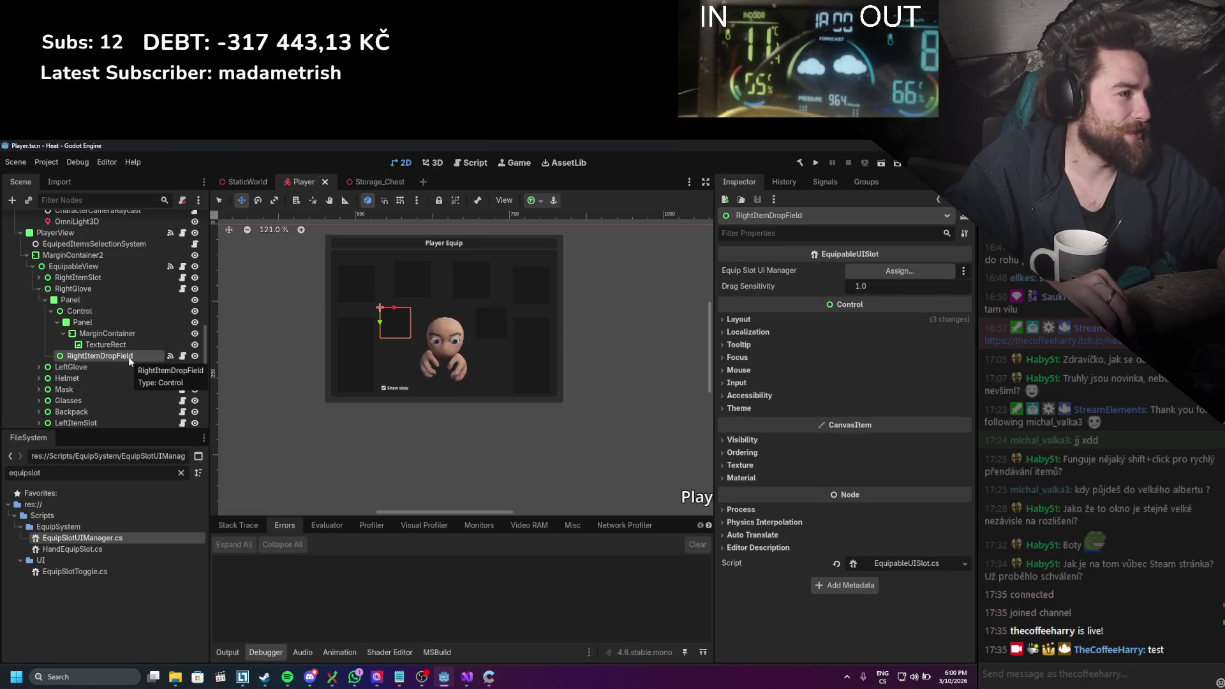
{"action": "mouse_move", "coordinate": [116, 287]}
{"action": "left_mouse_down"}
{"action": "mouse_move", "coordinate": [821, 289]}
{"action": "mouse_move", "coordinate": [893, 271]}
{"action": "left_mouse_up"}
Step: Set LeftGlove as the Equip Slot Ui Manager of its RightItemDropField
{"action": "left_click", "coordinate": [39, 367]}
{"action": "scroll", "coordinate": [66, 351], "scroll_direction": "down", "scroll_amount": 1}
{"action": "scroll", "coordinate": [66, 351], "scroll_direction": "down", "scroll_amount": 1}
{"action": "left_click", "coordinate": [99, 382]}
{"action": "left_click_drag", "start_coordinate": [135, 312], "coordinate": [914, 271]}
Step: Select the Helmet slot's RightItemDropField for linking, then collapse Helmet
{"action": "scroll", "coordinate": [38, 364], "scroll_direction": "down", "scroll_amount": 1}
{"action": "left_click", "coordinate": [39, 367]}
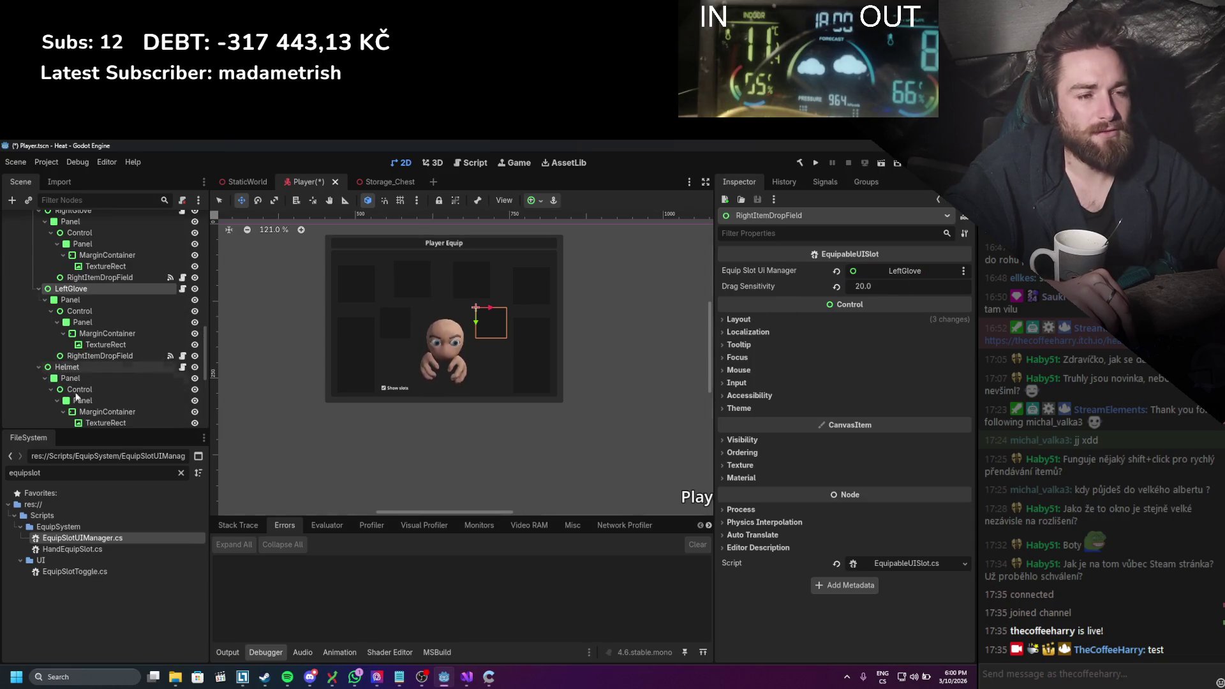
{"action": "scroll", "coordinate": [66, 384], "scroll_direction": "down", "scroll_amount": 2}
{"action": "left_click", "coordinate": [102, 382]}
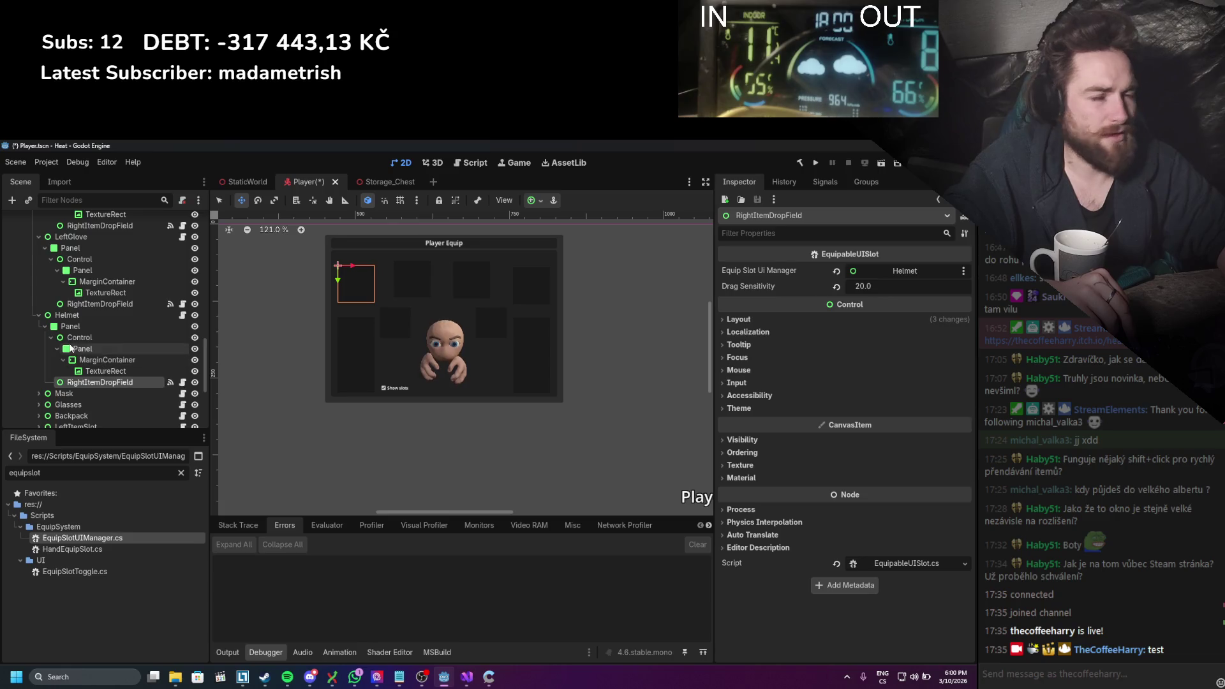
{"action": "left_click", "coordinate": [39, 315]}
Step: Verify LeftGlove's drop field manager, collapse the glove slots, and glance at the manager script
{"action": "scroll", "coordinate": [55, 342], "scroll_direction": "up", "scroll_amount": 2}
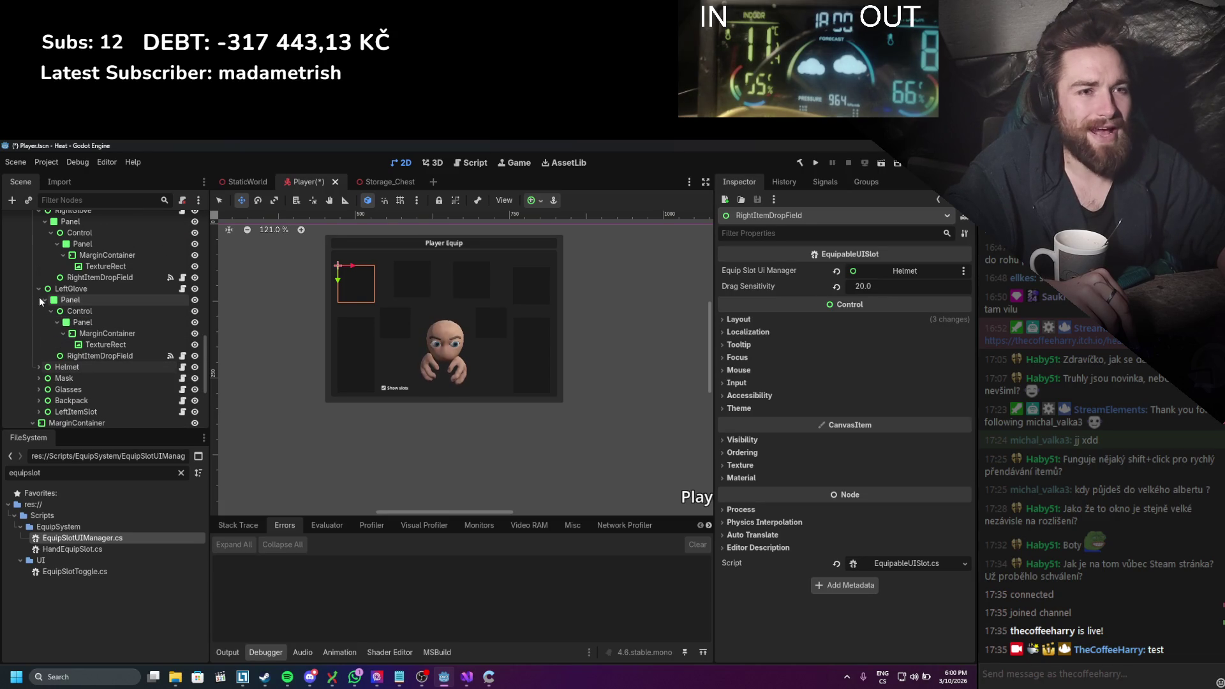
{"action": "left_click", "coordinate": [102, 356]}
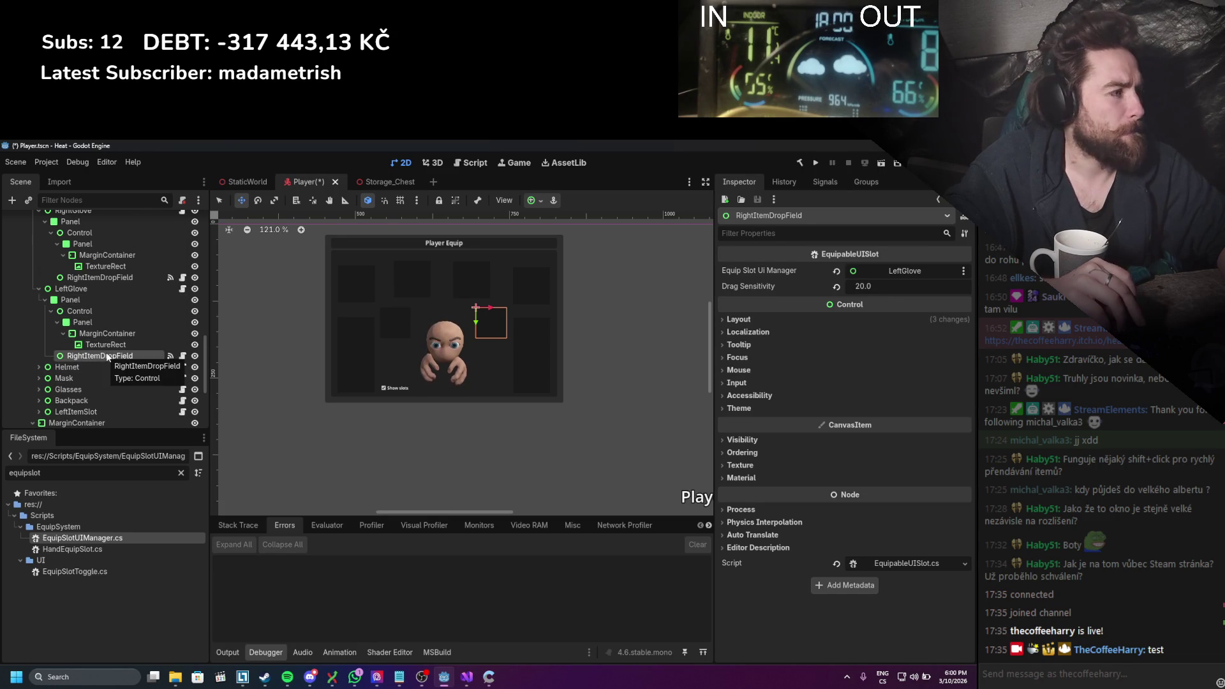
{"action": "left_click", "coordinate": [39, 288]}
{"action": "left_click", "coordinate": [39, 236]}
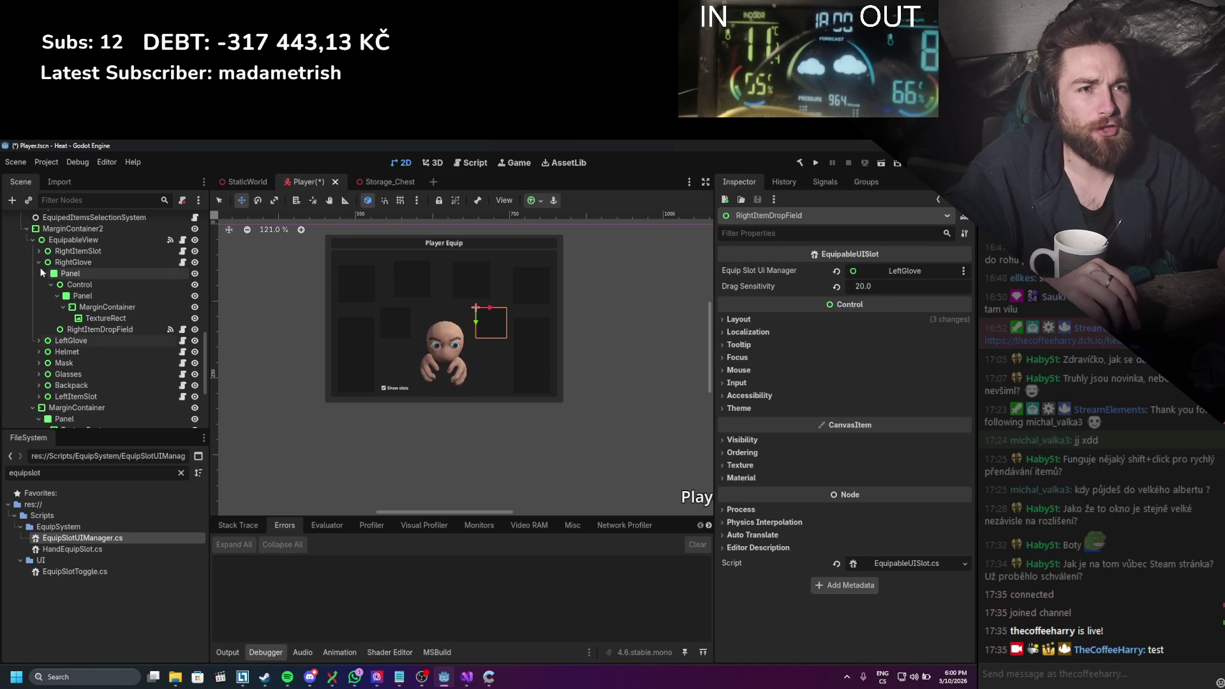
{"action": "left_click", "coordinate": [183, 262]}
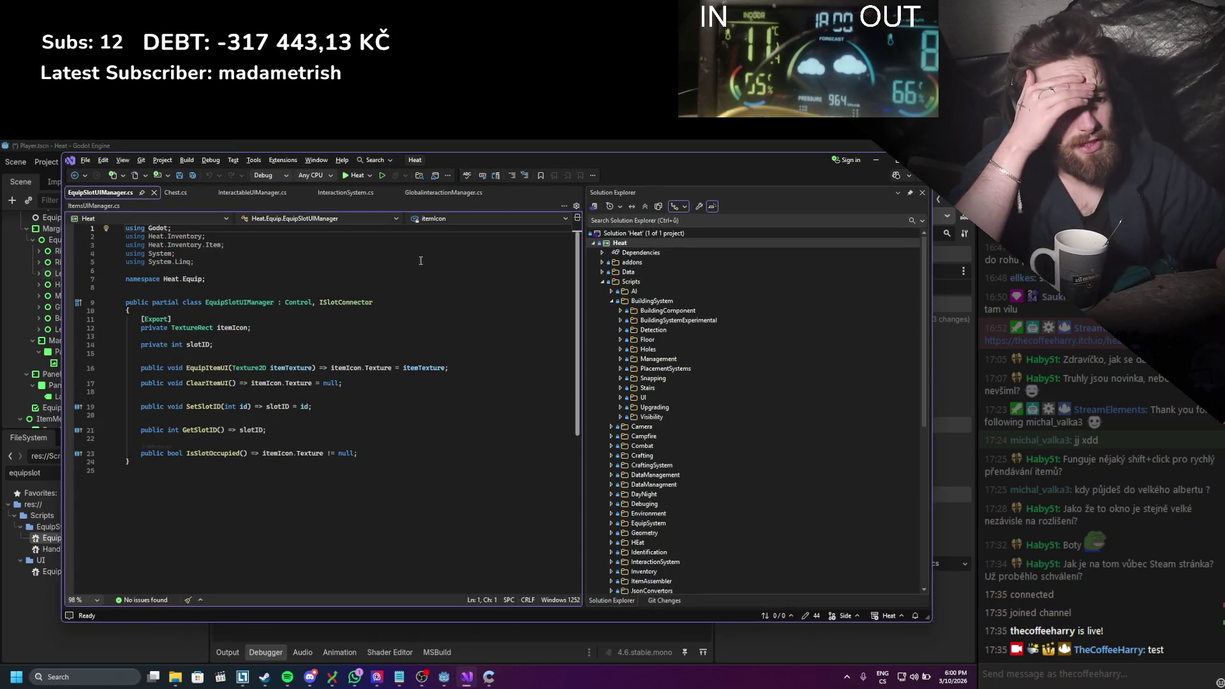
{"action": "left_click", "coordinate": [876, 161]}
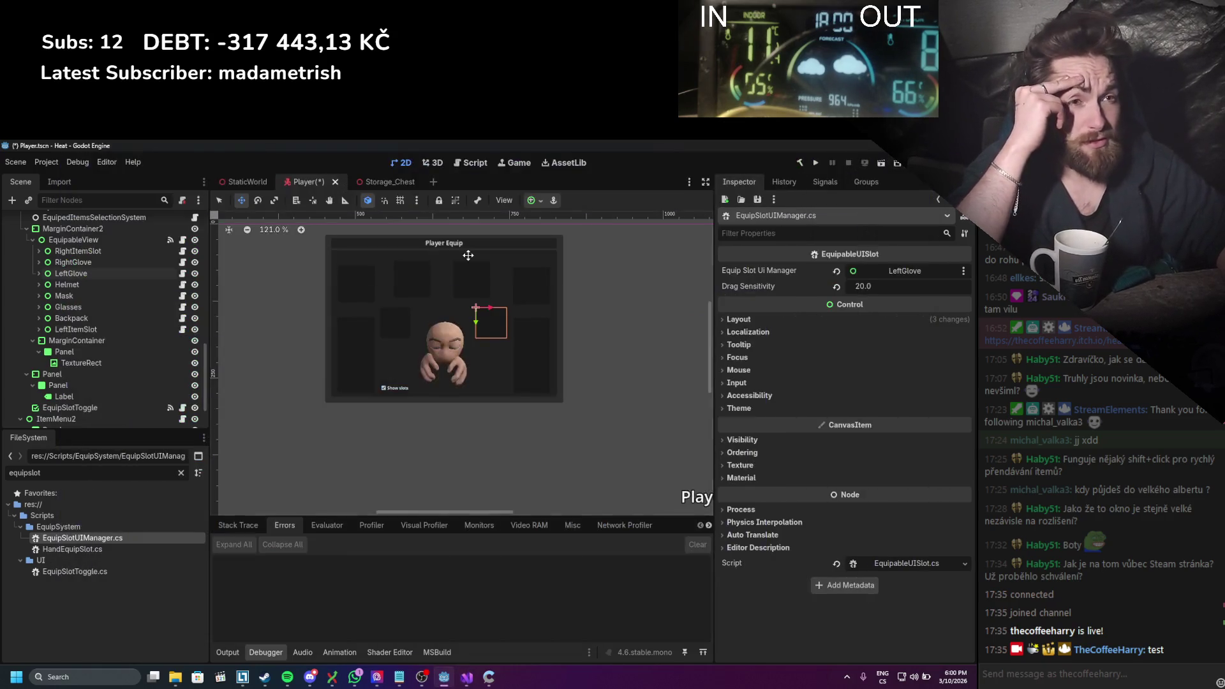
Step: Select the EquipSystem node and widen the Inspector panel
{"action": "scroll", "coordinate": [121, 285], "scroll_direction": "up", "scroll_amount": 5}
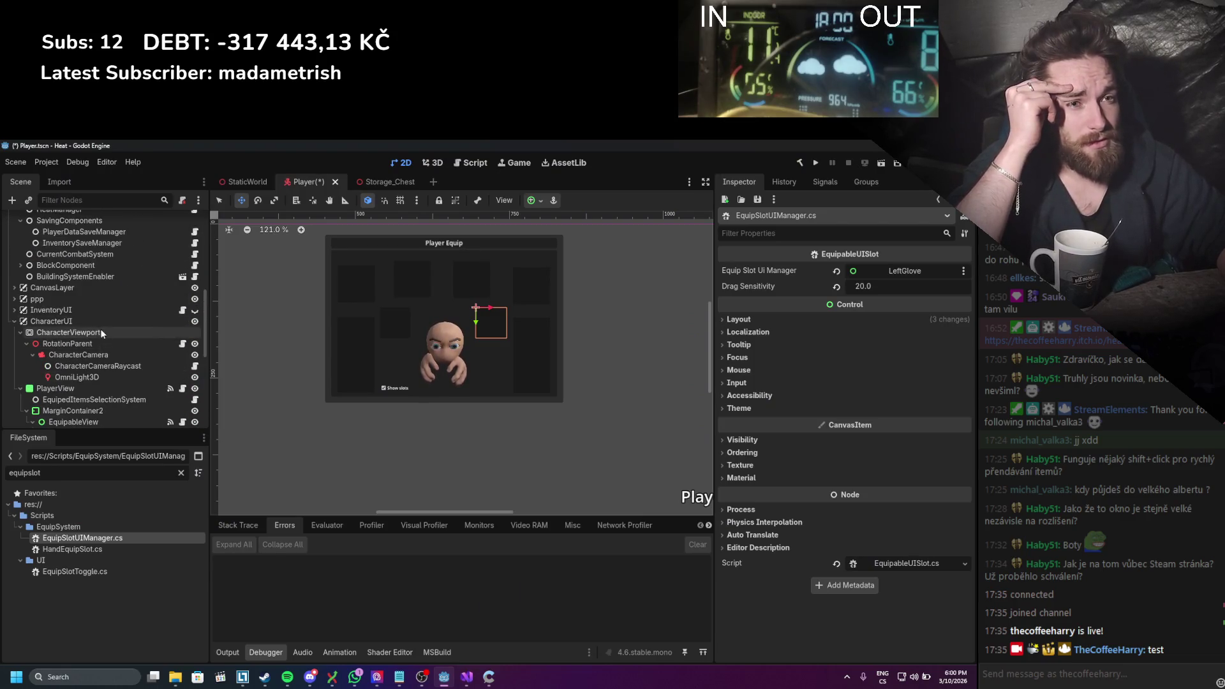
{"action": "scroll", "coordinate": [97, 305], "scroll_direction": "up", "scroll_amount": 3}
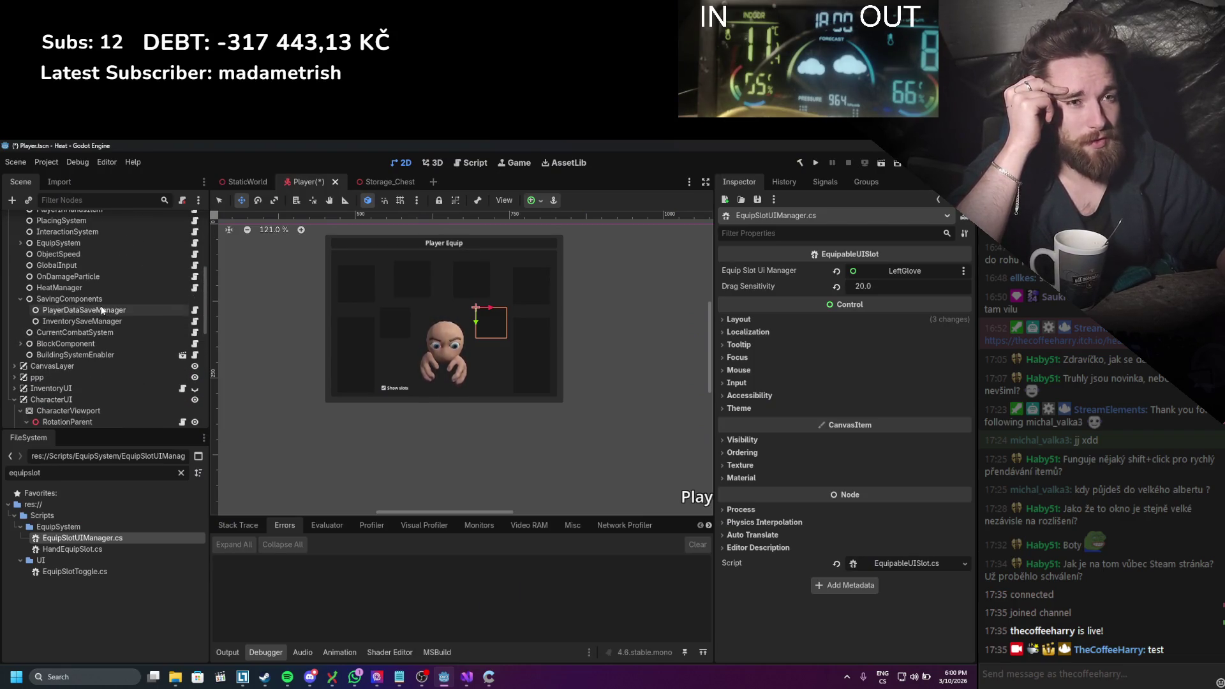
{"action": "scroll", "coordinate": [95, 323], "scroll_direction": "up", "scroll_amount": 3}
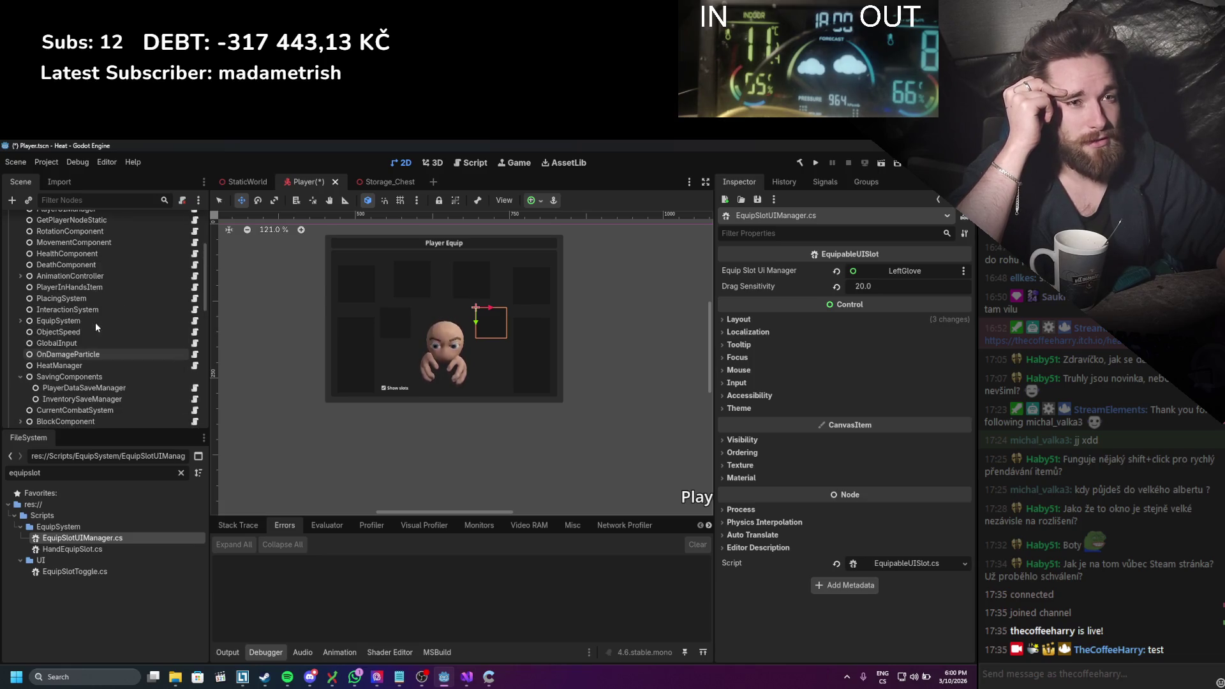
{"action": "left_click", "coordinate": [94, 323]}
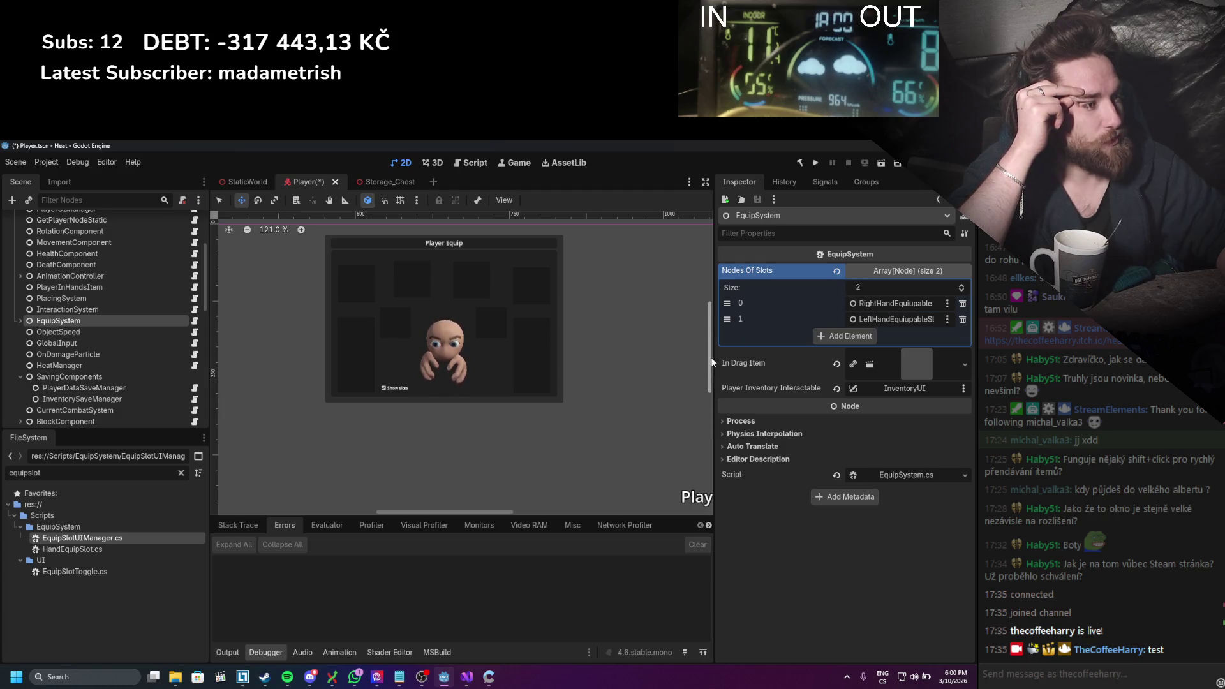
{"action": "left_click_drag", "start_coordinate": [712, 362], "coordinate": [637, 352]}
Step: Add six entries to Nodes Of Slots and assign RightGlove to entry 2
{"action": "left_click", "coordinate": [829, 336]}
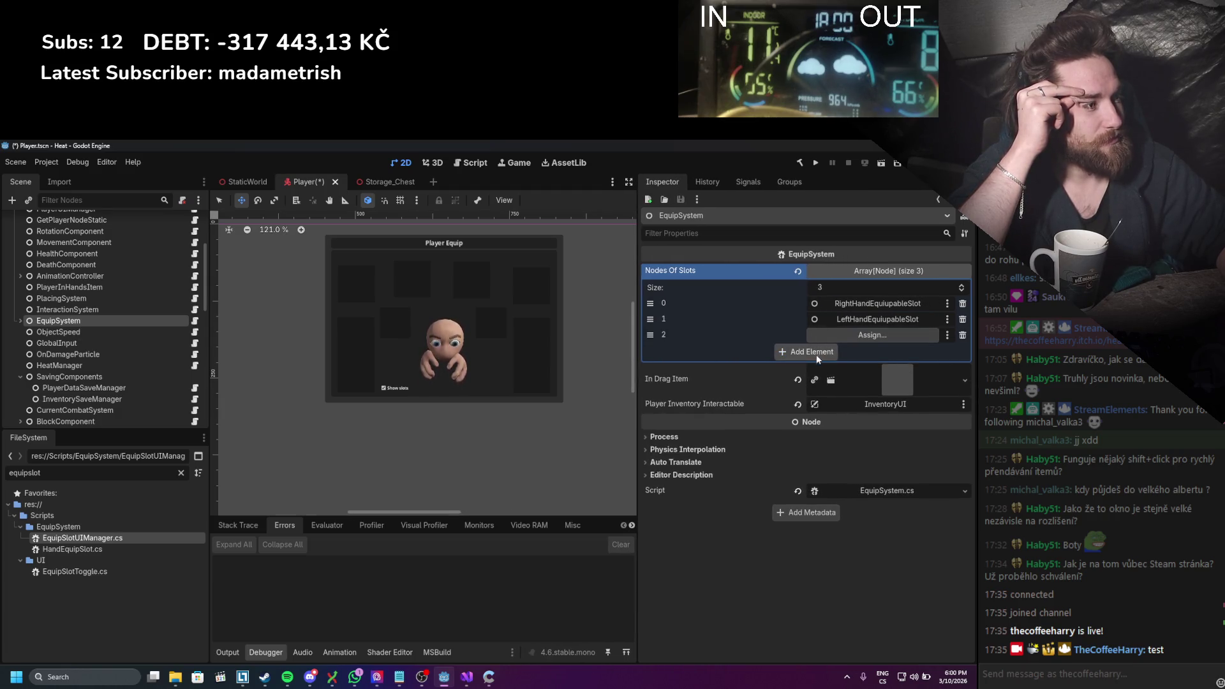
{"action": "left_click", "coordinate": [813, 352]}
{"action": "left_click", "coordinate": [810, 367]}
{"action": "left_click", "coordinate": [803, 382]}
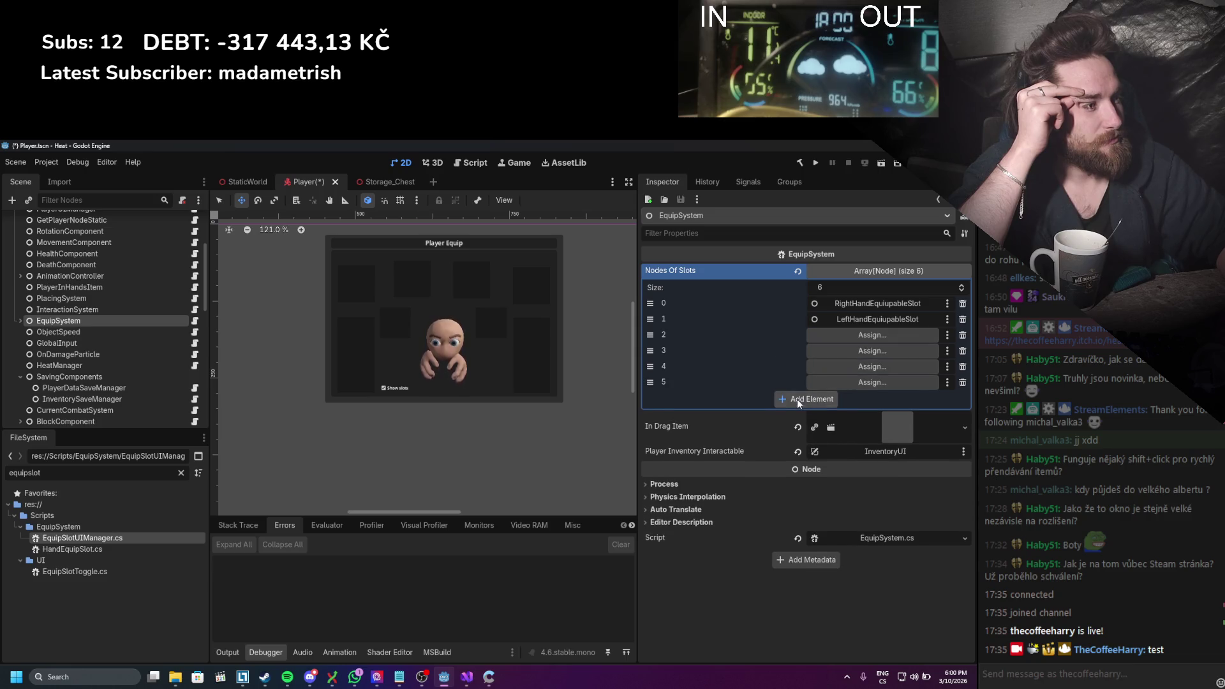
{"action": "left_click", "coordinate": [798, 399]}
{"action": "left_click", "coordinate": [793, 414]}
{"action": "scroll", "coordinate": [110, 340], "scroll_direction": "down", "scroll_amount": 10}
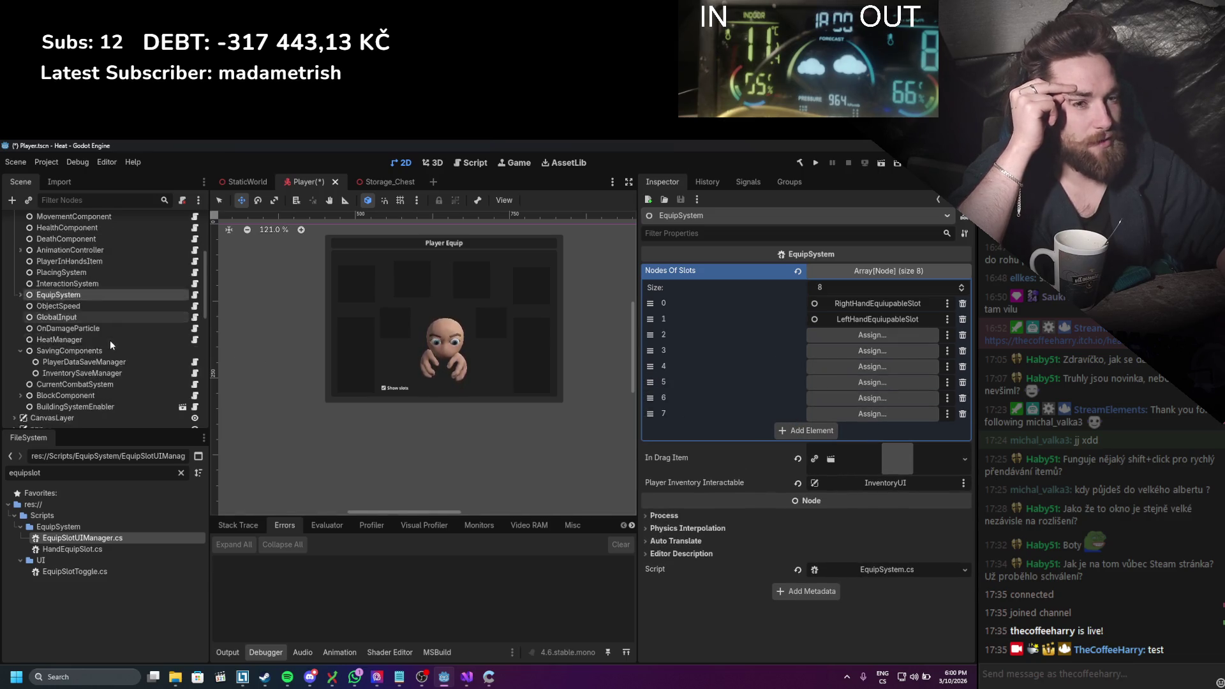
{"action": "left_click_drag", "start_coordinate": [105, 339], "coordinate": [872, 335]}
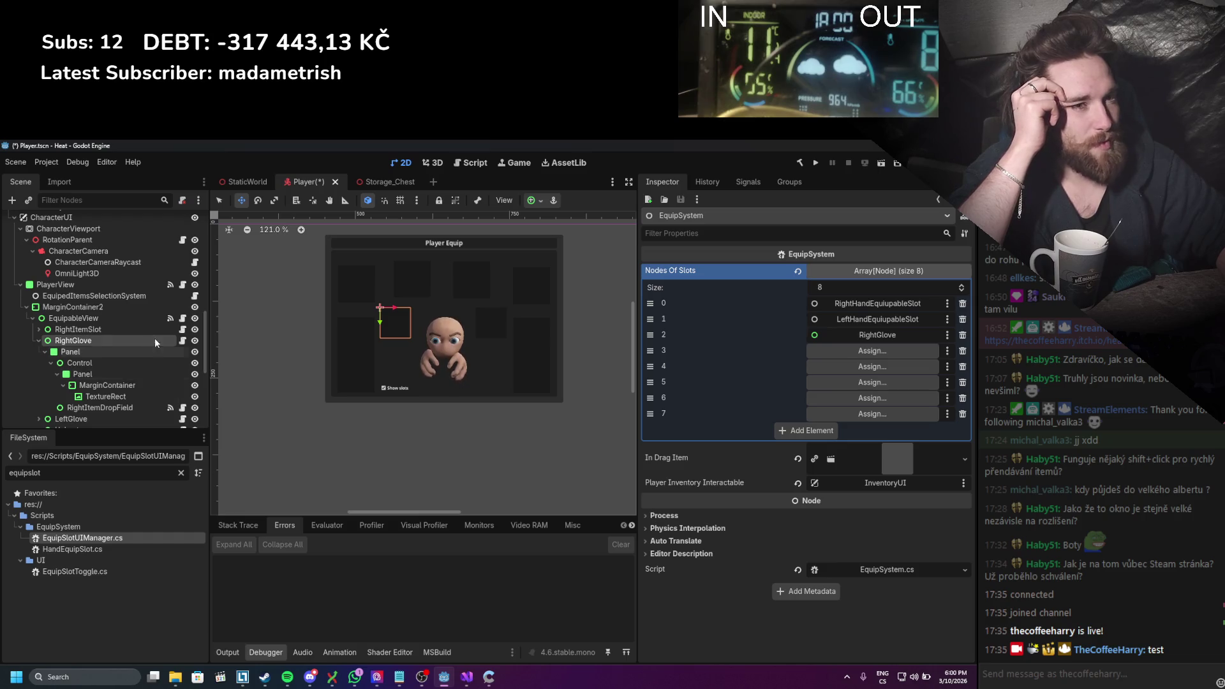
Step: Delete the extra Nodes Of Slots entries until only the two hand slots remain
{"action": "scroll", "coordinate": [153, 338], "scroll_direction": "up", "scroll_amount": 8}
{"action": "scroll", "coordinate": [153, 338], "scroll_direction": "up", "scroll_amount": 2}
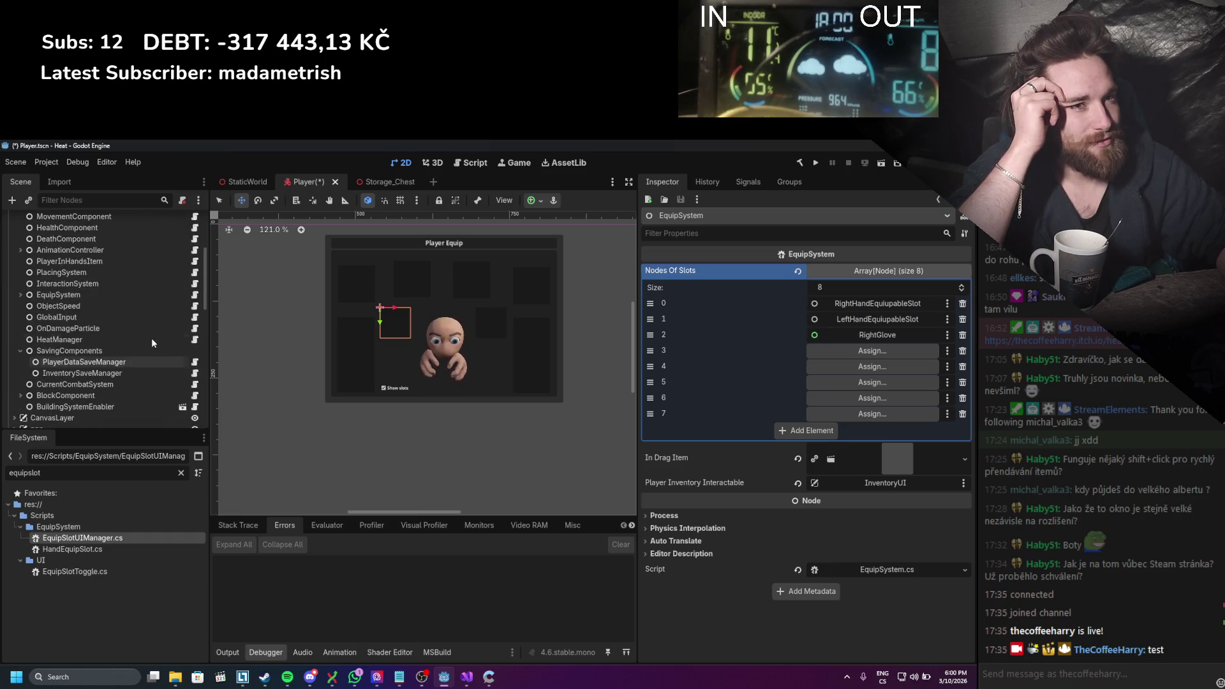
{"action": "left_click", "coordinate": [20, 294]}
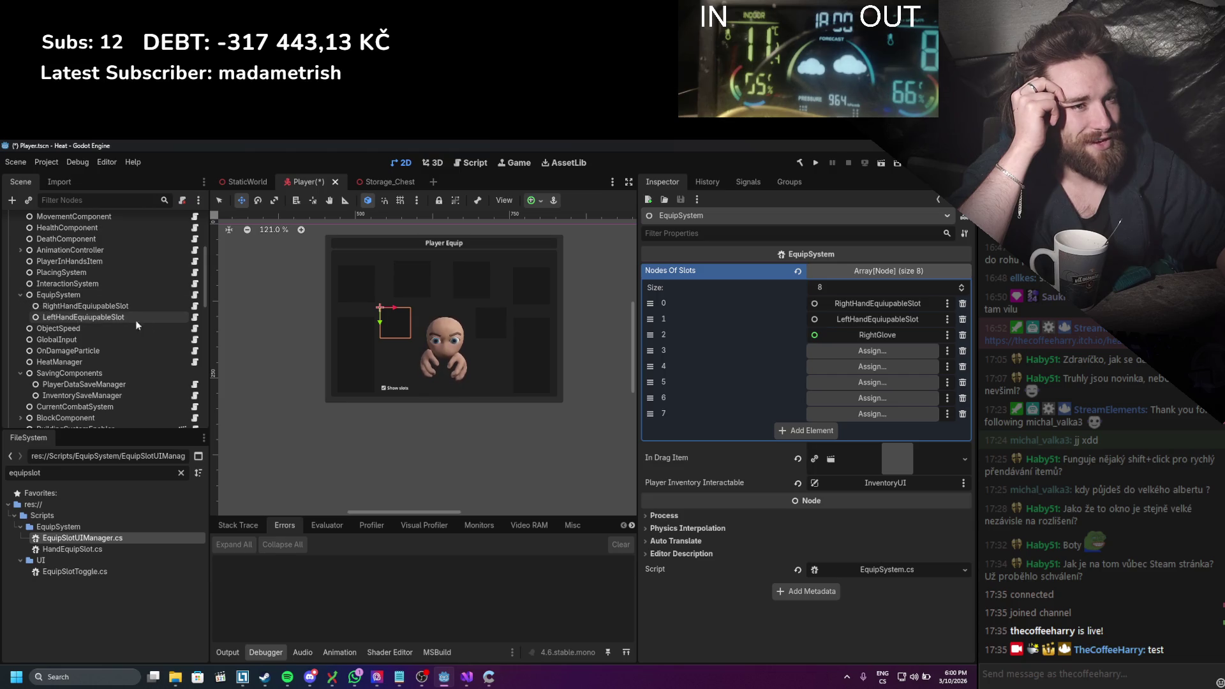
{"action": "left_click", "coordinate": [962, 335]}
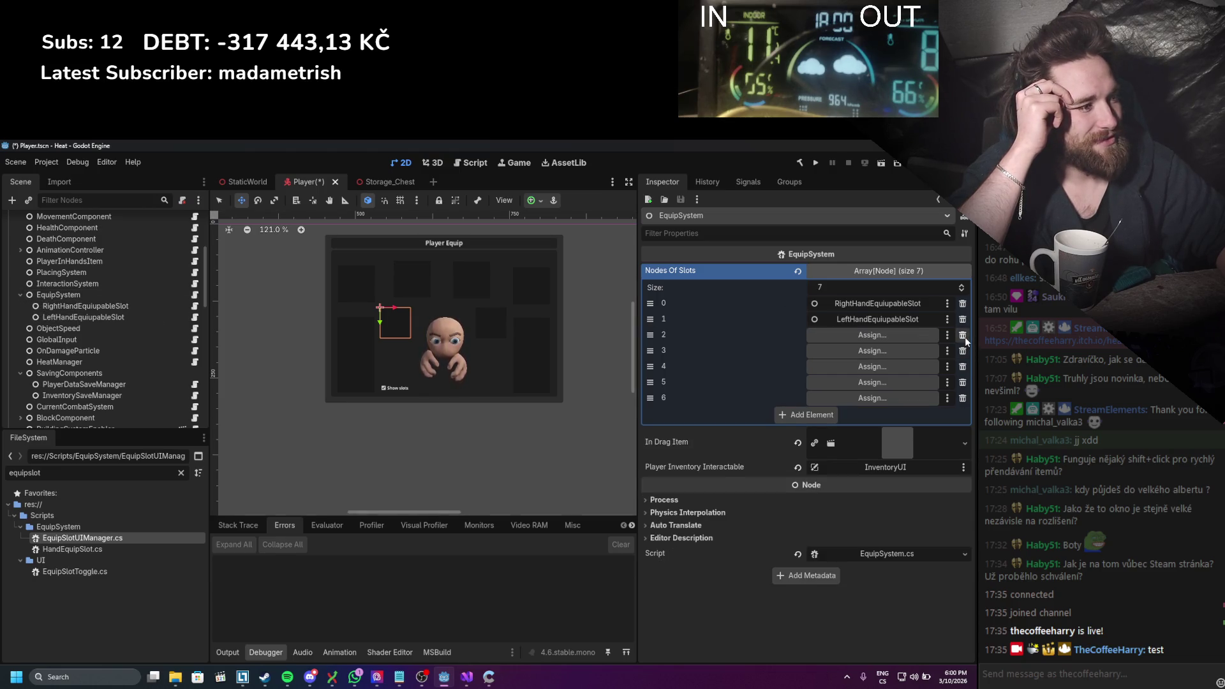
{"action": "left_click", "coordinate": [962, 334]}
{"action": "left_click", "coordinate": [962, 335]}
{"action": "left_click", "coordinate": [962, 335]}
{"action": "left_click", "coordinate": [962, 334]}
{"action": "left_click", "coordinate": [963, 335]}
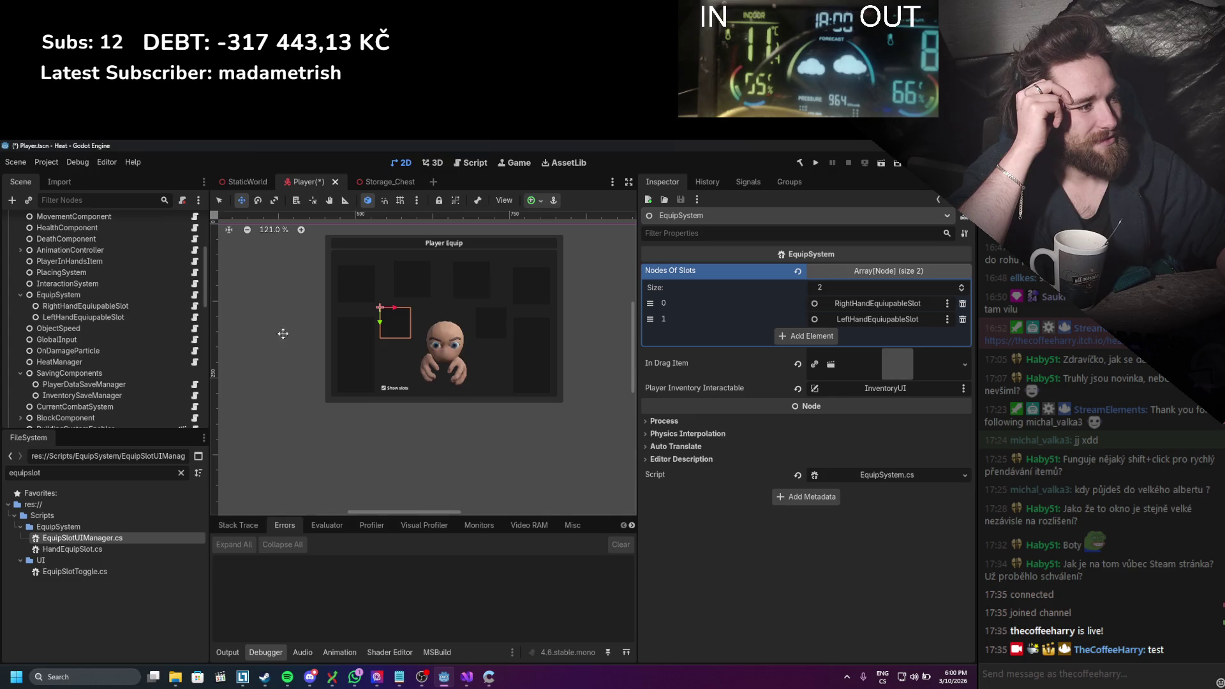
Step: Duplicate LeftHandEquipableSlot several times and name the first copy LeftGloveEquipableSlot
{"action": "left_click", "coordinate": [106, 318]}
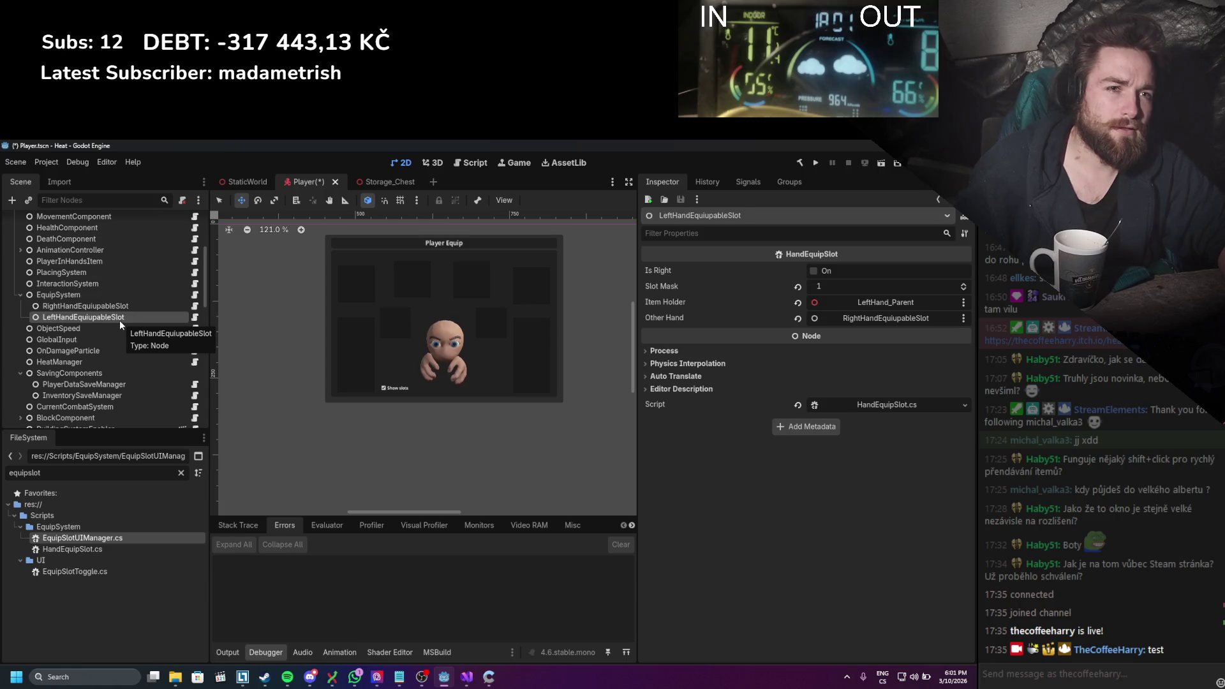
{"action": "key", "text": "ctrl+d"}
{"action": "key", "text": "ctrl+d"}
{"action": "key", "text": "ctrl+d"}
{"action": "key", "text": "ctrl+d"}
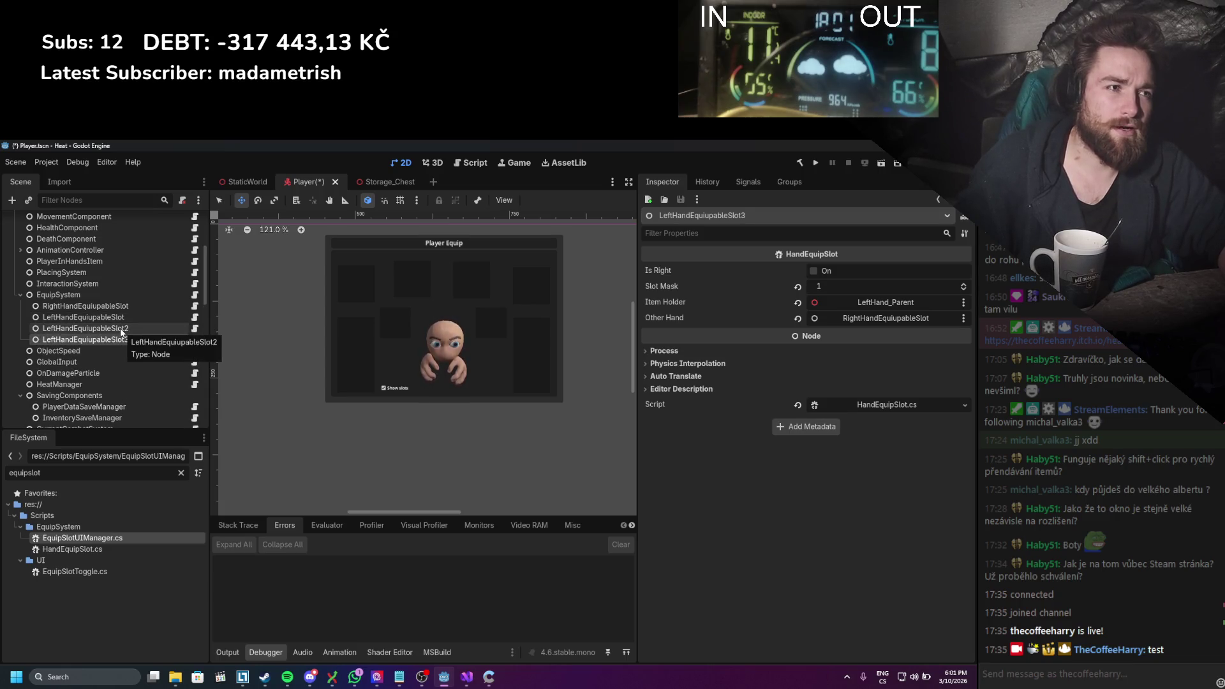
{"action": "key", "text": "ctrl+d"}
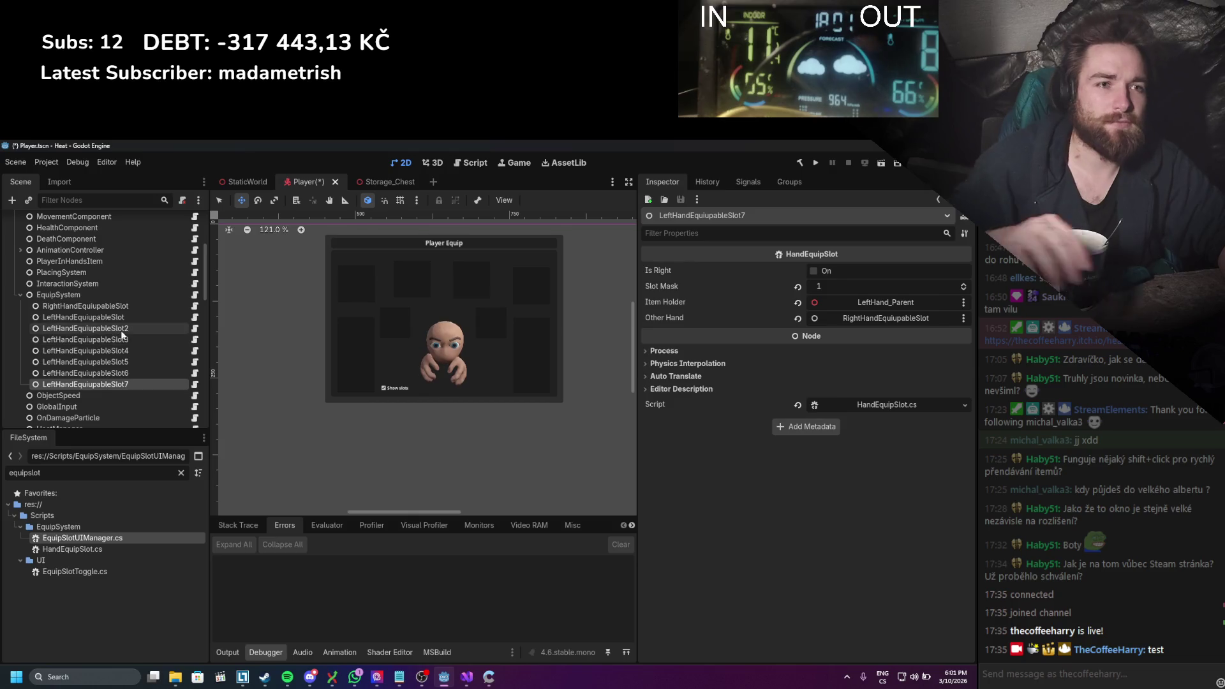
{"action": "double_click", "coordinate": [120, 328]}
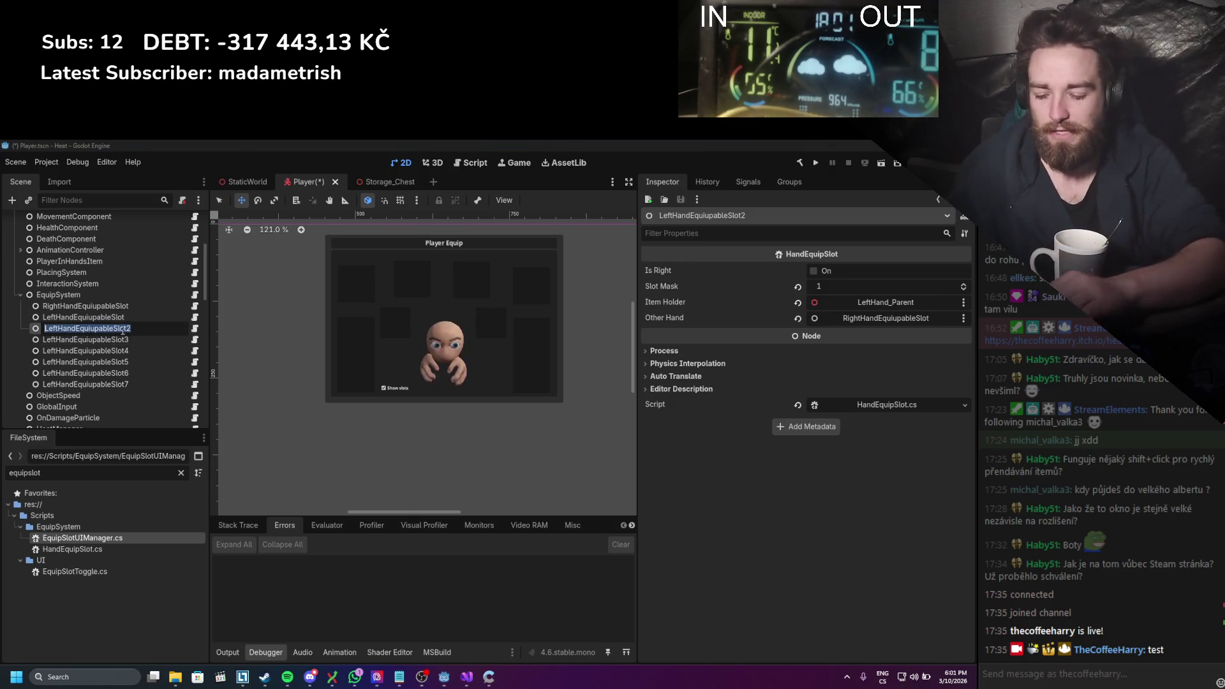
{"action": "type", "text": "LeftGLoveEq"}
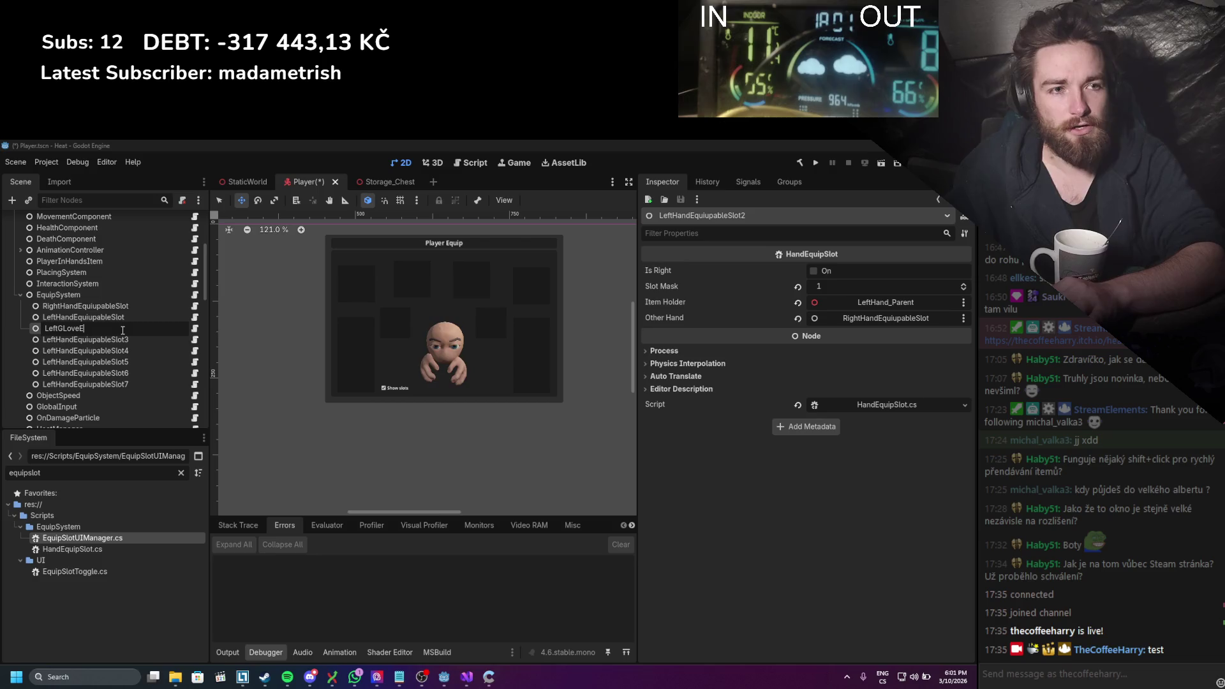
{"action": "type", "text": "uipable"}
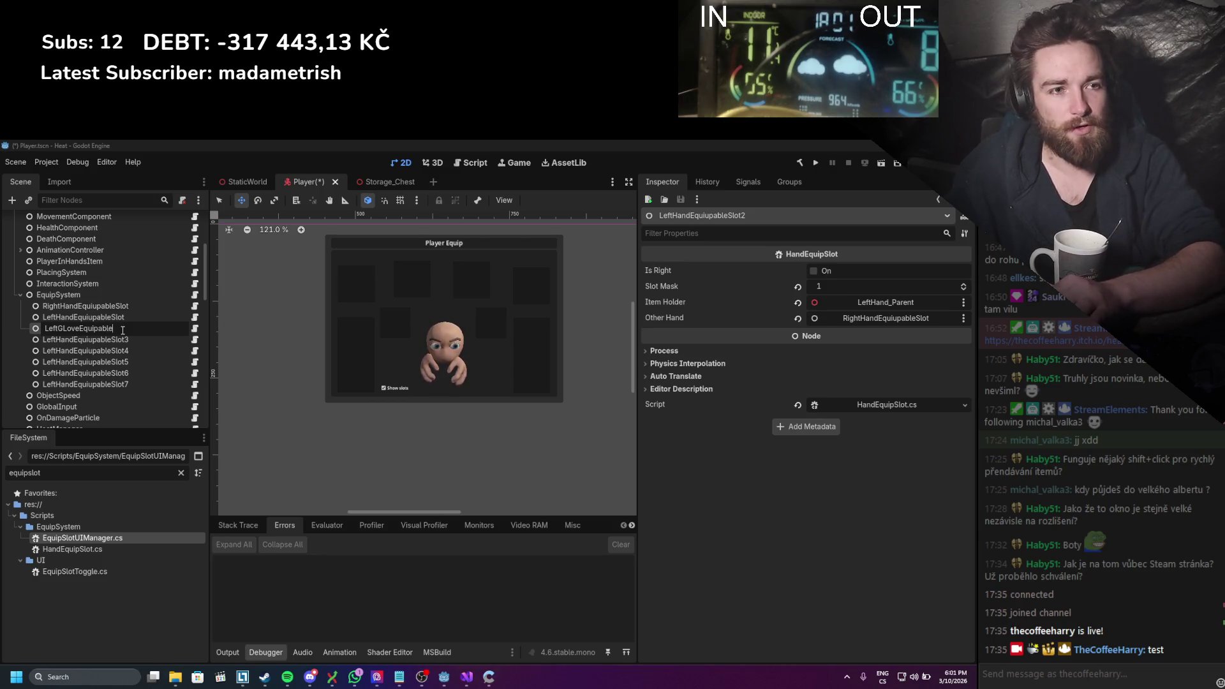
{"action": "type", "text": "Slot"}
{"action": "key", "text": "ctrl+a"}
{"action": "key", "text": "ctrl+c"}
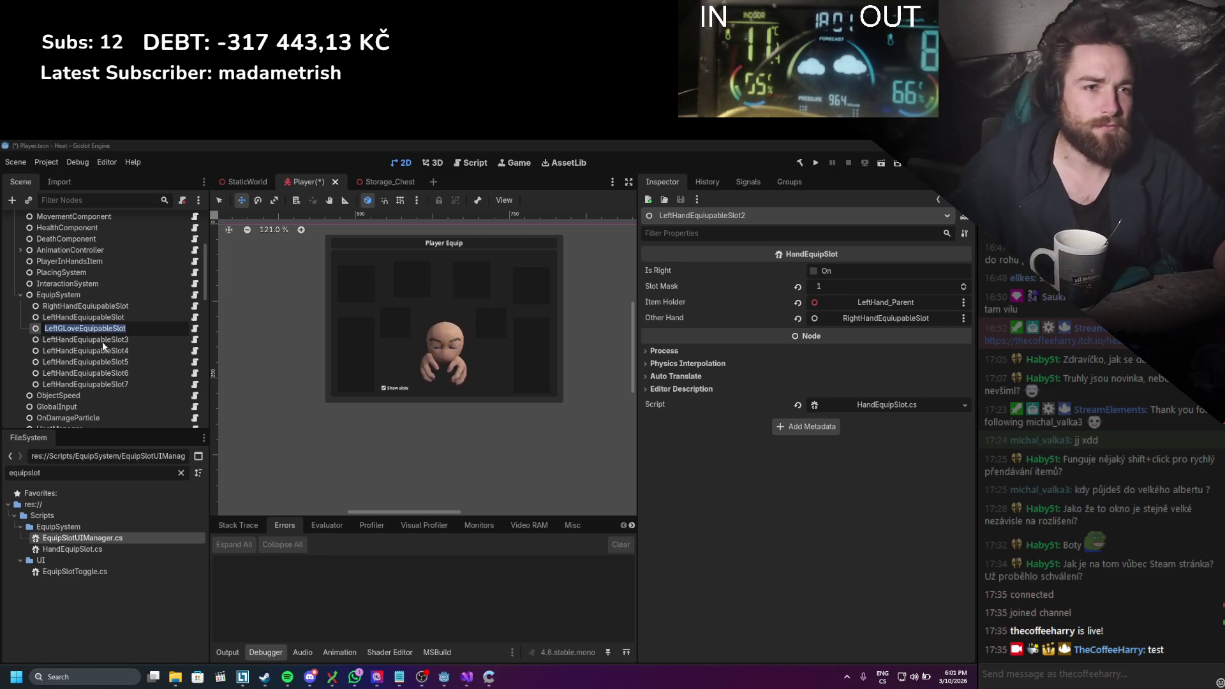
{"action": "key", "text": "Return"}
{"action": "double_click", "coordinate": [65, 329]}
{"action": "left_click", "coordinate": [65, 329]}
Step: Rename the next copy to RightGloveEquipableSlot
{"action": "key", "text": "Return"}
{"action": "left_click", "coordinate": [74, 340]}
{"action": "double_click", "coordinate": [73, 340]}
{"action": "key", "text": "ctrl+v"}
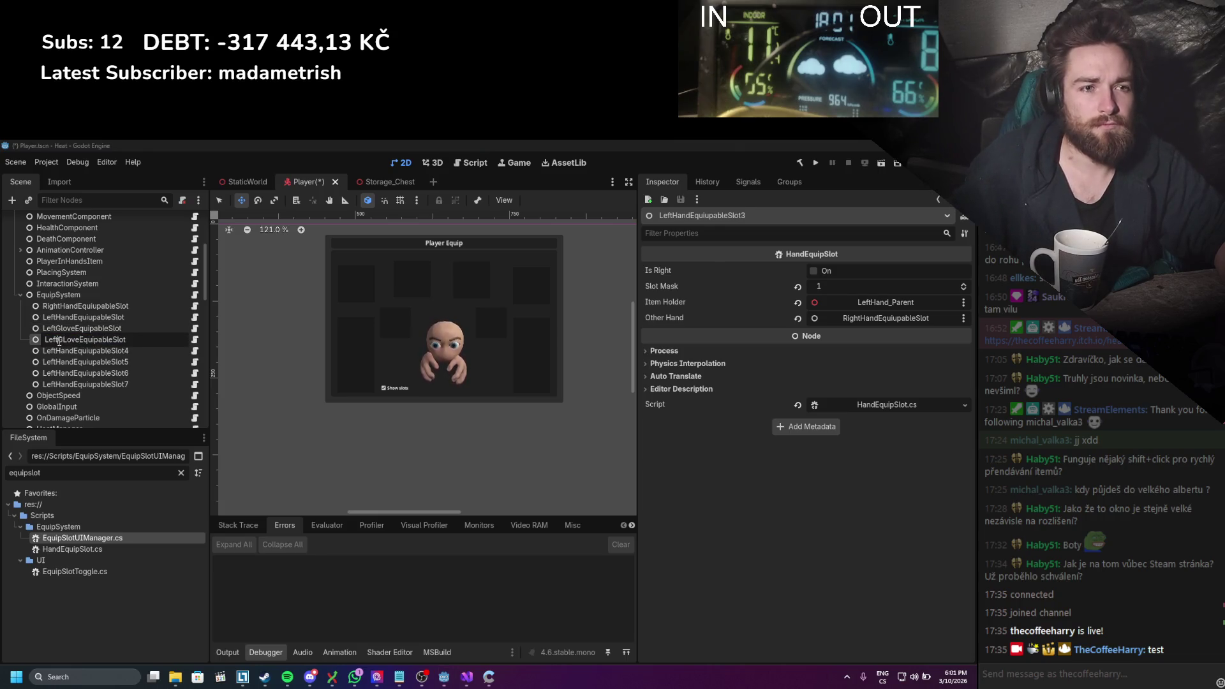
{"action": "type", "text": "Right"}
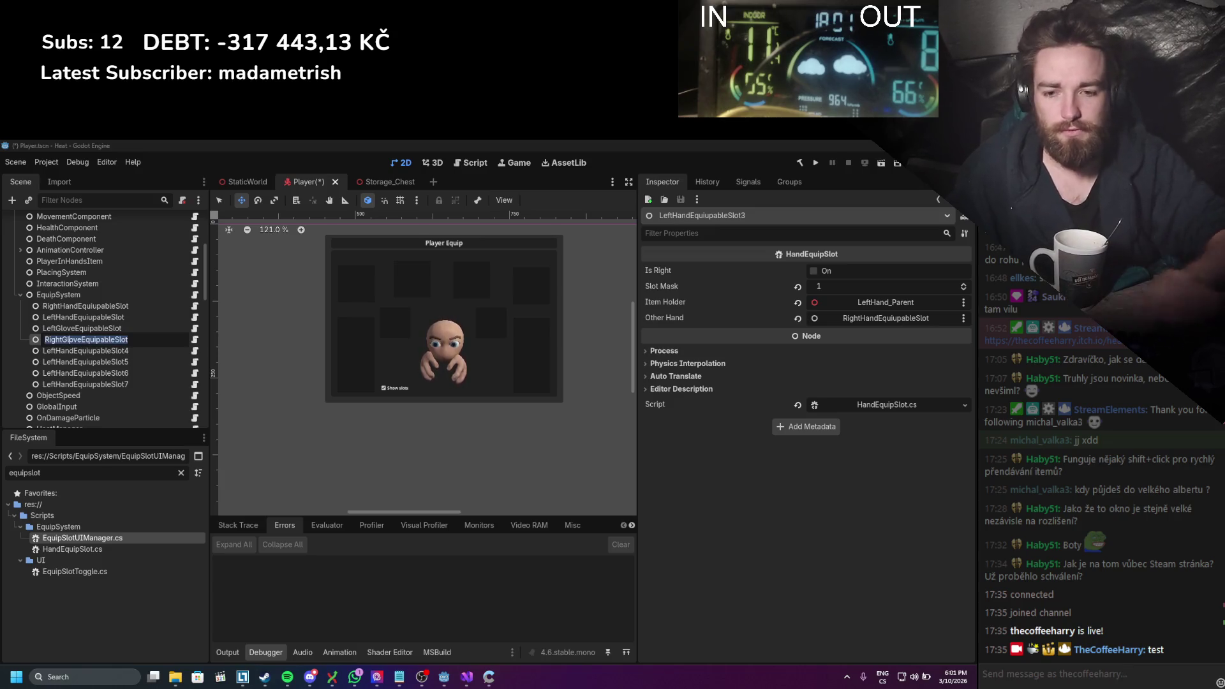
{"action": "key", "text": "Delete"}
{"action": "type", "text": "l"}
{"action": "key", "text": "ctrl+a"}
{"action": "key", "text": "ctrl+c"}
{"action": "key", "text": "Return"}
Step: Rename the next two copies to BackpackEquipableSlot and HelmetEquipableSlot
{"action": "left_click", "coordinate": [77, 350]}
{"action": "double_click", "coordinate": [78, 350]}
{"action": "key", "text": "ctrl+v"}
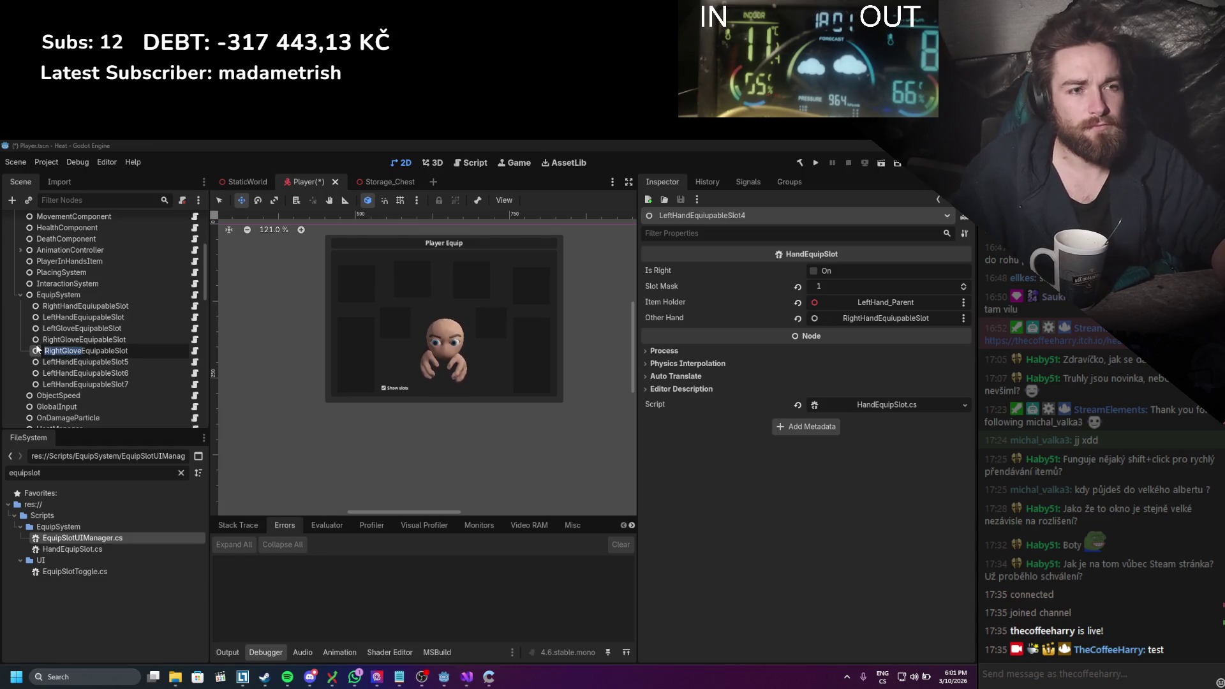
{"action": "type", "text": "Backpack"}
{"action": "key", "text": "Return"}
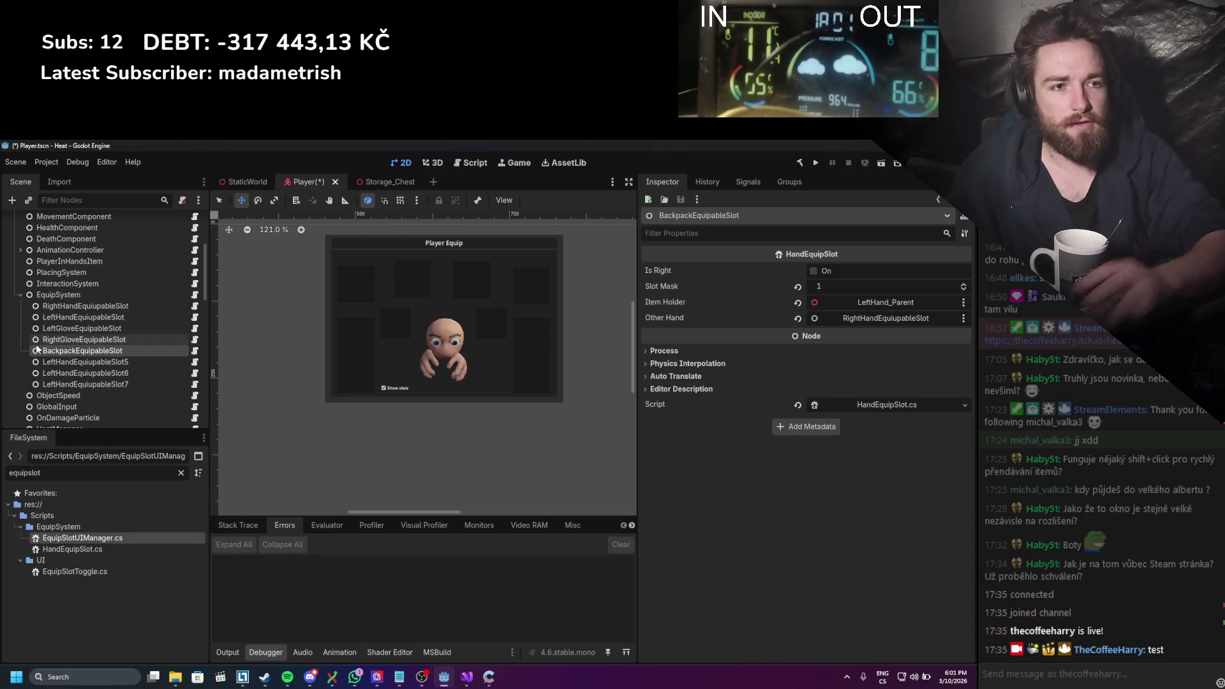
{"action": "left_click", "coordinate": [78, 361]}
{"action": "double_click", "coordinate": [77, 361]}
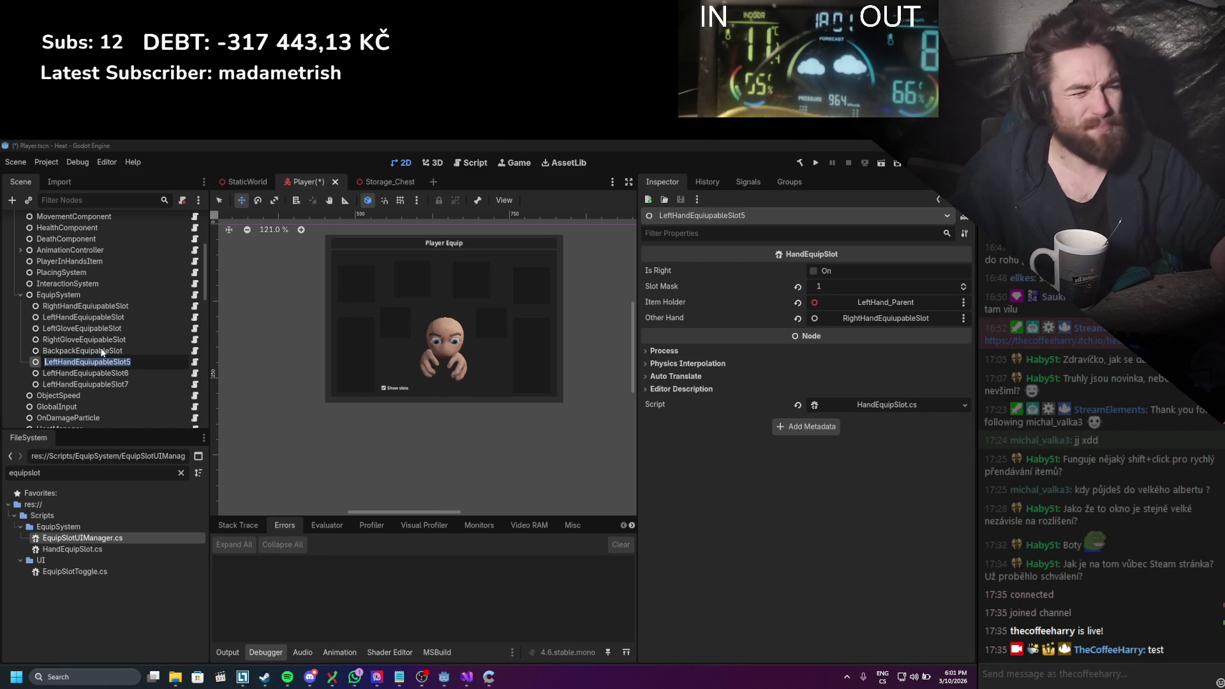
{"action": "key", "text": "ctrl+v"}
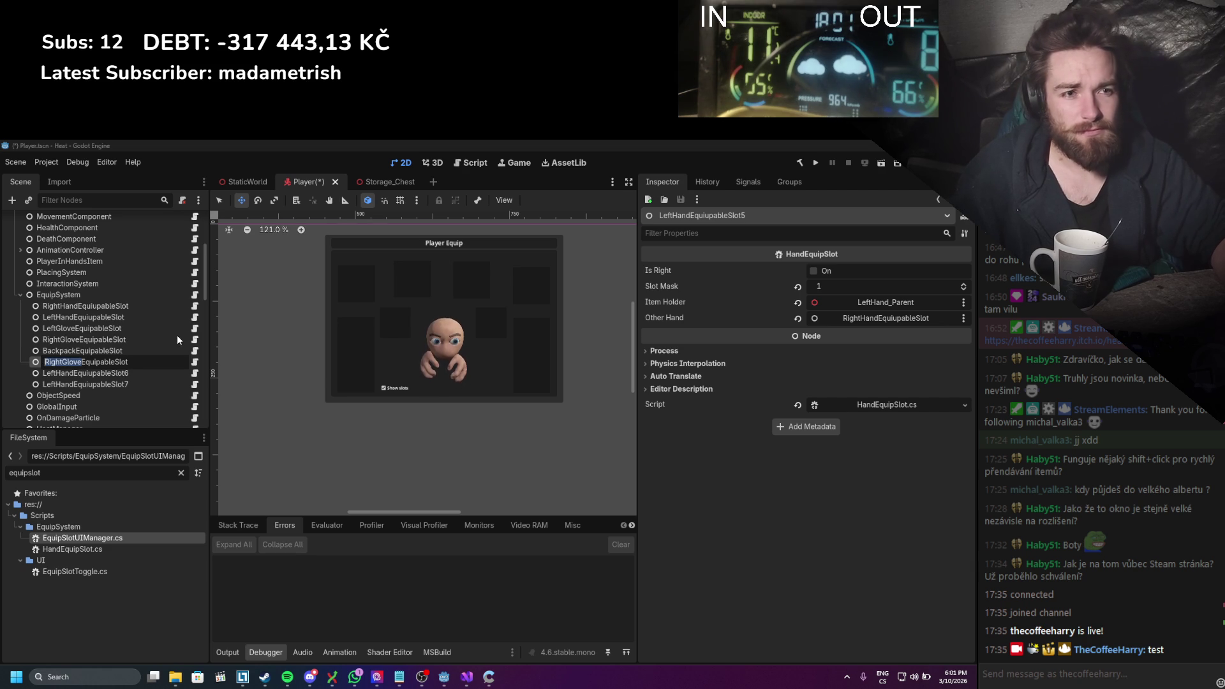
{"action": "type", "text": "Helmet"}
{"action": "key", "text": "Return"}
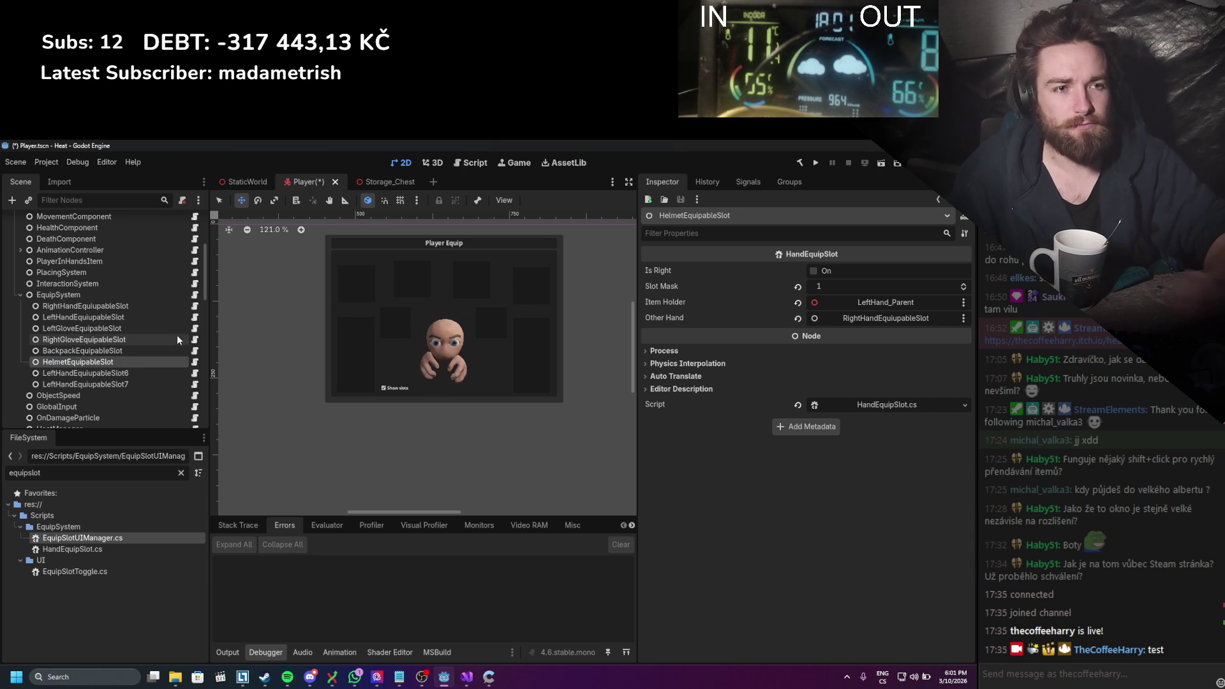
Step: Rename the last copies to GlassesEquipableSlot and MaskEquipableSlot, then save the Player scene
{"action": "double_click", "coordinate": [65, 373]}
{"action": "key", "text": "ctrl+v"}
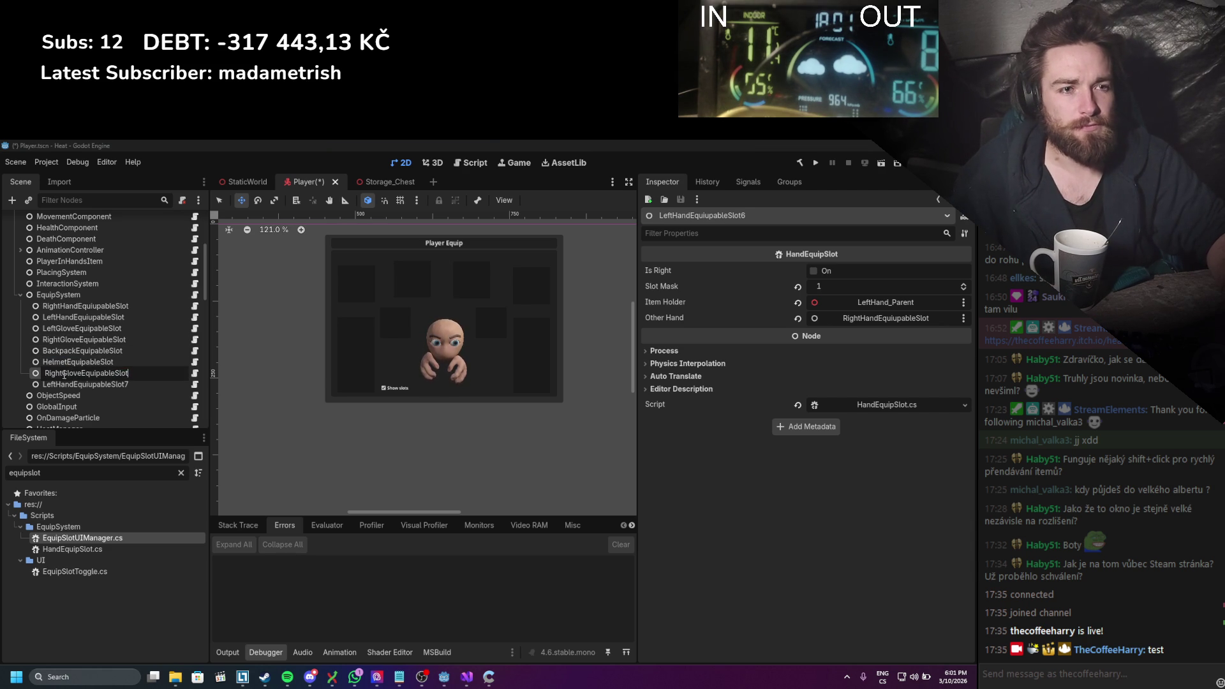
{"action": "type", "text": "Gla"}
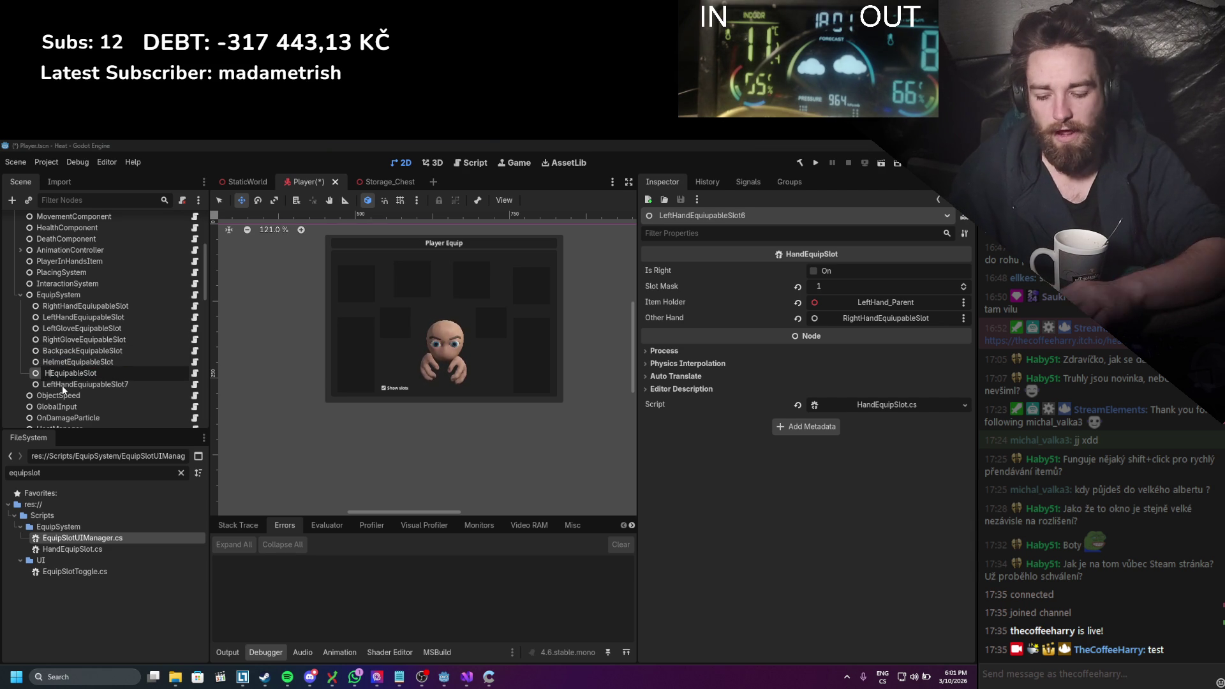
{"action": "type", "text": "sses"}
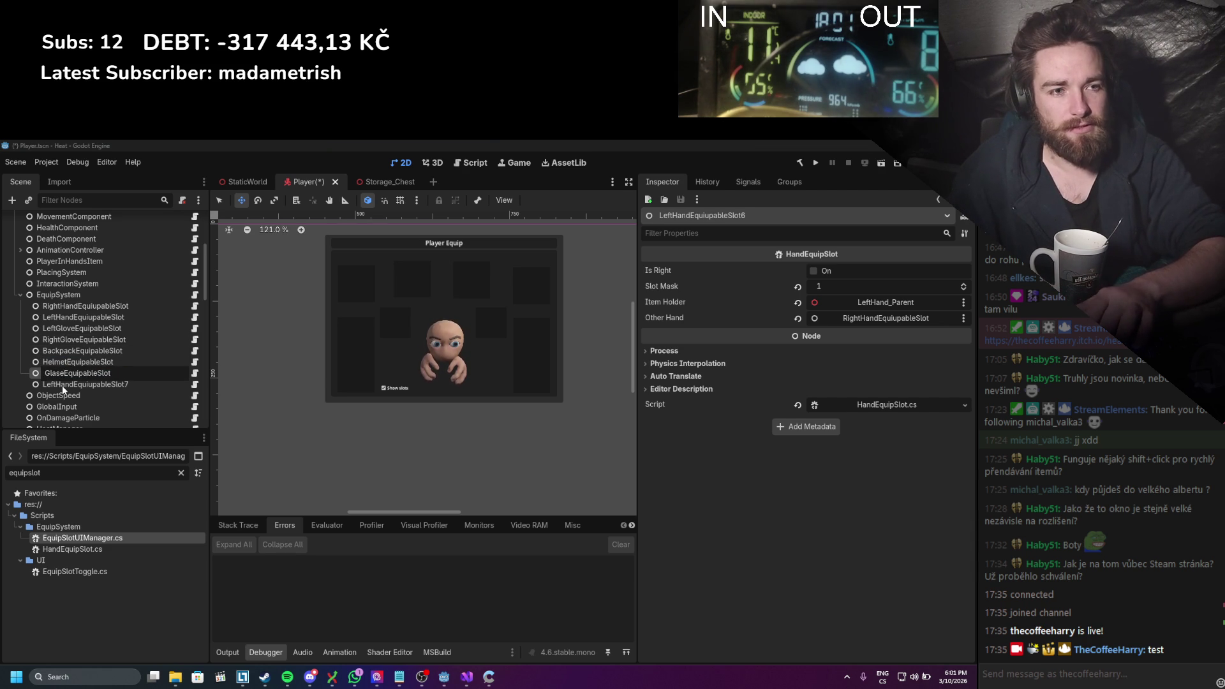
{"action": "key", "text": "Return"}
{"action": "double_click", "coordinate": [62, 385]}
{"action": "key", "text": "ctrl+v"}
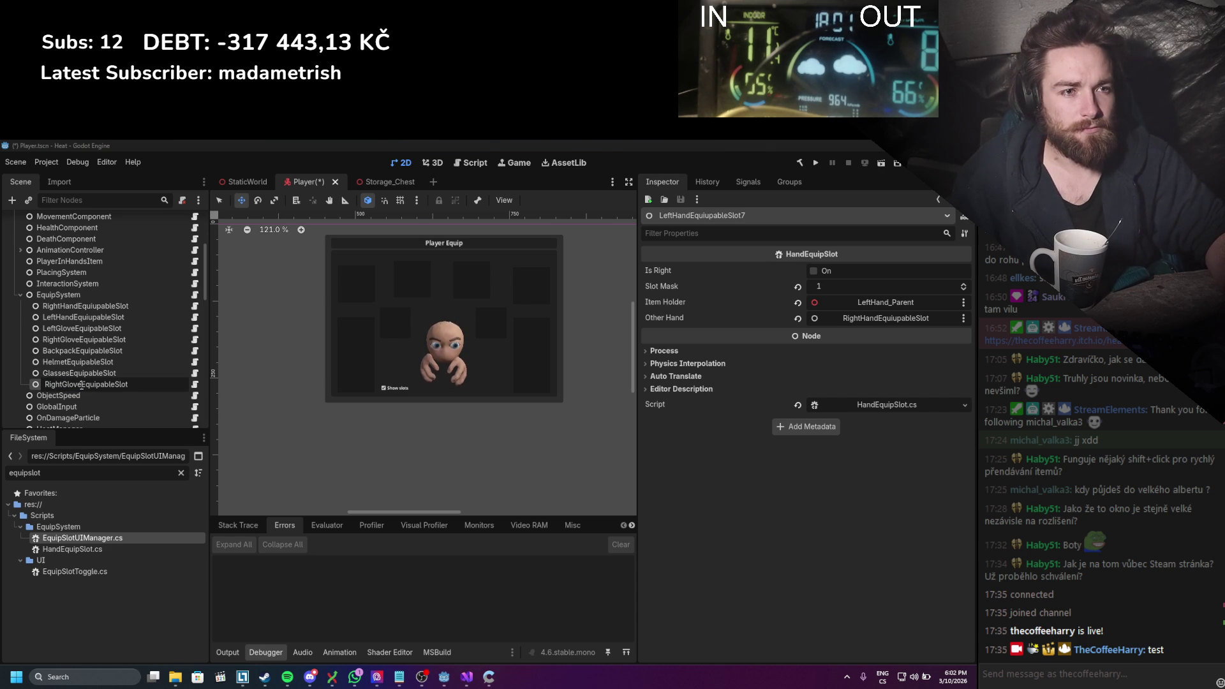
{"action": "type", "text": "Mask"}
{"action": "key", "text": "Return"}
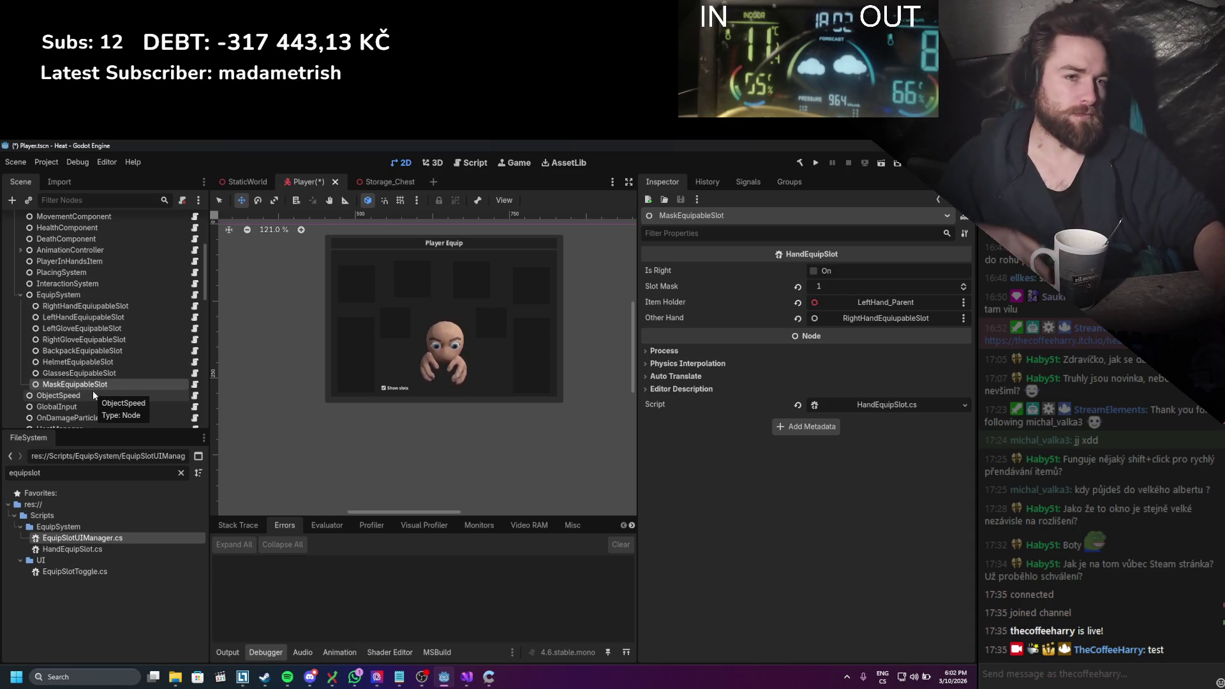
{"action": "key", "text": "ctrl+s"}
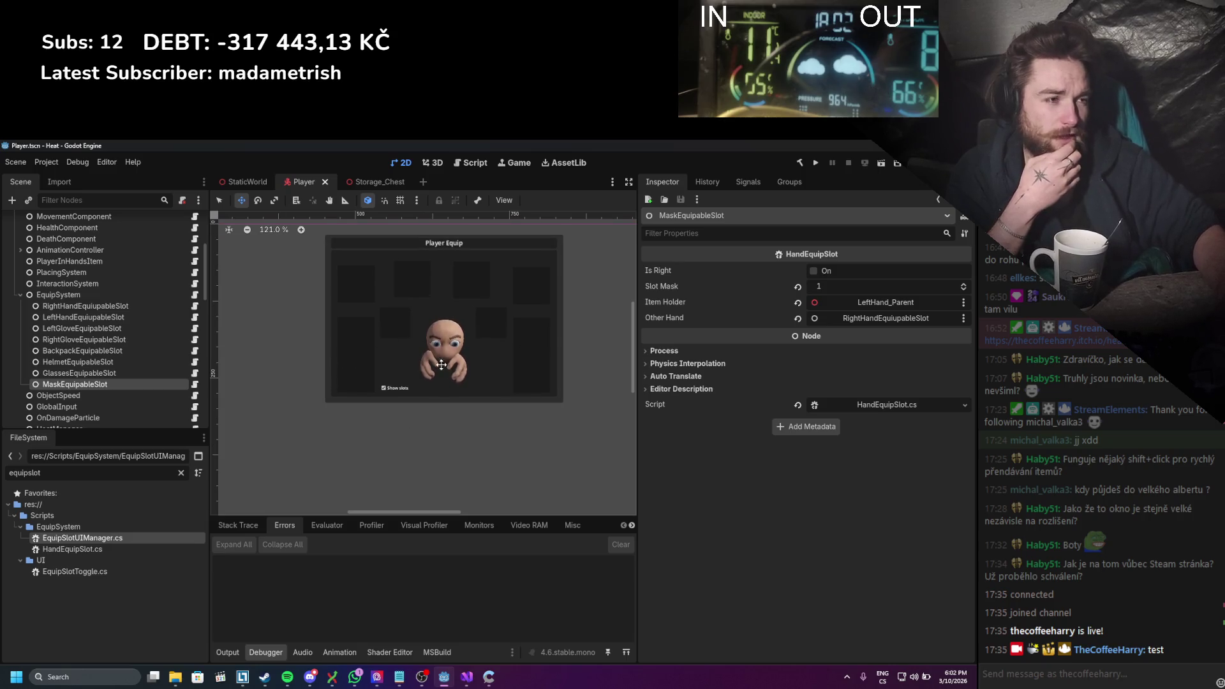
{"action": "scroll", "coordinate": [355, 361], "scroll_direction": "down", "scroll_amount": 3}
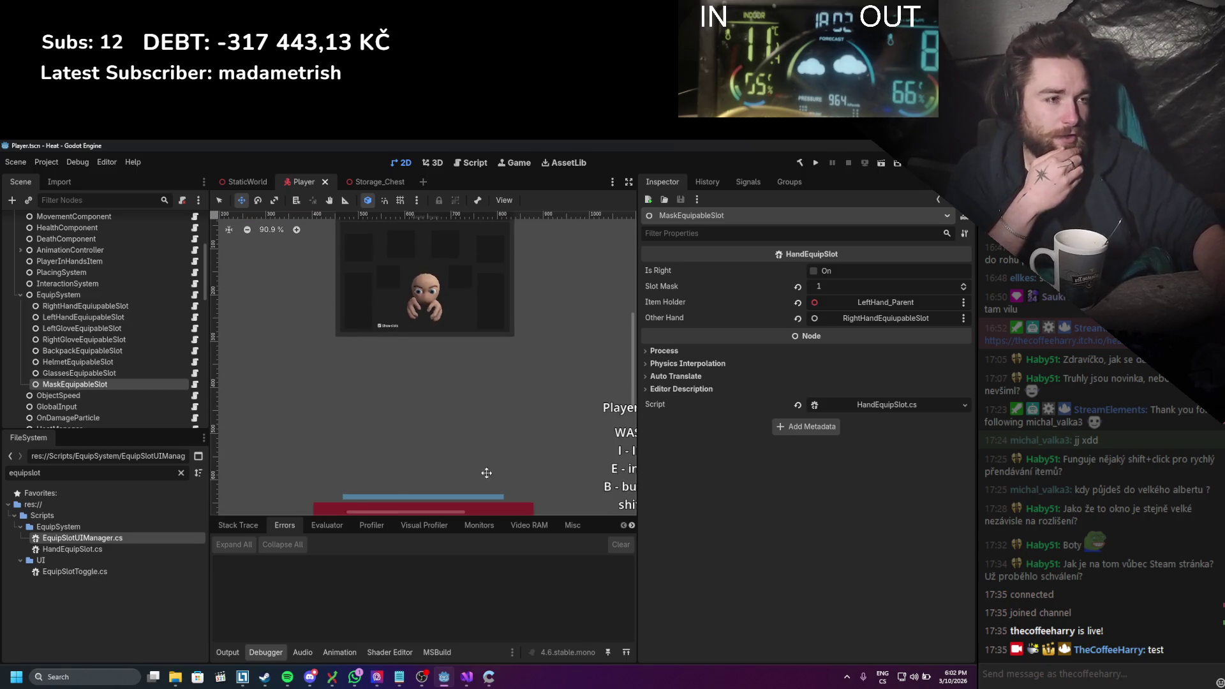
{"action": "scroll", "coordinate": [440, 427], "scroll_direction": "up", "scroll_amount": 4}
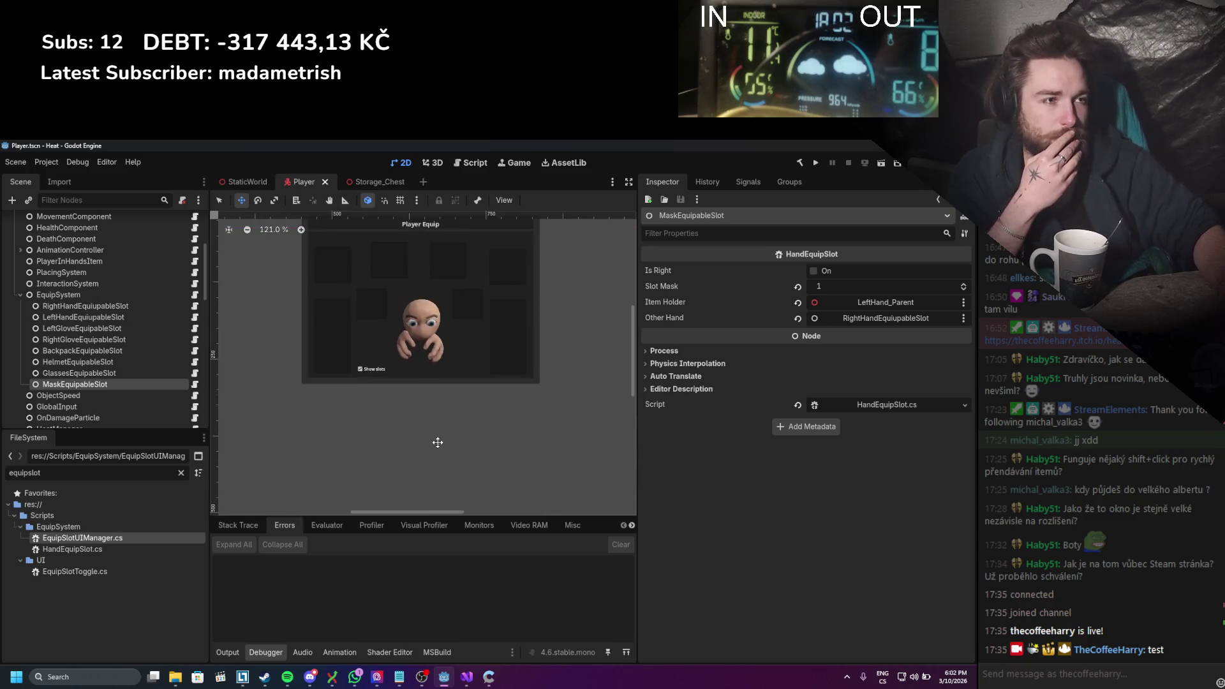
{"action": "scroll", "coordinate": [446, 417], "scroll_direction": "down", "scroll_amount": 1}
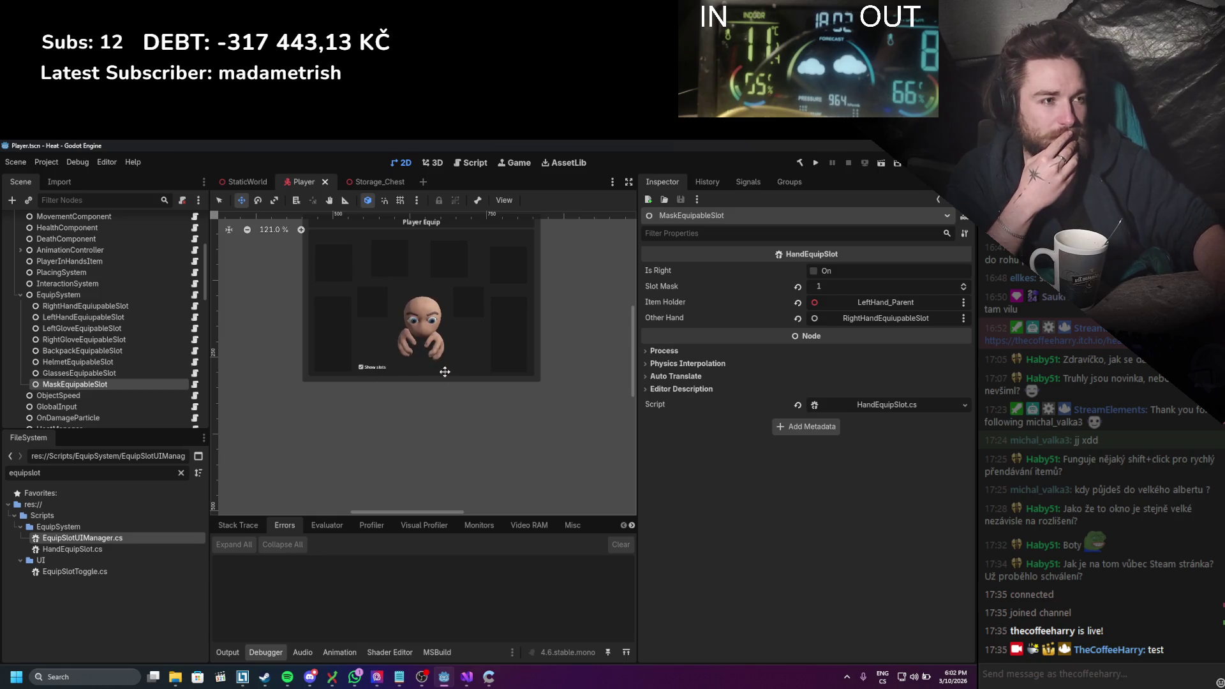
{"action": "scroll", "coordinate": [448, 391], "scroll_direction": "up", "scroll_amount": 2}
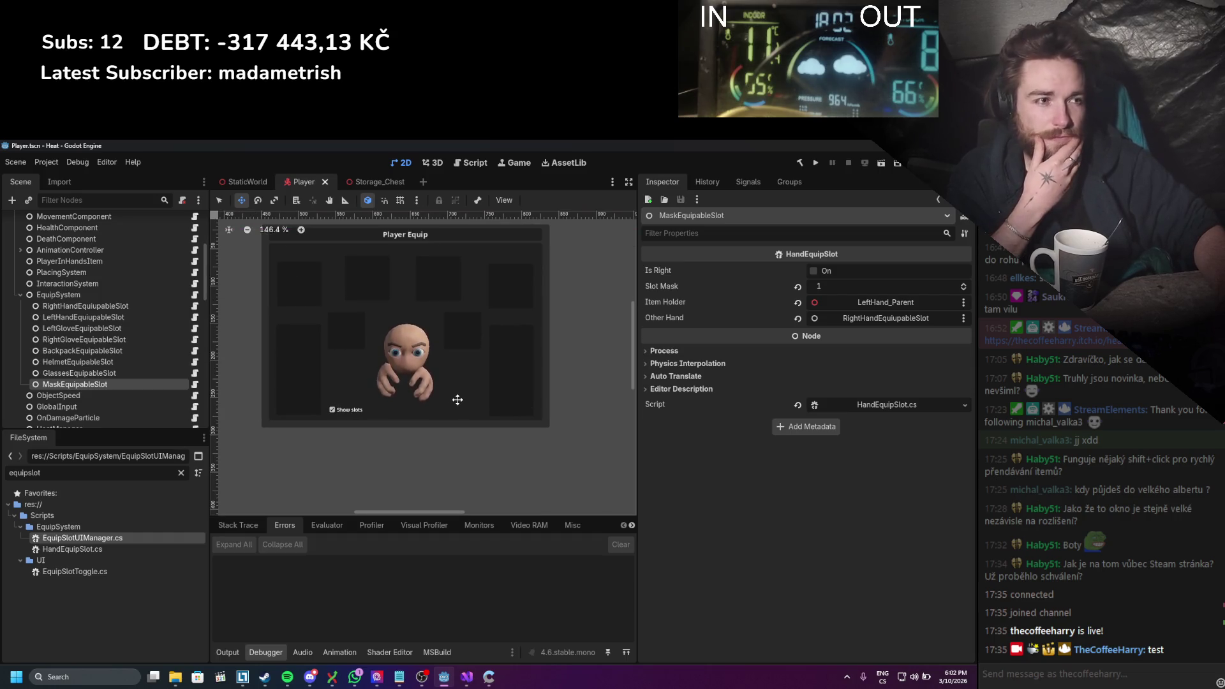
{"action": "scroll", "coordinate": [463, 397], "scroll_direction": "down", "scroll_amount": 1}
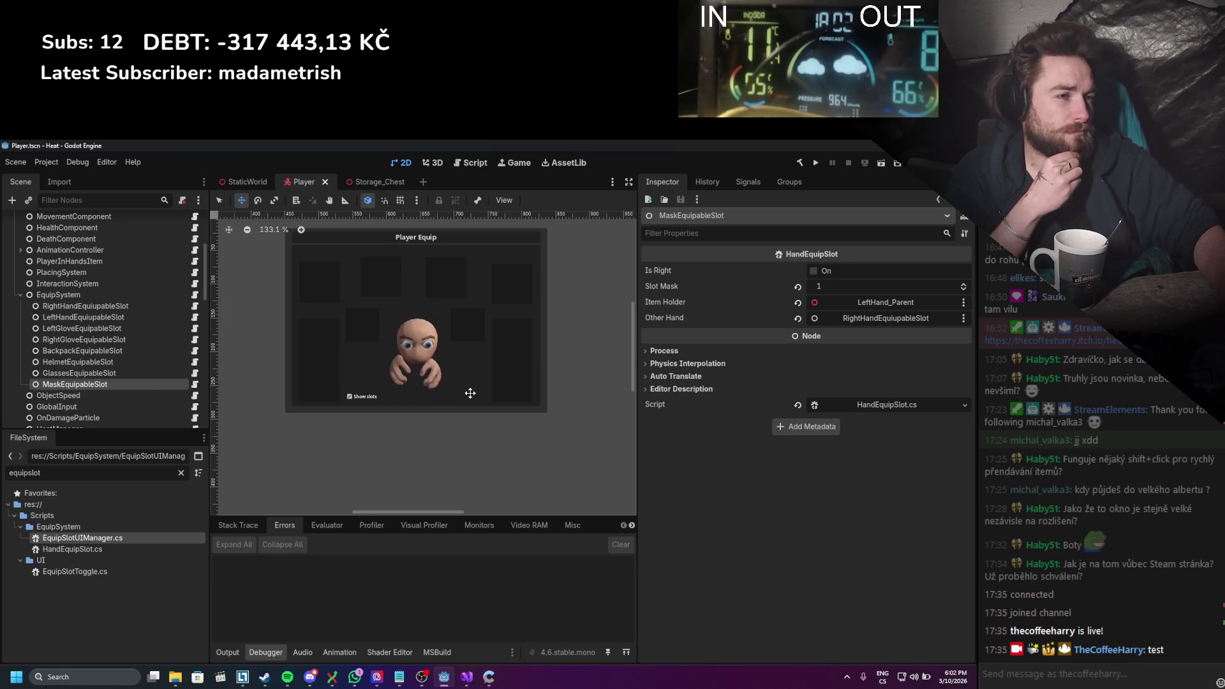
{"action": "scroll", "coordinate": [470, 393], "scroll_direction": "up", "scroll_amount": 1}
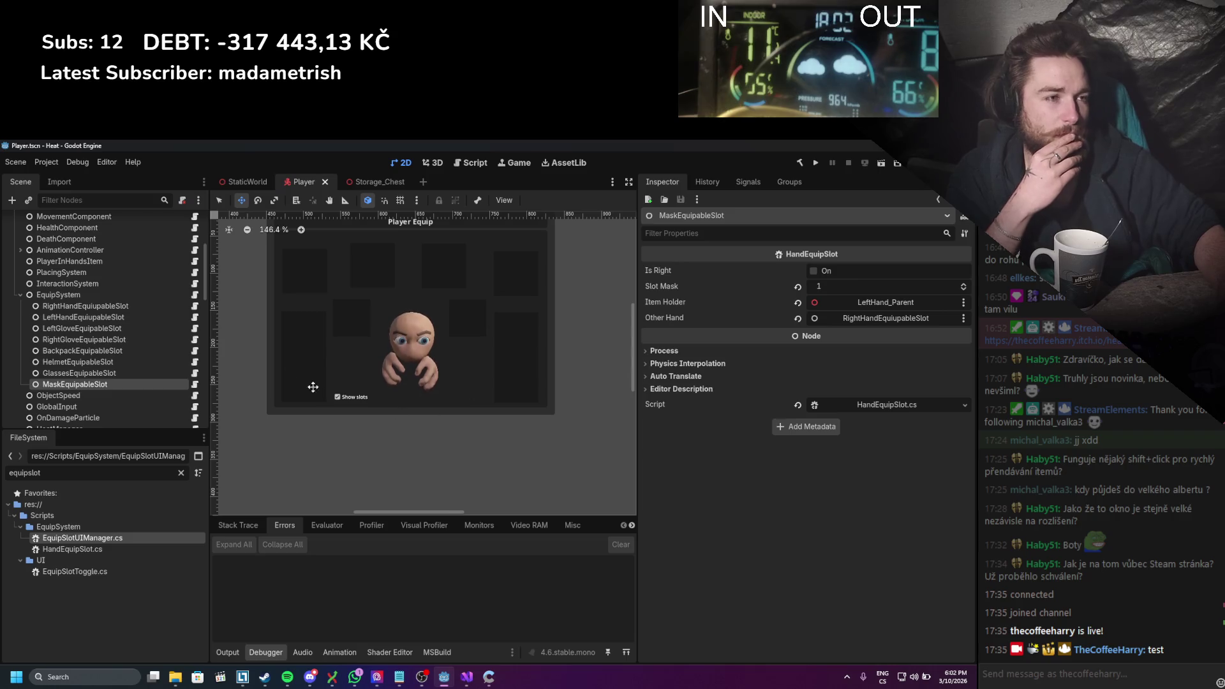
{"action": "scroll", "coordinate": [405, 390], "scroll_direction": "down", "scroll_amount": 1}
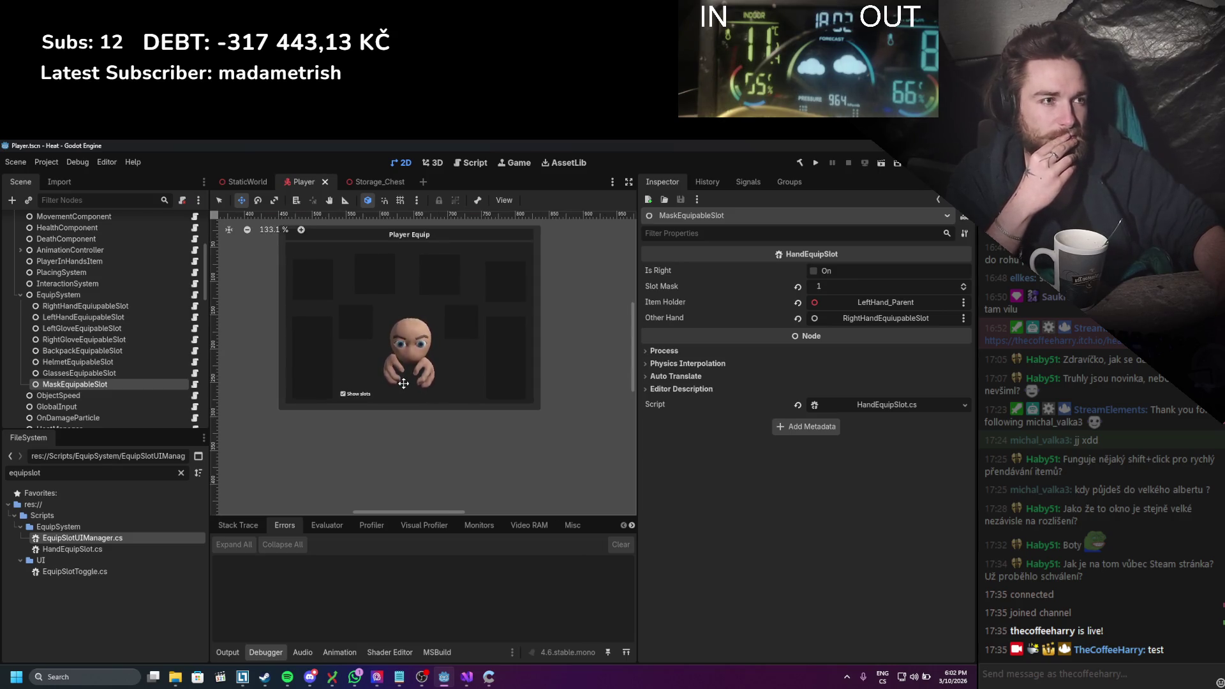
{"action": "left_click", "coordinate": [44, 294]}
Step: Select the six slots from LeftGlove to Mask and set their Slot Mask to 20
{"action": "left_click", "coordinate": [92, 384]}
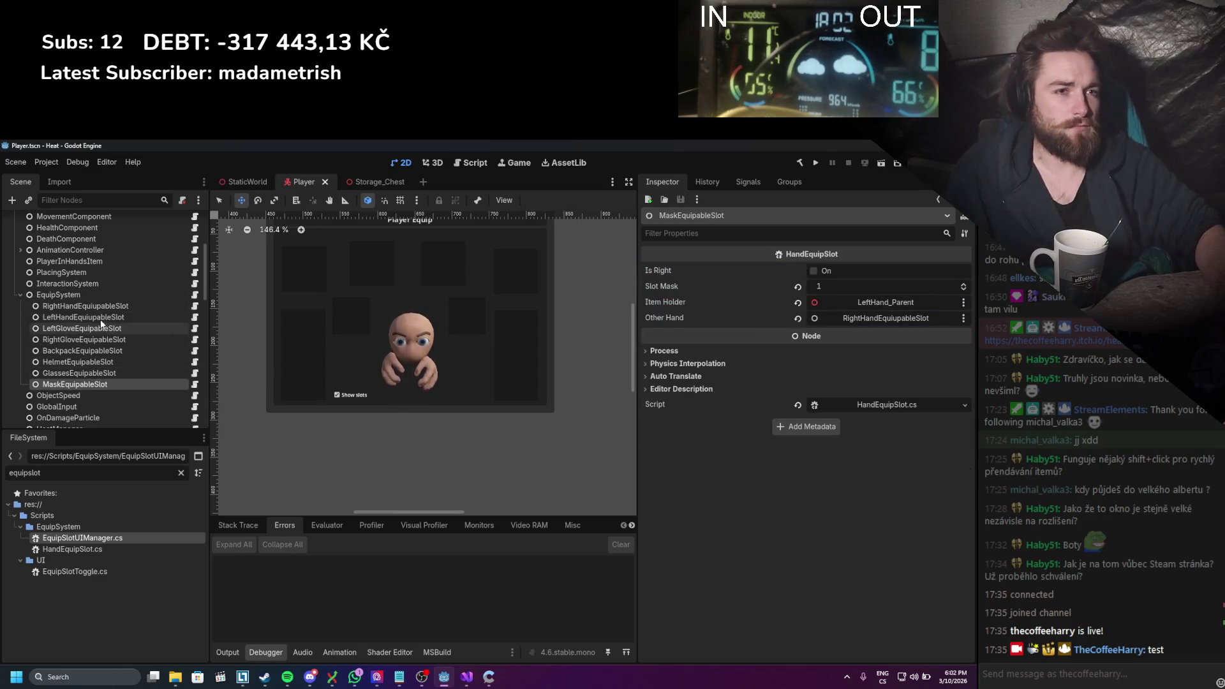
{"action": "left_click", "coordinate": [86, 328], "text": "shift"}
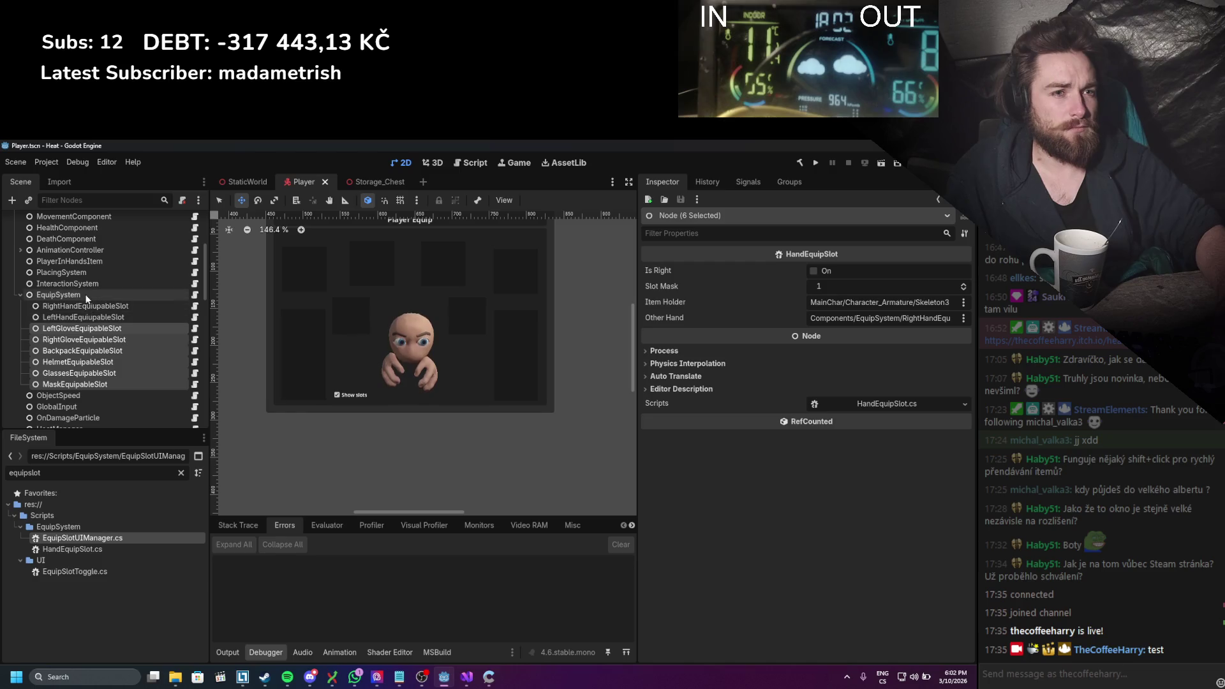
{"action": "left_click", "coordinate": [85, 295]}
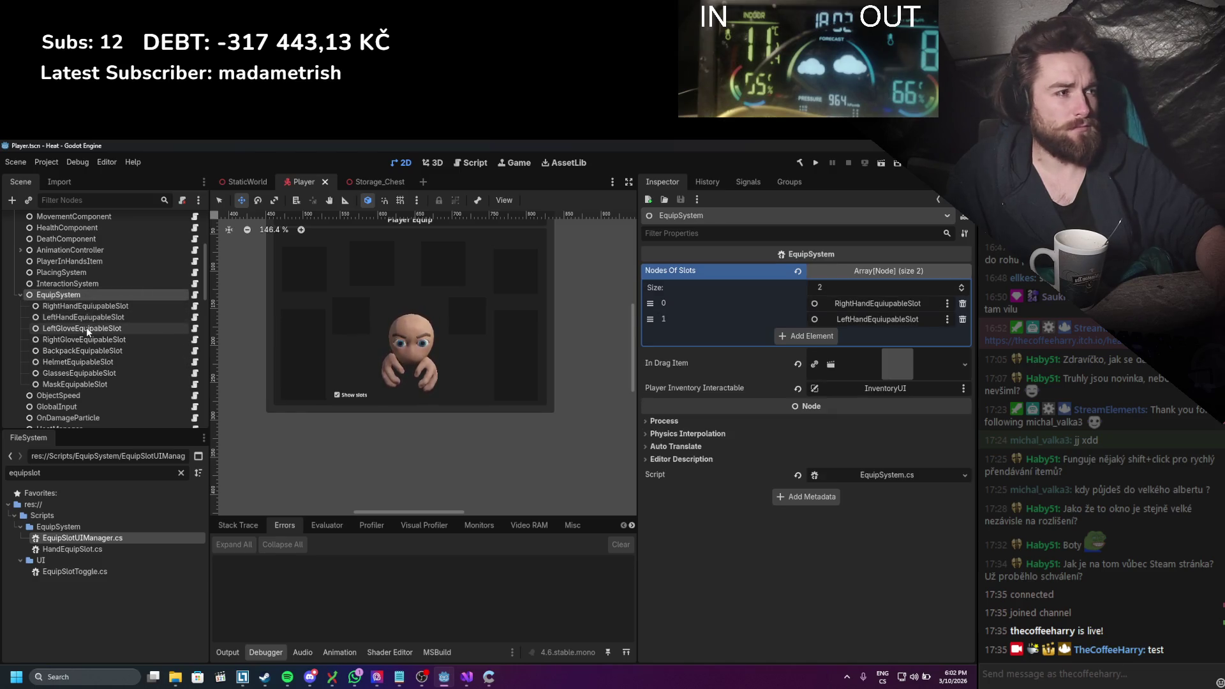
{"action": "left_click", "coordinate": [86, 328]}
{"action": "left_click", "coordinate": [86, 386], "text": "shift"}
{"action": "mouse_move", "coordinate": [83, 327]}
{"action": "left_mouse_down"}
{"action": "mouse_move", "coordinate": [81, 296]}
{"action": "mouse_move", "coordinate": [702, 332]}
{"action": "mouse_move", "coordinate": [829, 271]}
{"action": "left_mouse_up"}
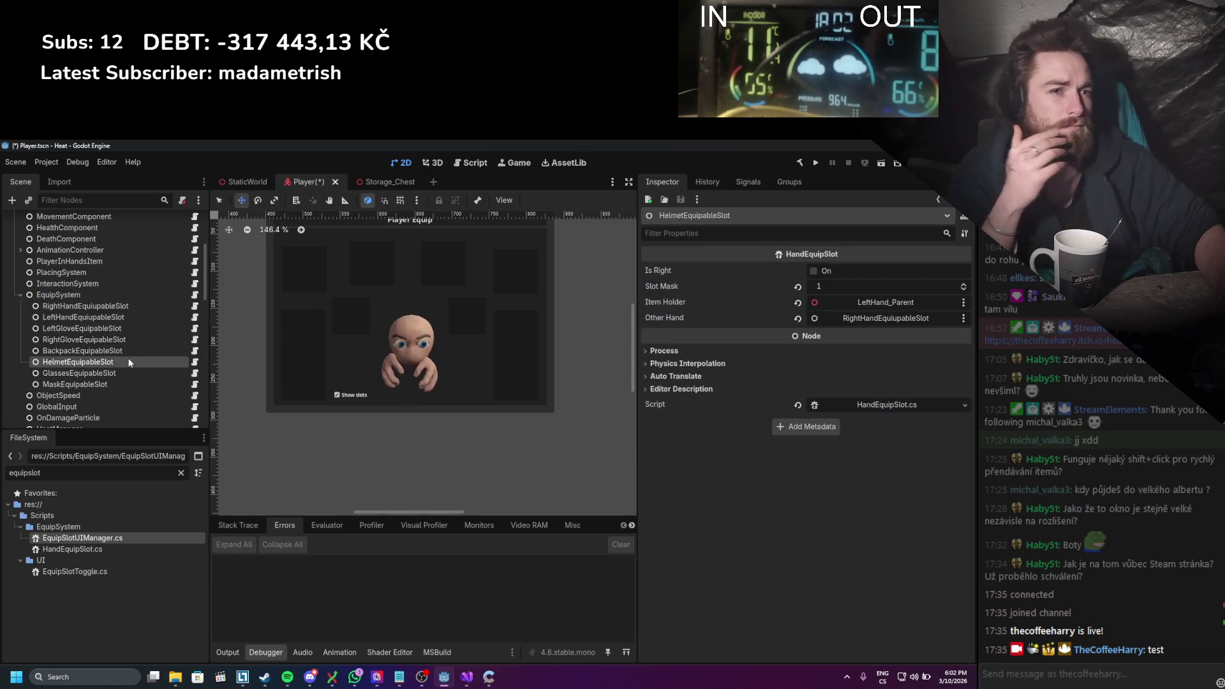
{"action": "left_click", "coordinate": [137, 328]}
{"action": "left_click", "coordinate": [118, 386], "text": "shift"}
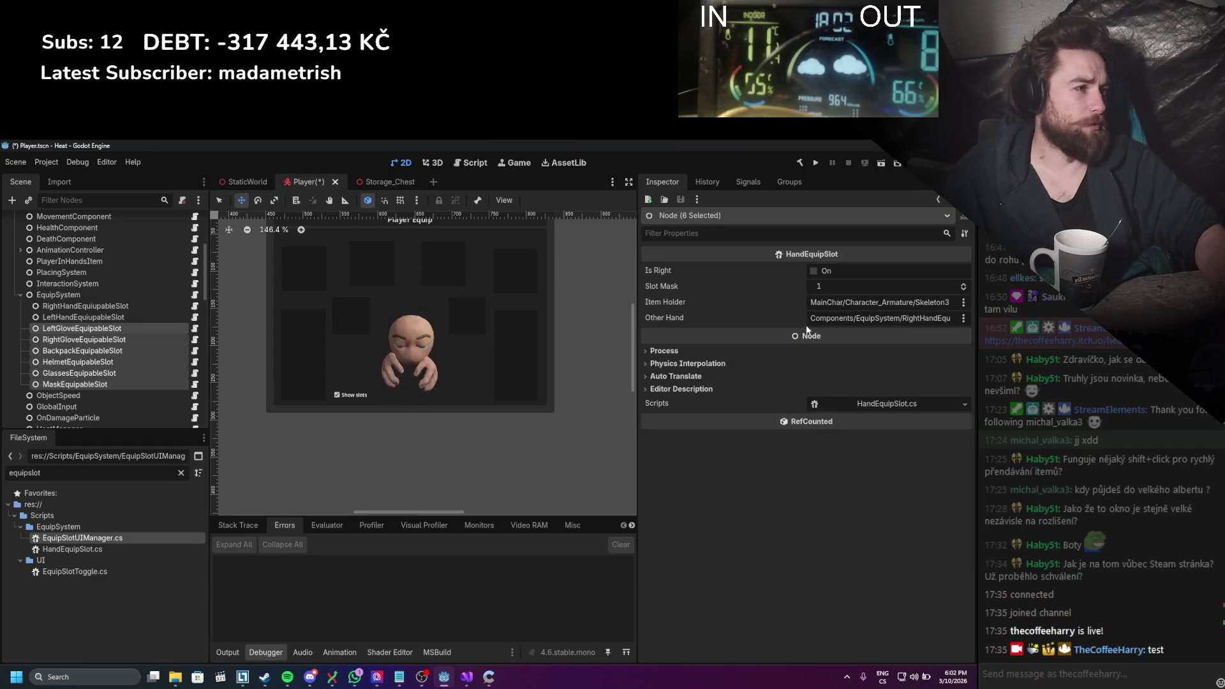
{"action": "type", "text": "20"}
{"action": "key", "text": "Return"}
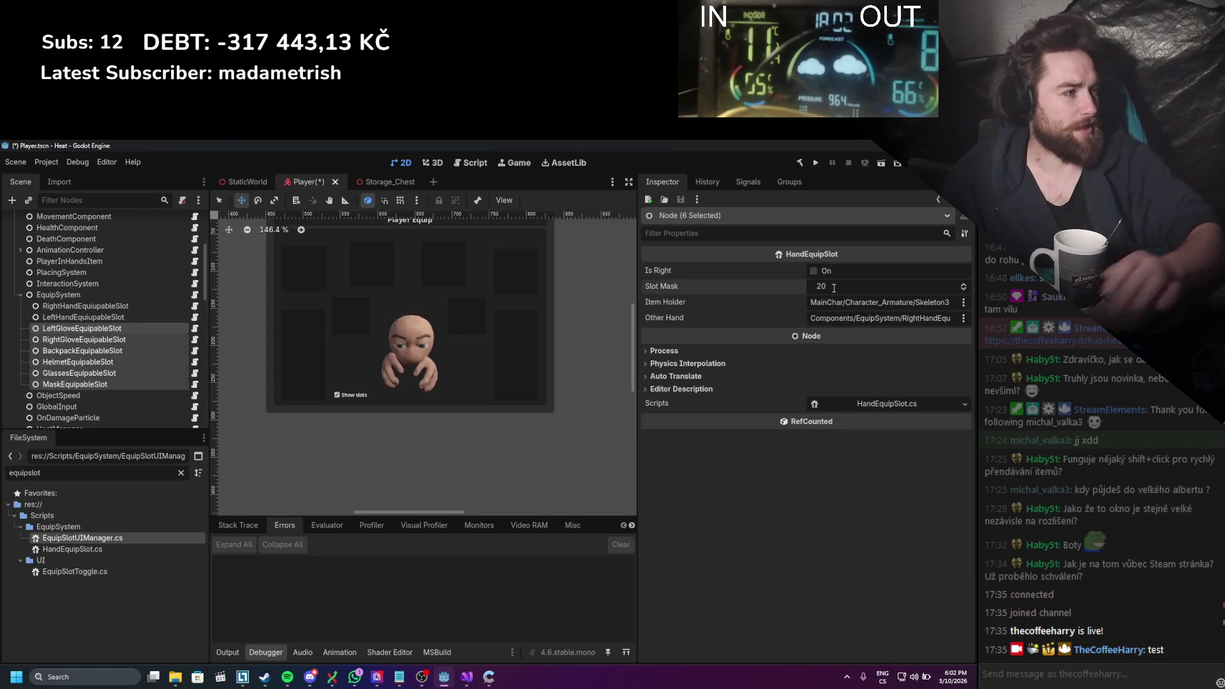
Step: Save the Player scene, check the Mask slot, and open HandEquipSlot.cs
{"action": "key", "text": "ctrl+s"}
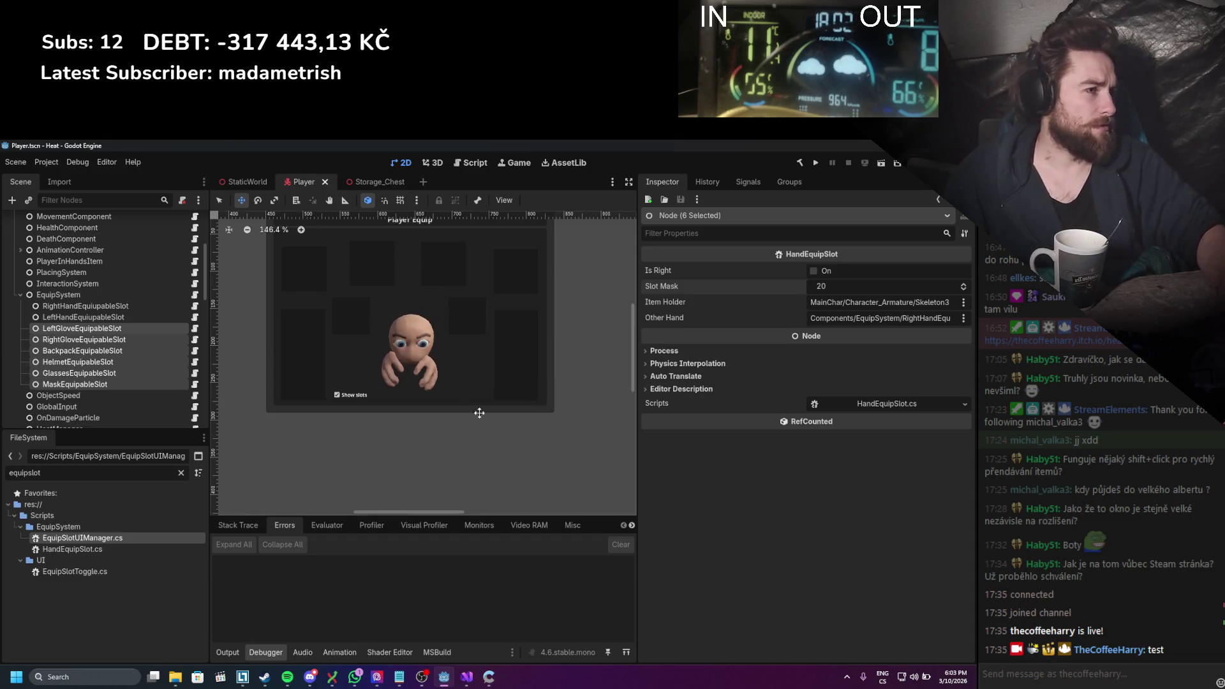
{"action": "left_click", "coordinate": [148, 406]}
{"action": "left_click", "coordinate": [148, 384]}
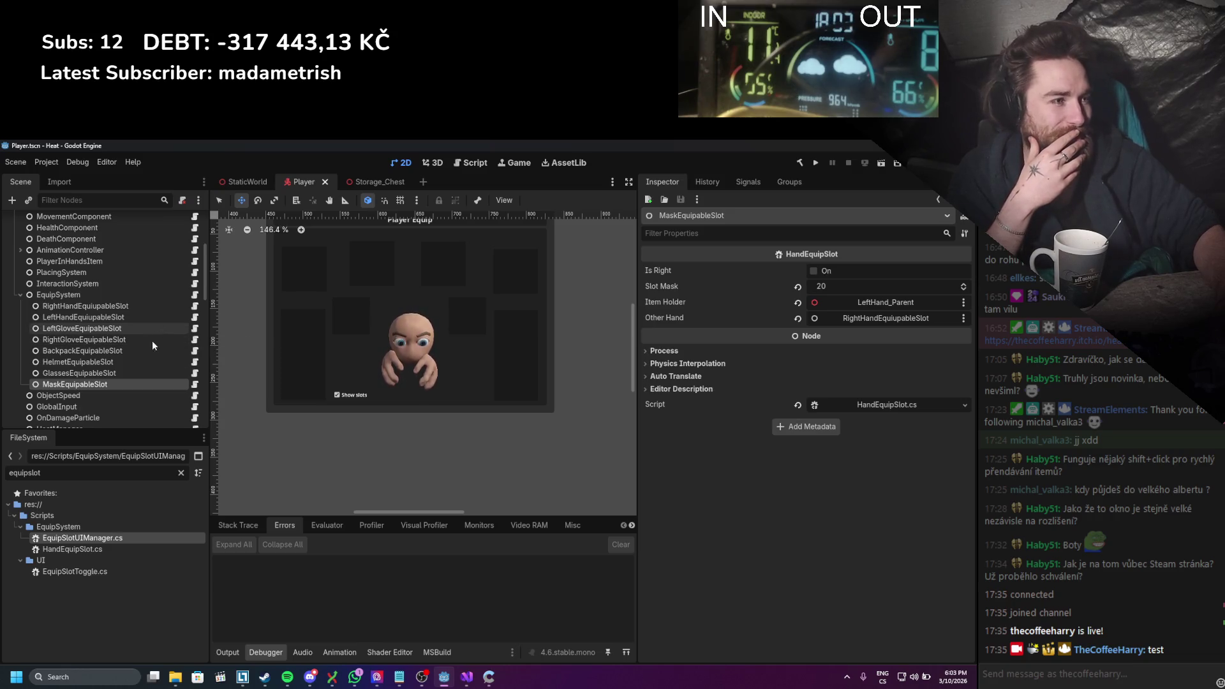
{"action": "left_click", "coordinate": [905, 408]}
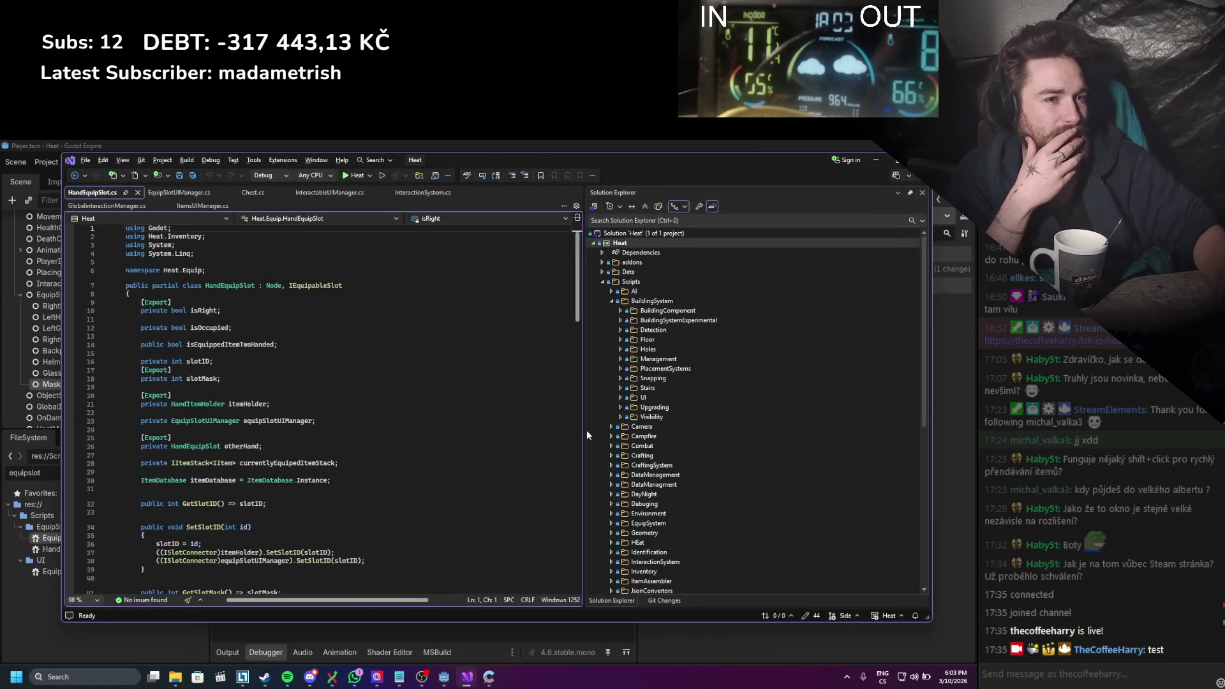
Step: Skim HandEquipSlot.cs, then reopen it from the LeftGloveEquipableSlot's Script field
{"action": "scroll", "coordinate": [438, 448], "scroll_direction": "down", "scroll_amount": 3}
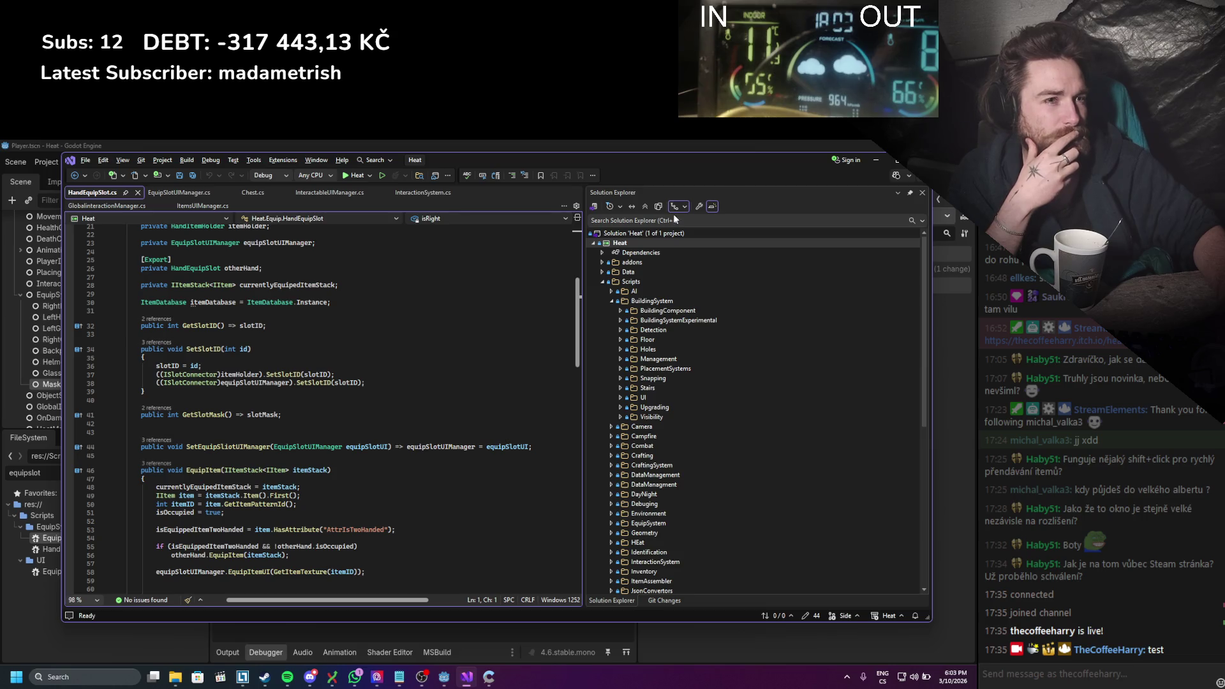
{"action": "left_click", "coordinate": [877, 160]}
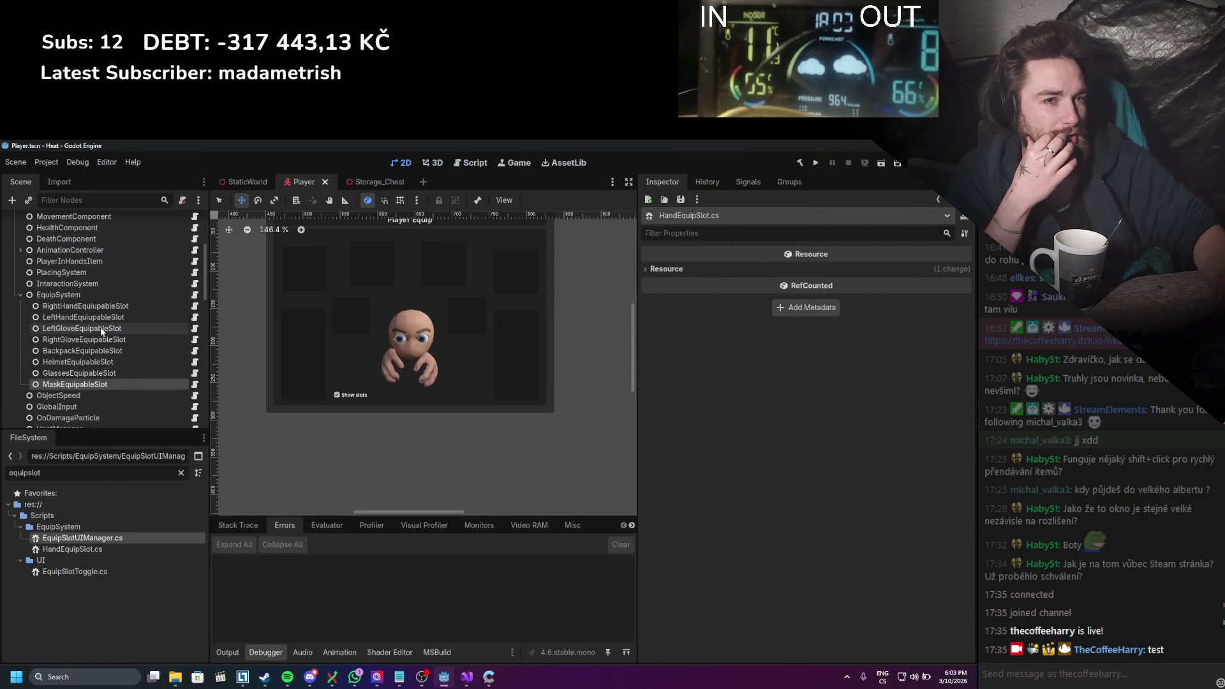
{"action": "left_click", "coordinate": [101, 328]}
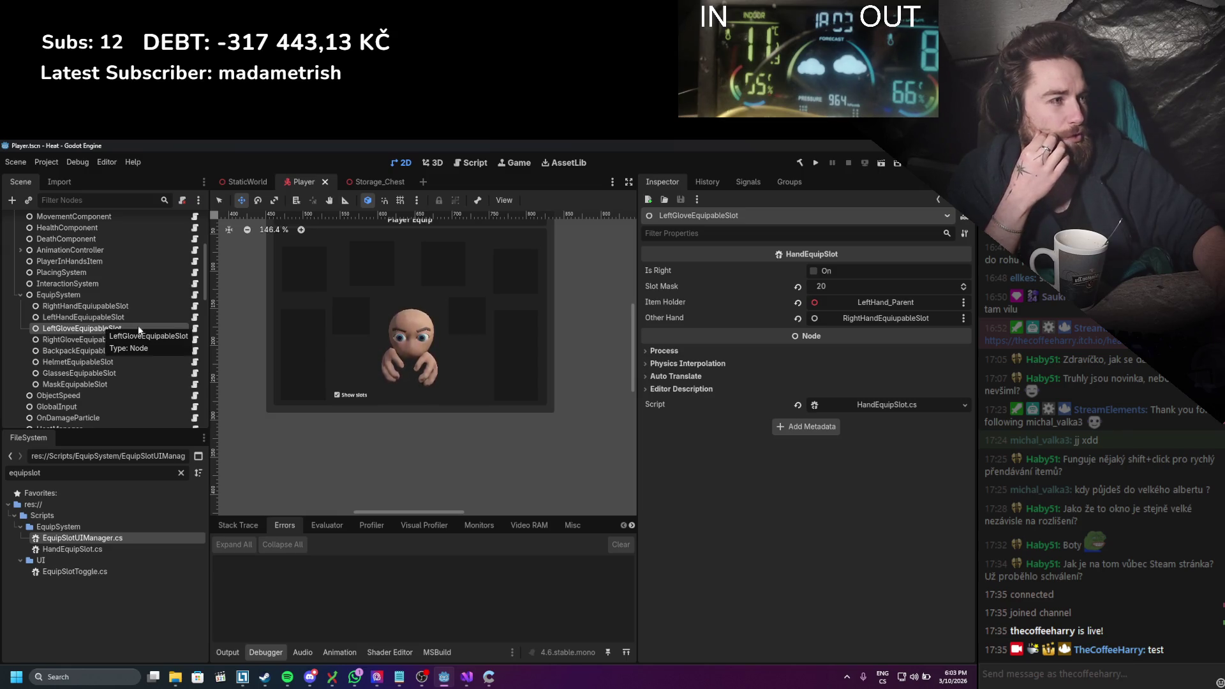
{"action": "left_click", "coordinate": [892, 404]}
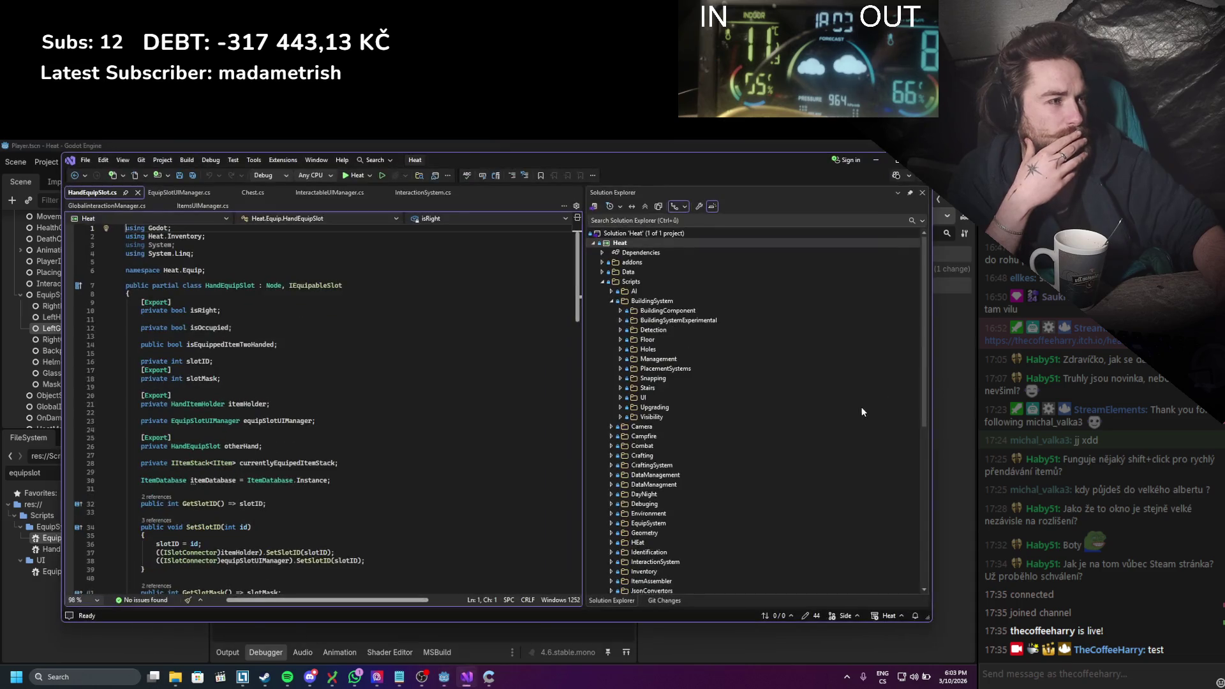
Step: Read through the HandEquipSlot slot logic, then return to Godot on RightGloveEquipableSlot
{"action": "scroll", "coordinate": [369, 375], "scroll_direction": "down", "scroll_amount": 1}
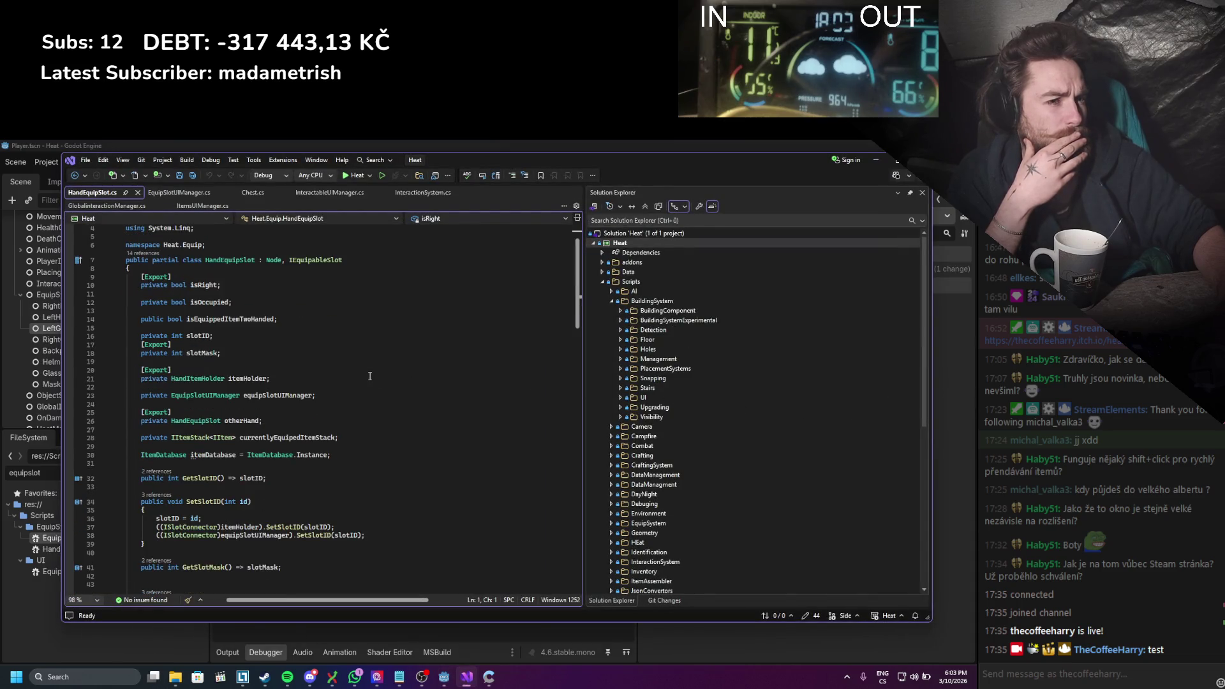
{"action": "scroll", "coordinate": [370, 376], "scroll_direction": "down", "scroll_amount": 1}
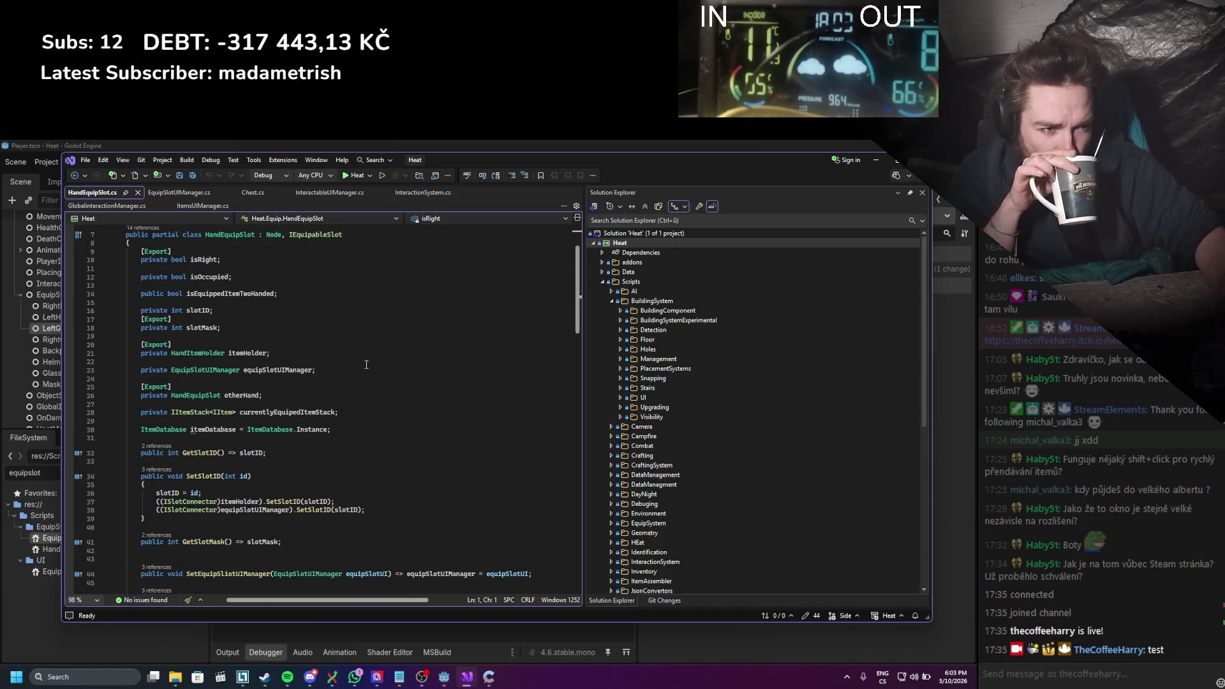
{"action": "scroll", "coordinate": [366, 364], "scroll_direction": "down", "scroll_amount": 7}
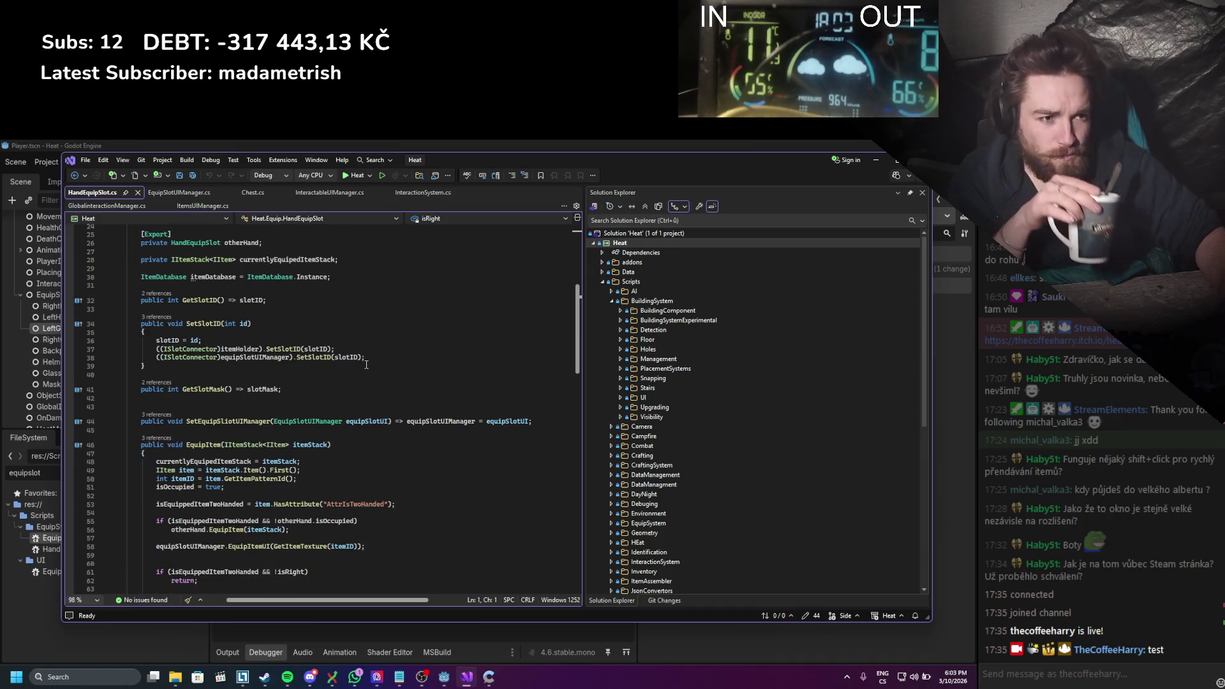
{"action": "scroll", "coordinate": [366, 365], "scroll_direction": "down", "scroll_amount": 12}
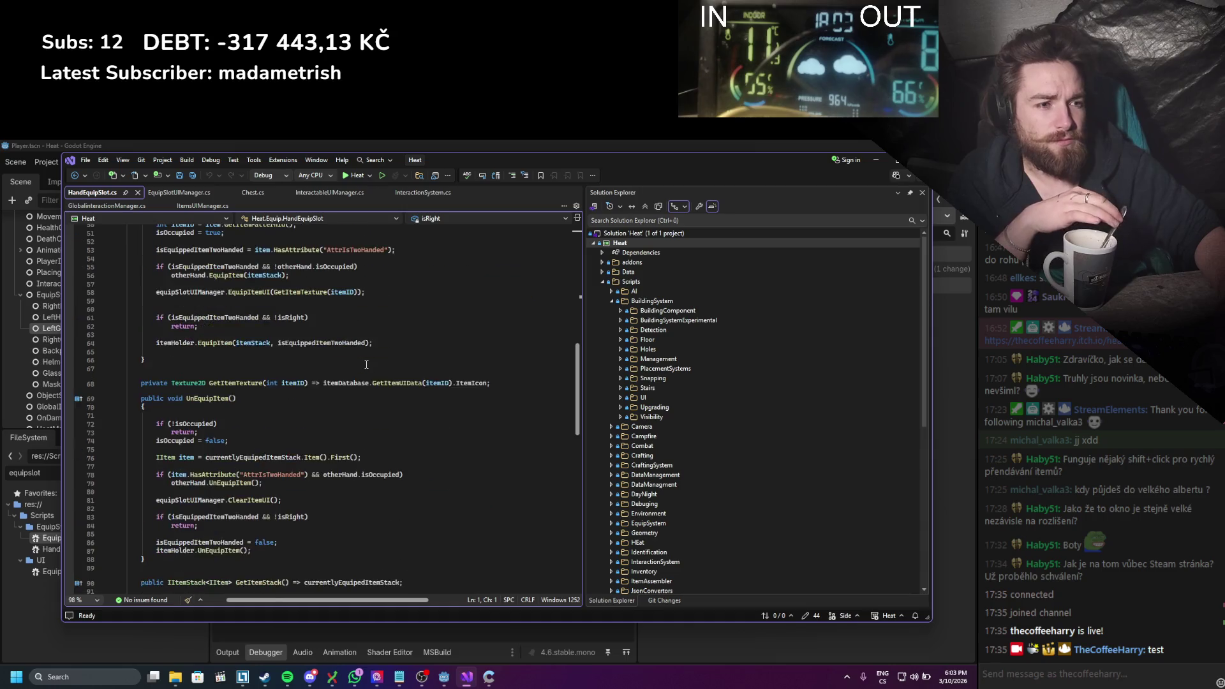
{"action": "scroll", "coordinate": [366, 364], "scroll_direction": "down", "scroll_amount": 5}
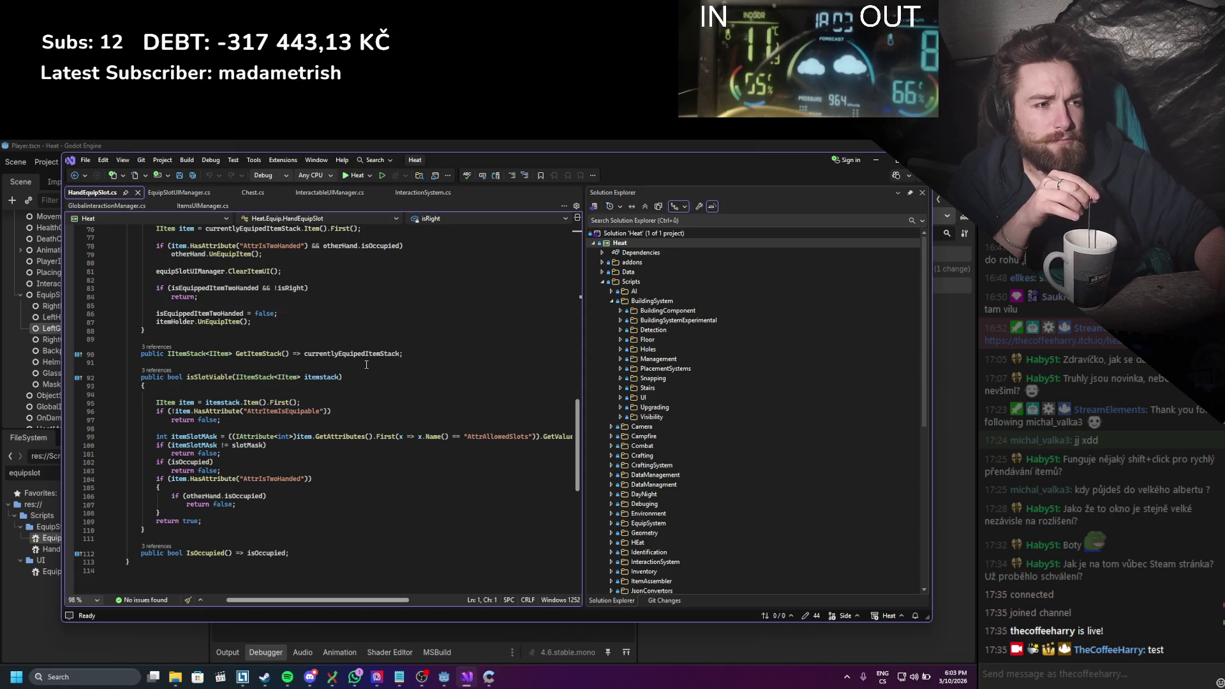
{"action": "scroll", "coordinate": [366, 364], "scroll_direction": "up", "scroll_amount": 16}
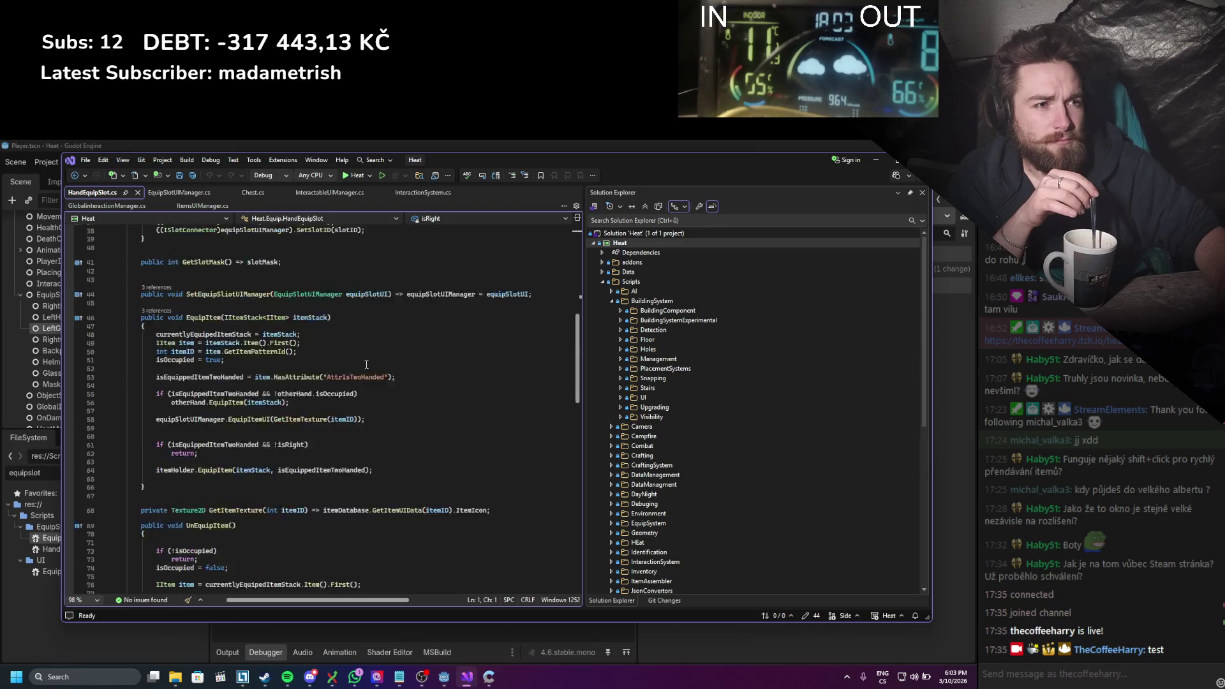
{"action": "scroll", "coordinate": [366, 364], "scroll_direction": "up", "scroll_amount": 8}
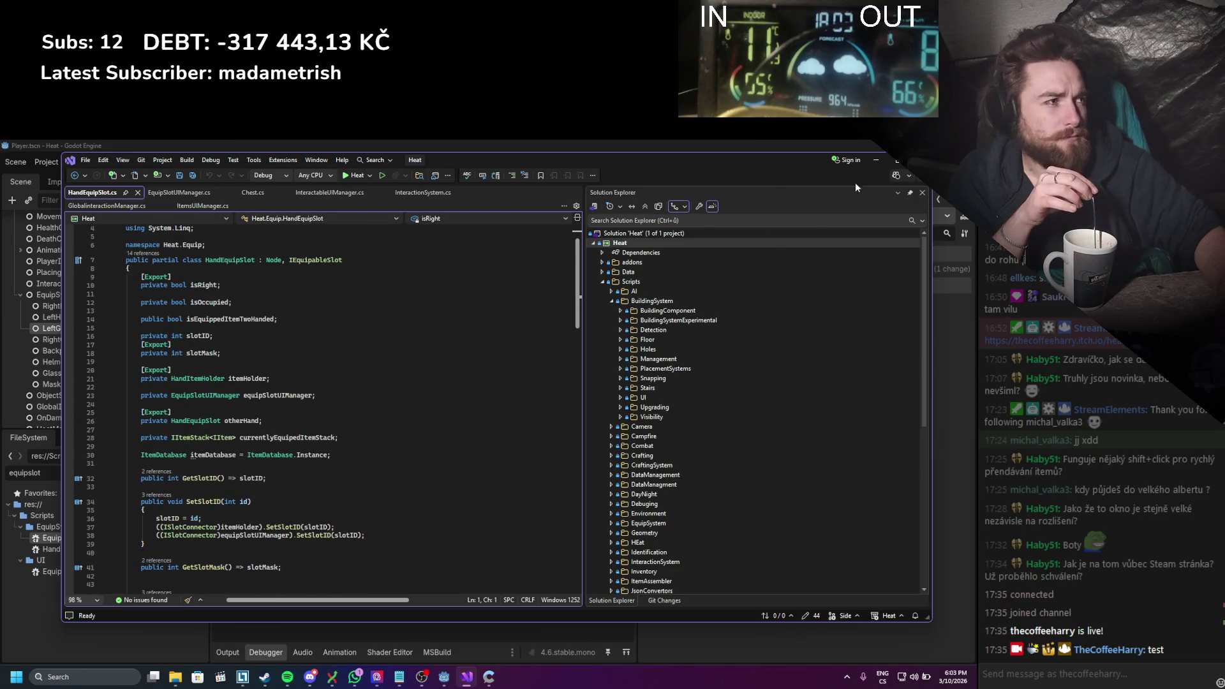
{"action": "left_click", "coordinate": [872, 160]}
{"action": "left_click", "coordinate": [89, 340]}
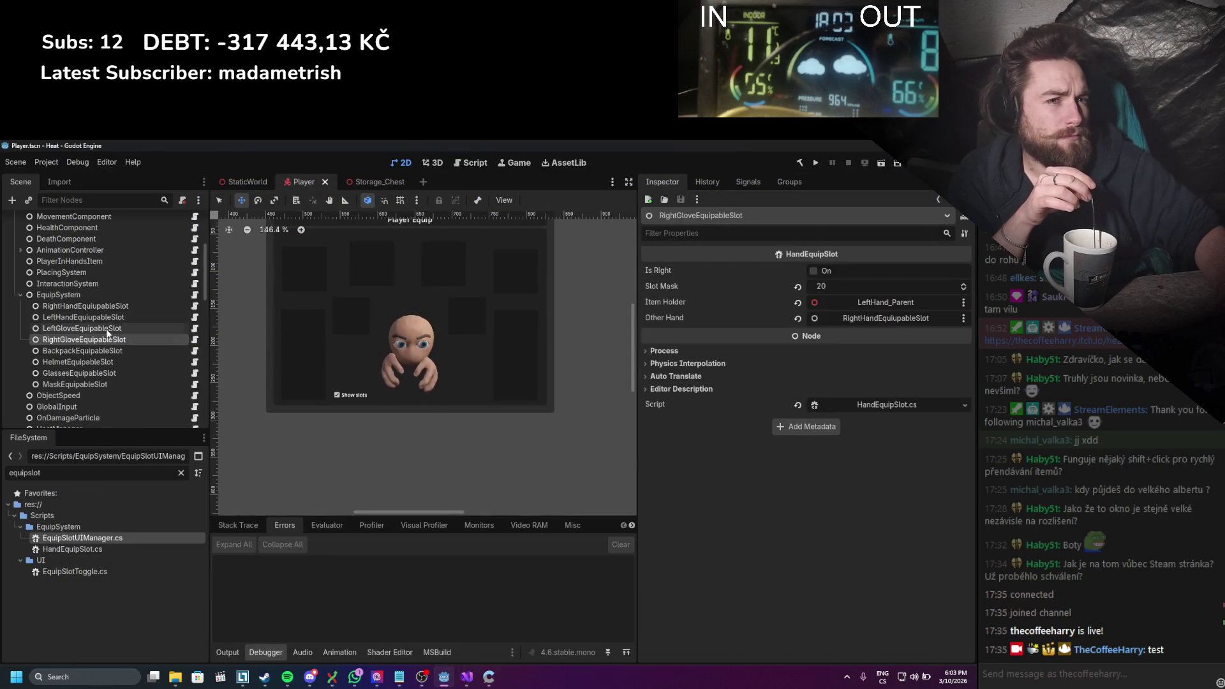
{"action": "left_click", "coordinate": [107, 326]}
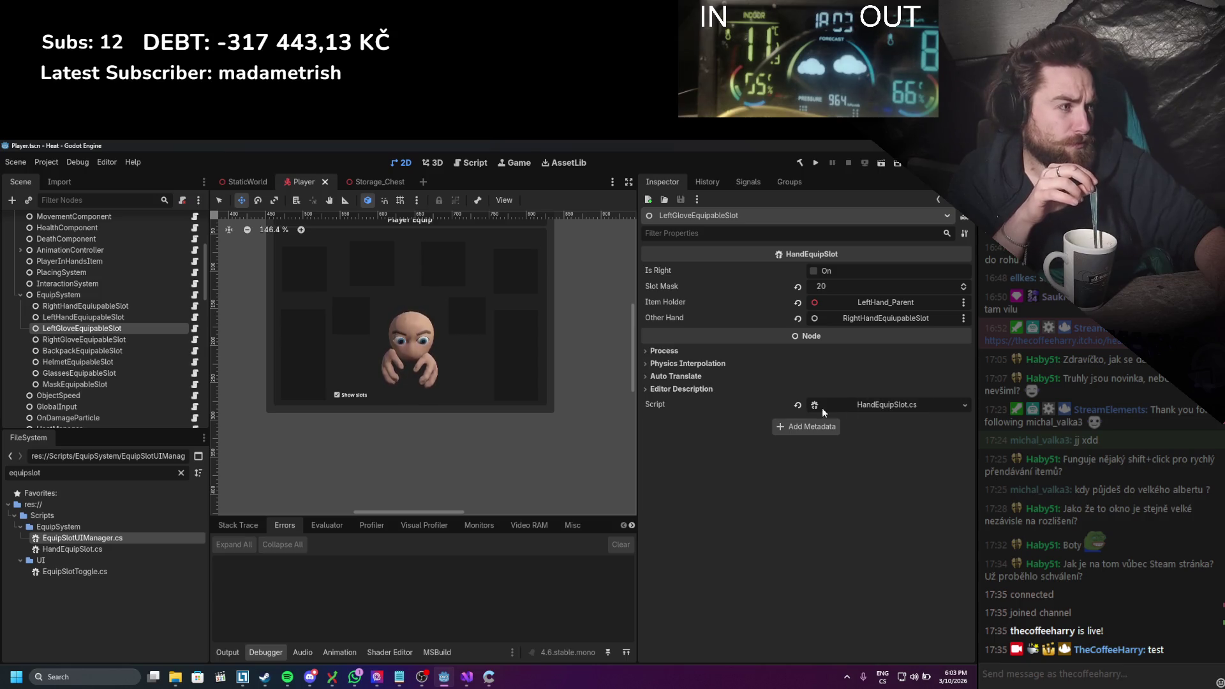
{"action": "scroll", "coordinate": [155, 373], "scroll_direction": "down", "scroll_amount": 5}
{"action": "scroll", "coordinate": [155, 374], "scroll_direction": "down", "scroll_amount": 6}
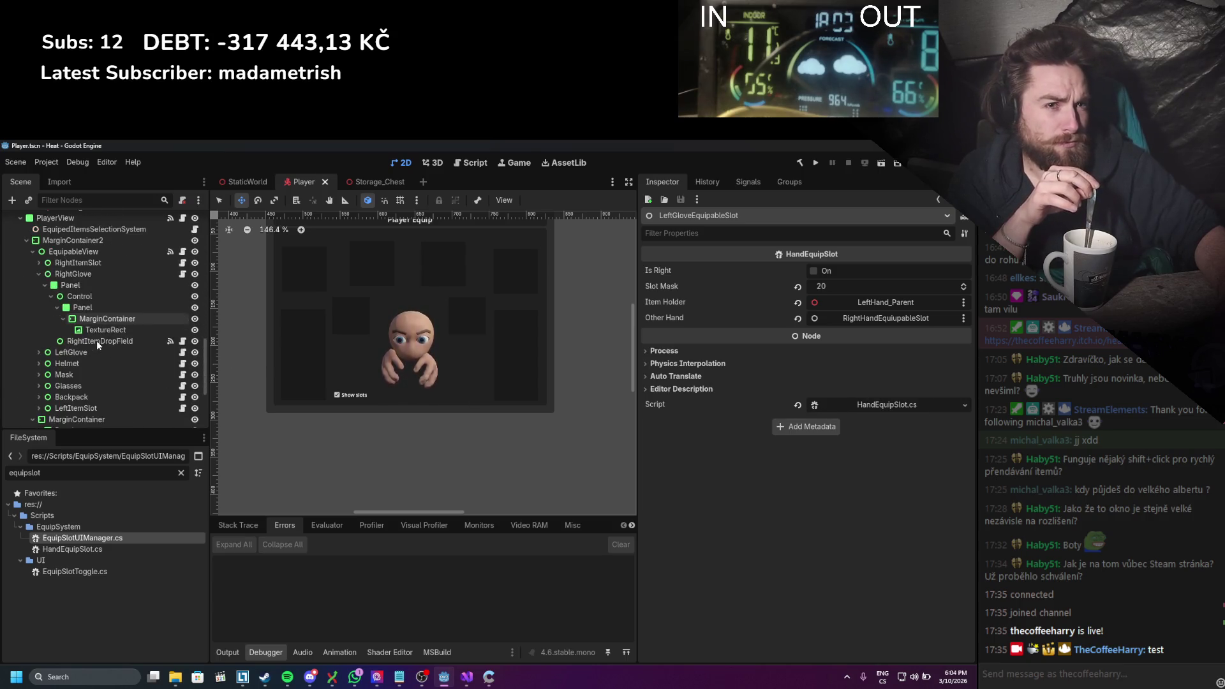
{"action": "left_click", "coordinate": [103, 263]}
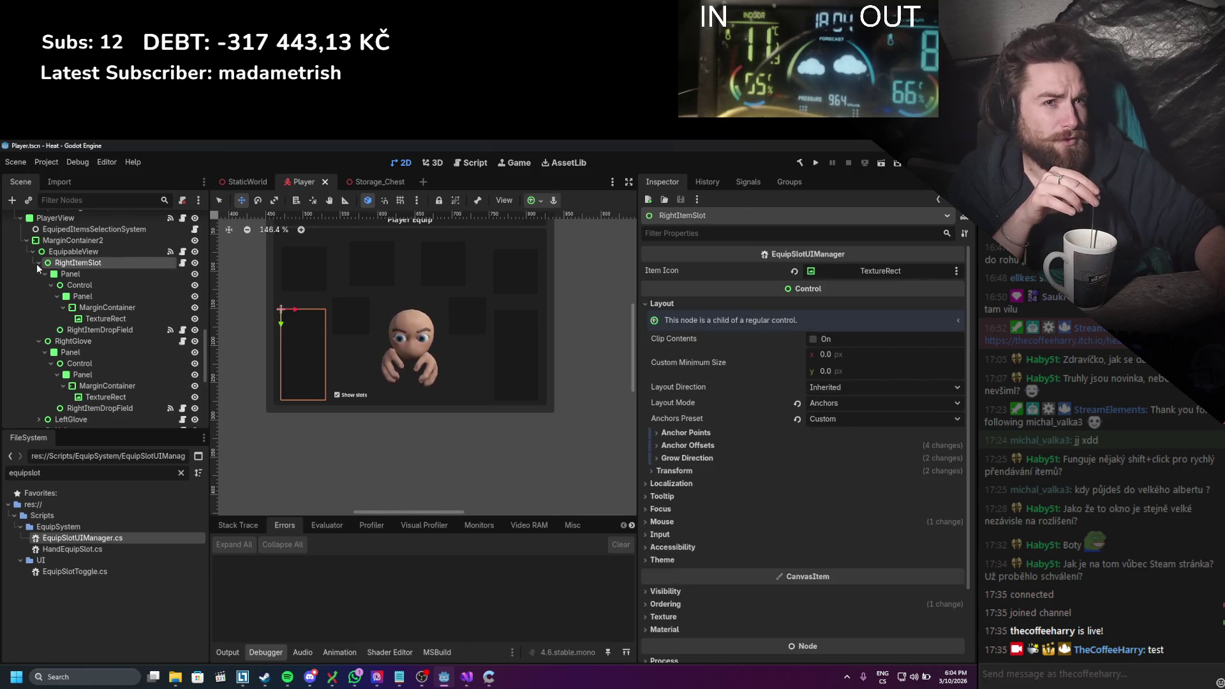
{"action": "left_click", "coordinate": [40, 273]}
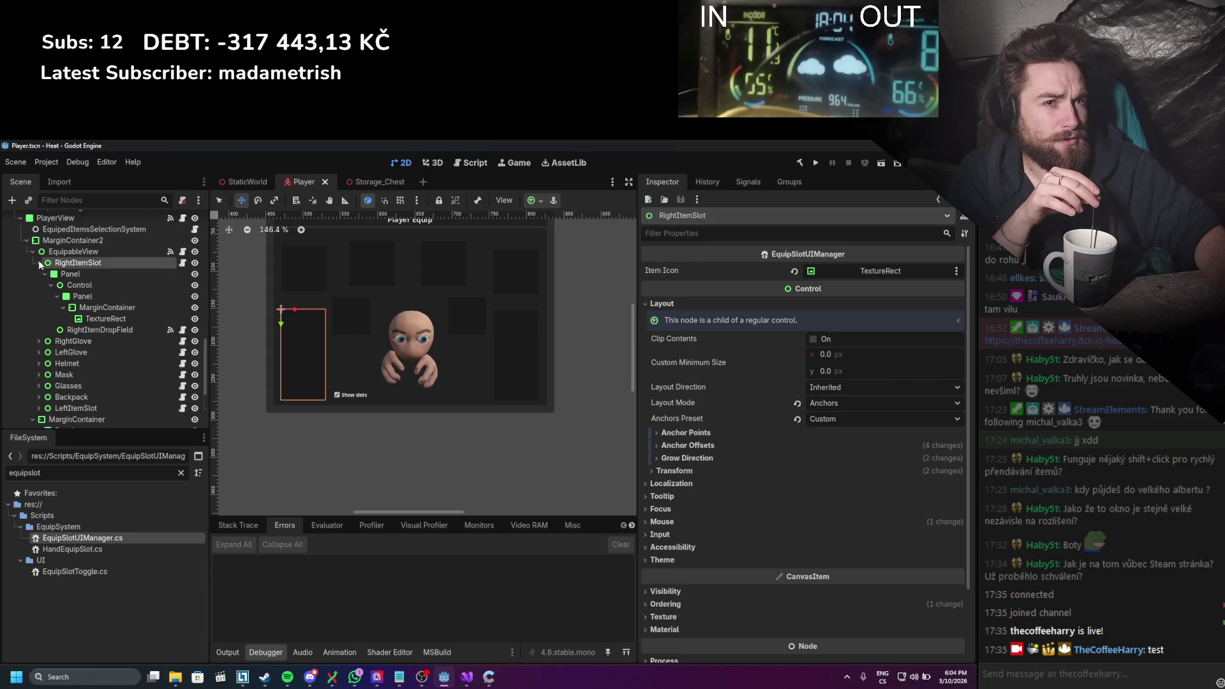
{"action": "left_click", "coordinate": [159, 327]}
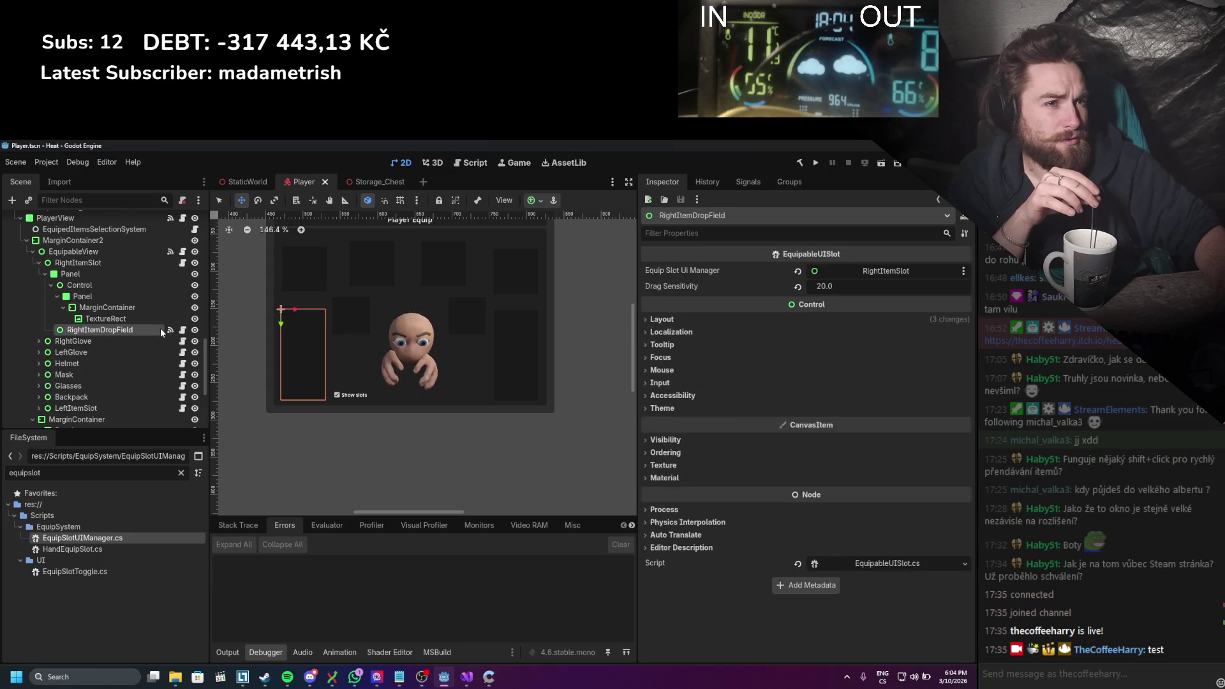
{"action": "left_click", "coordinate": [45, 274]}
{"action": "left_click", "coordinate": [39, 263]}
{"action": "left_click", "coordinate": [89, 264]}
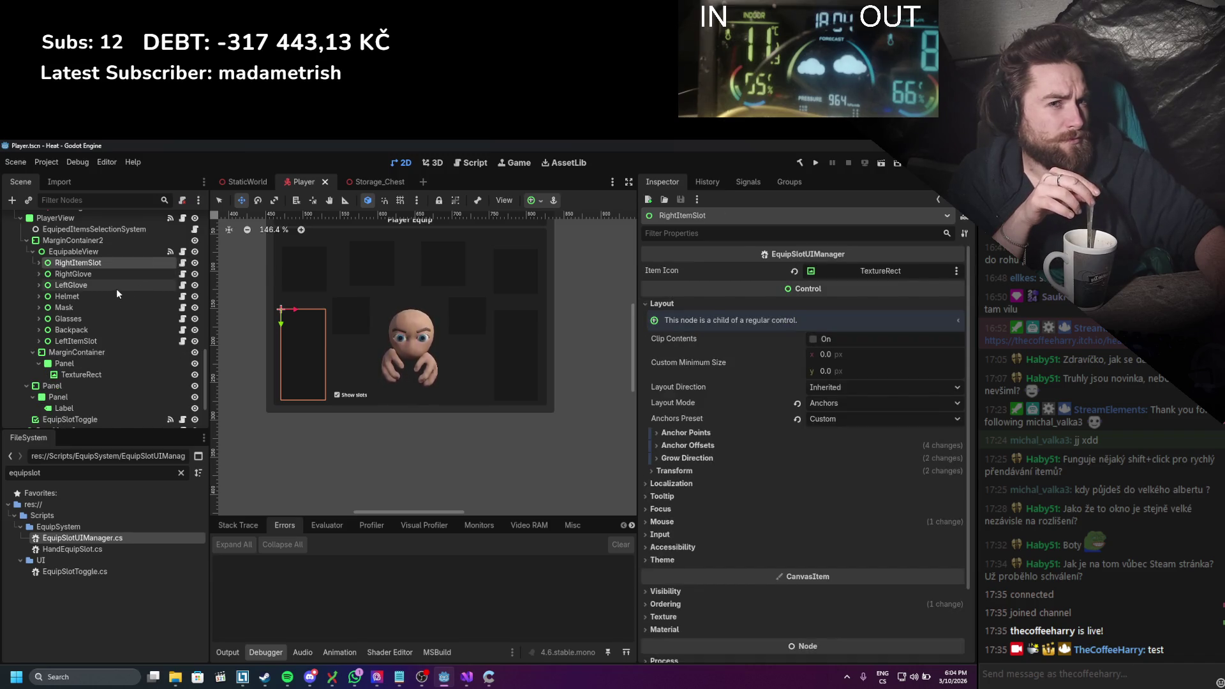
{"action": "left_click", "coordinate": [155, 286]}
{"action": "left_click", "coordinate": [183, 285]}
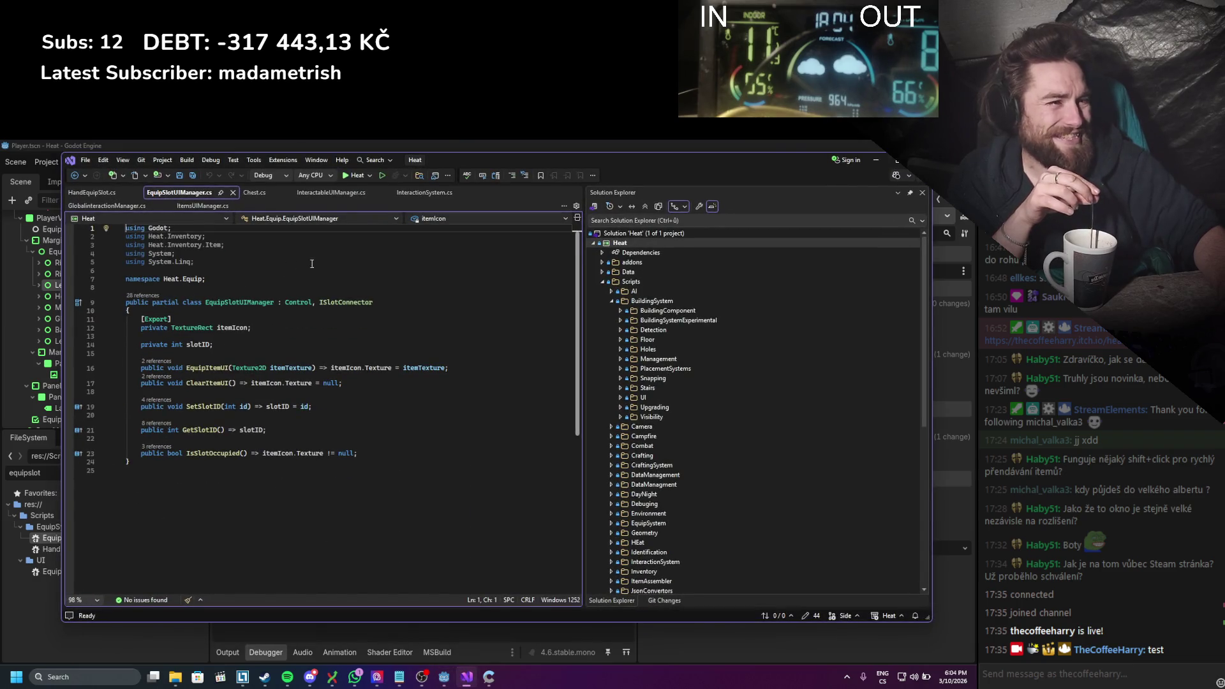
{"action": "left_click", "coordinate": [875, 162]}
{"action": "scroll", "coordinate": [118, 324], "scroll_direction": "up", "scroll_amount": 8}
{"action": "scroll", "coordinate": [117, 324], "scroll_direction": "up", "scroll_amount": 5}
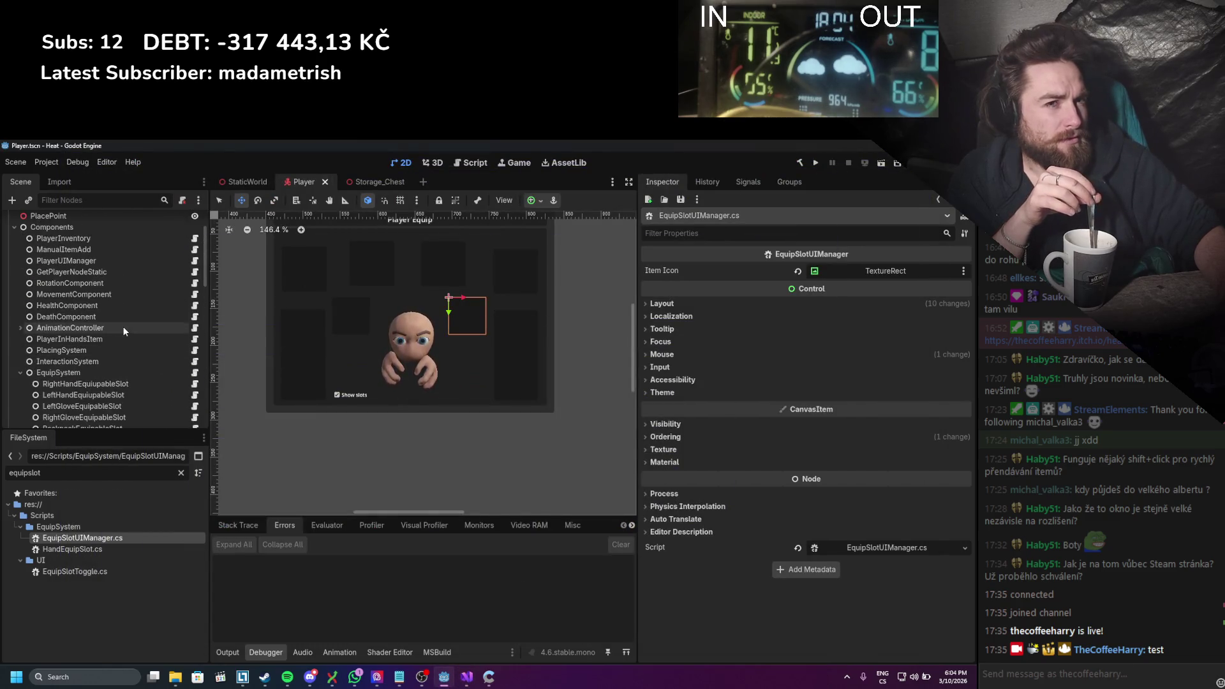
Step: Assign the PlayerInventory node as LeftHand_Parent's player inventory
{"action": "left_click", "coordinate": [14, 232]}
{"action": "left_click", "coordinate": [20, 243]}
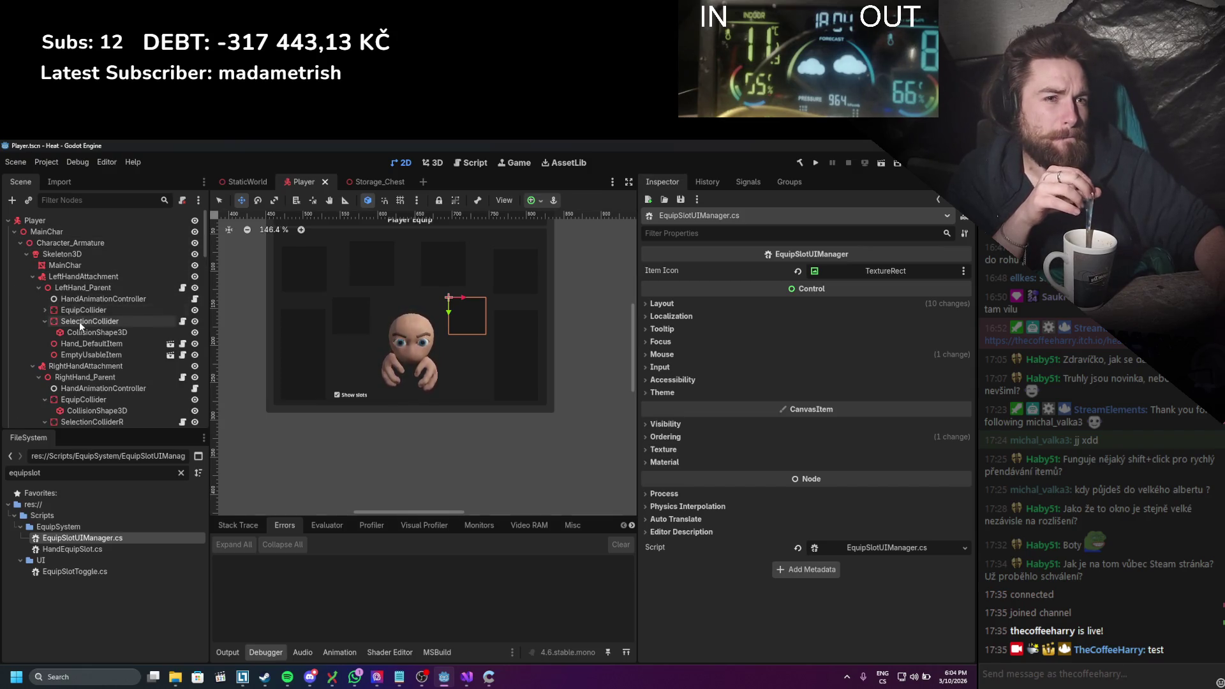
{"action": "left_click", "coordinate": [79, 291]}
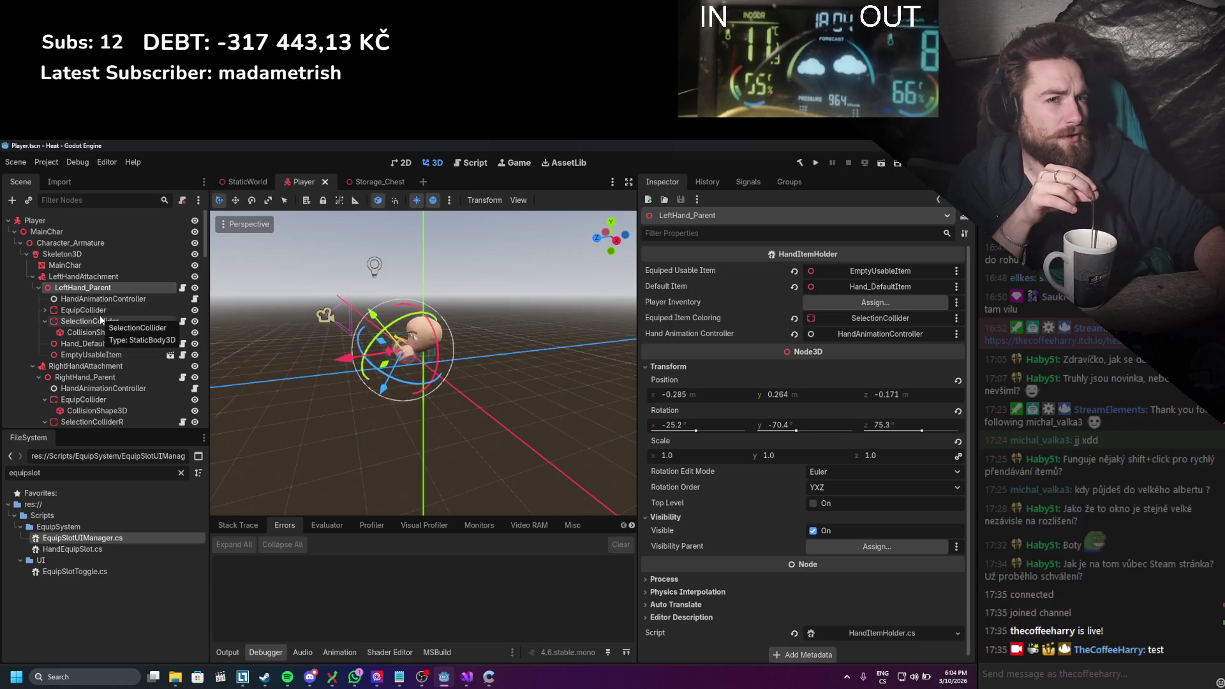
{"action": "scroll", "coordinate": [99, 315], "scroll_direction": "down", "scroll_amount": 5}
{"action": "scroll", "coordinate": [99, 315], "scroll_direction": "down", "scroll_amount": 4}
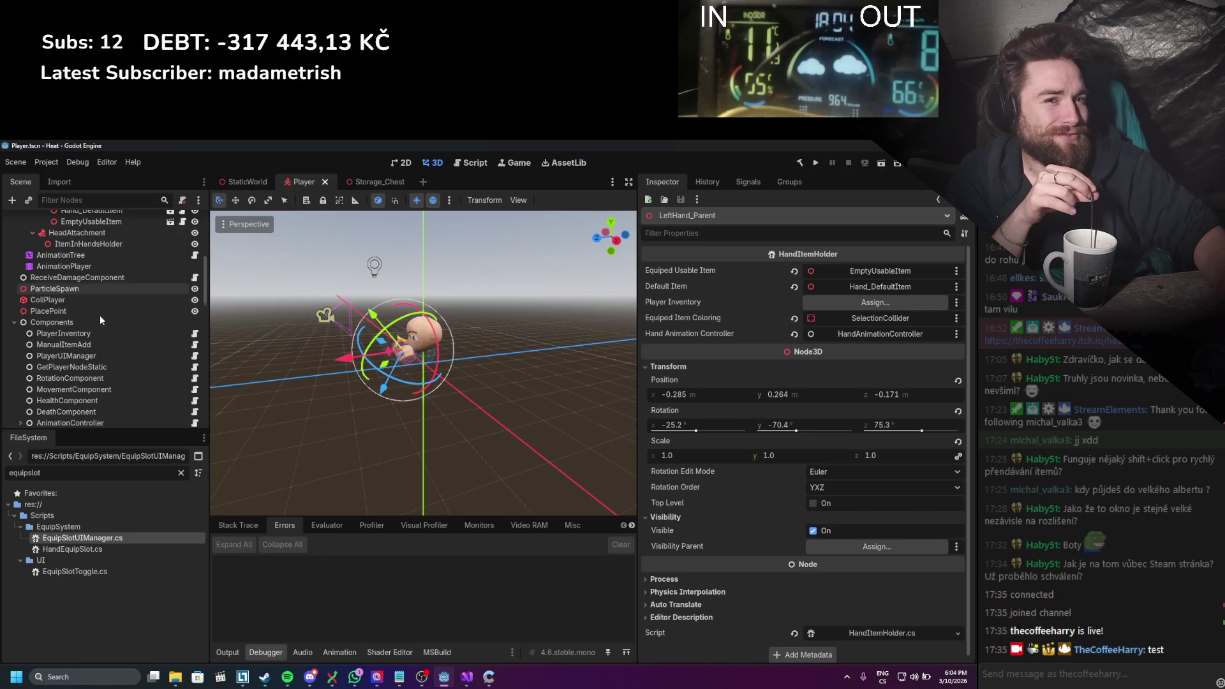
{"action": "left_click_drag", "start_coordinate": [88, 309], "coordinate": [849, 302]}
{"action": "scroll", "coordinate": [133, 316], "scroll_direction": "up", "scroll_amount": 10}
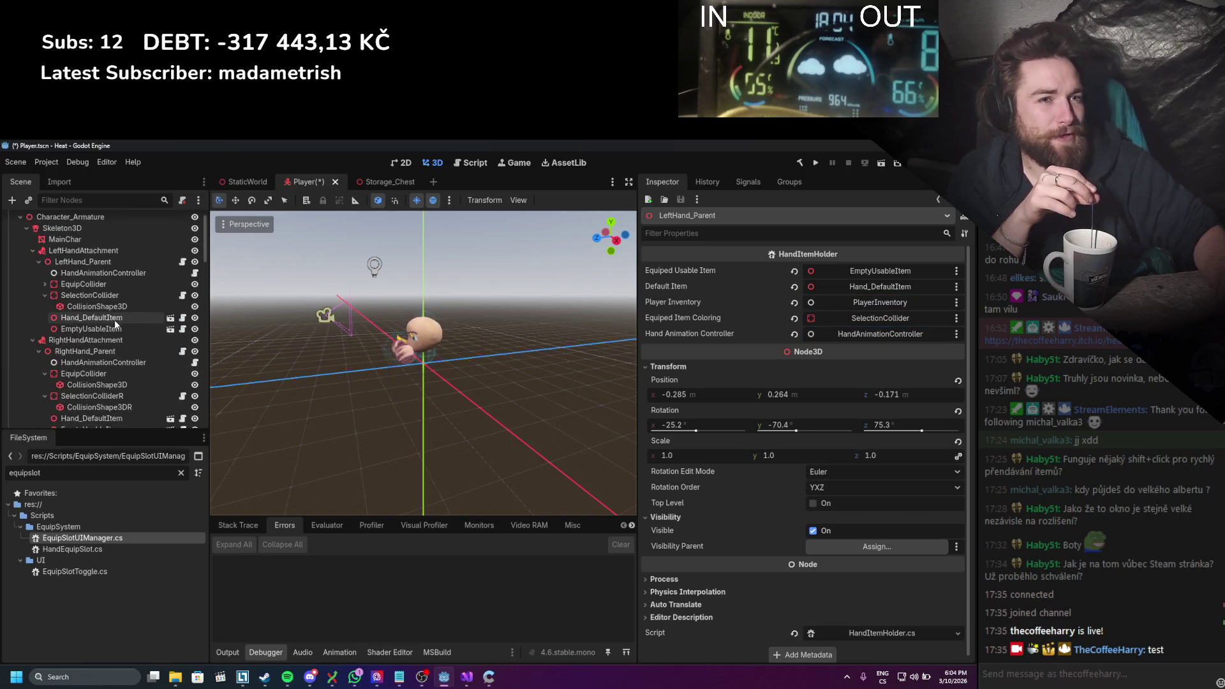
Step: Select RightHand_Parent and drag a scene node onto its inspector property
{"action": "left_click", "coordinate": [81, 377]}
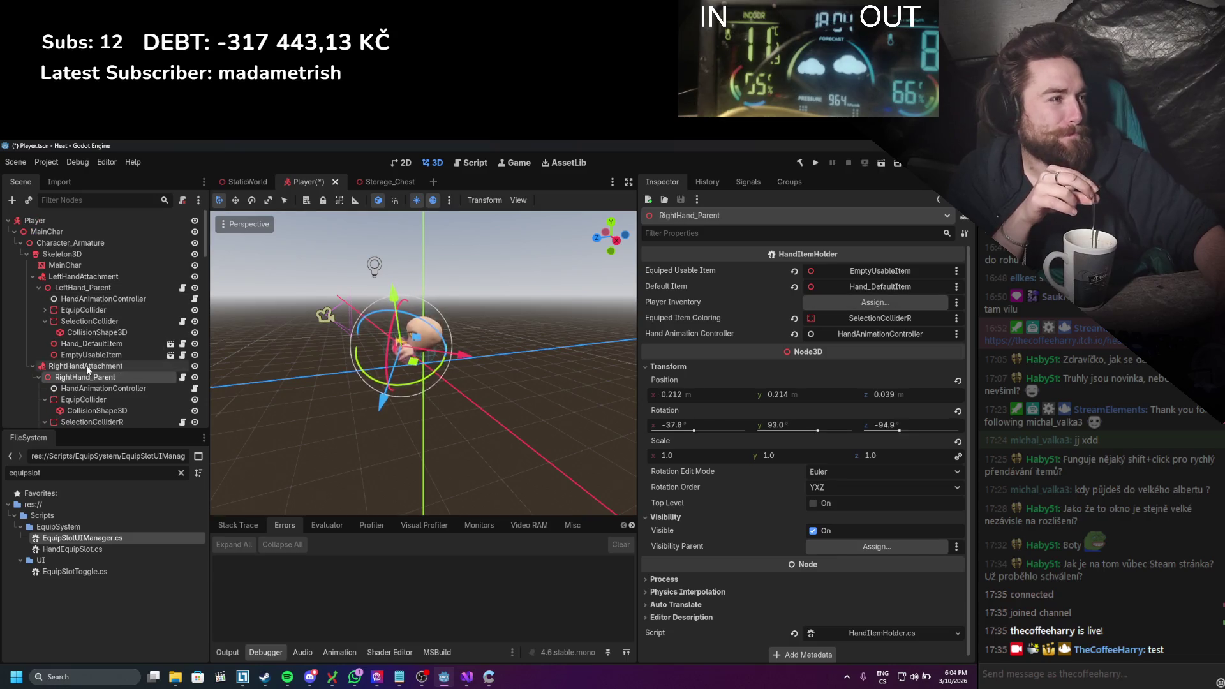
{"action": "scroll", "coordinate": [86, 363], "scroll_direction": "down", "scroll_amount": 7}
{"action": "scroll", "coordinate": [86, 362], "scroll_direction": "down", "scroll_amount": 3}
{"action": "mouse_move", "coordinate": [60, 258]}
{"action": "left_mouse_down"}
{"action": "mouse_move", "coordinate": [829, 332]}
{"action": "mouse_move", "coordinate": [818, 303]}
{"action": "left_mouse_up"}
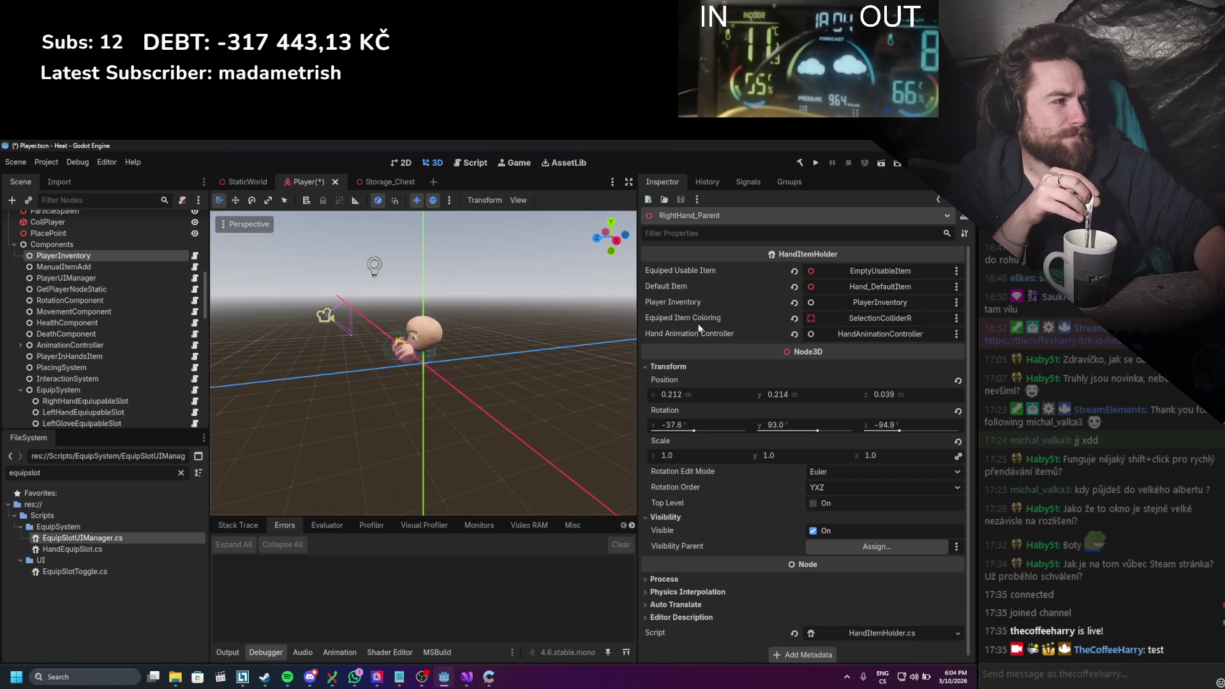
{"action": "scroll", "coordinate": [128, 315], "scroll_direction": "up", "scroll_amount": 10}
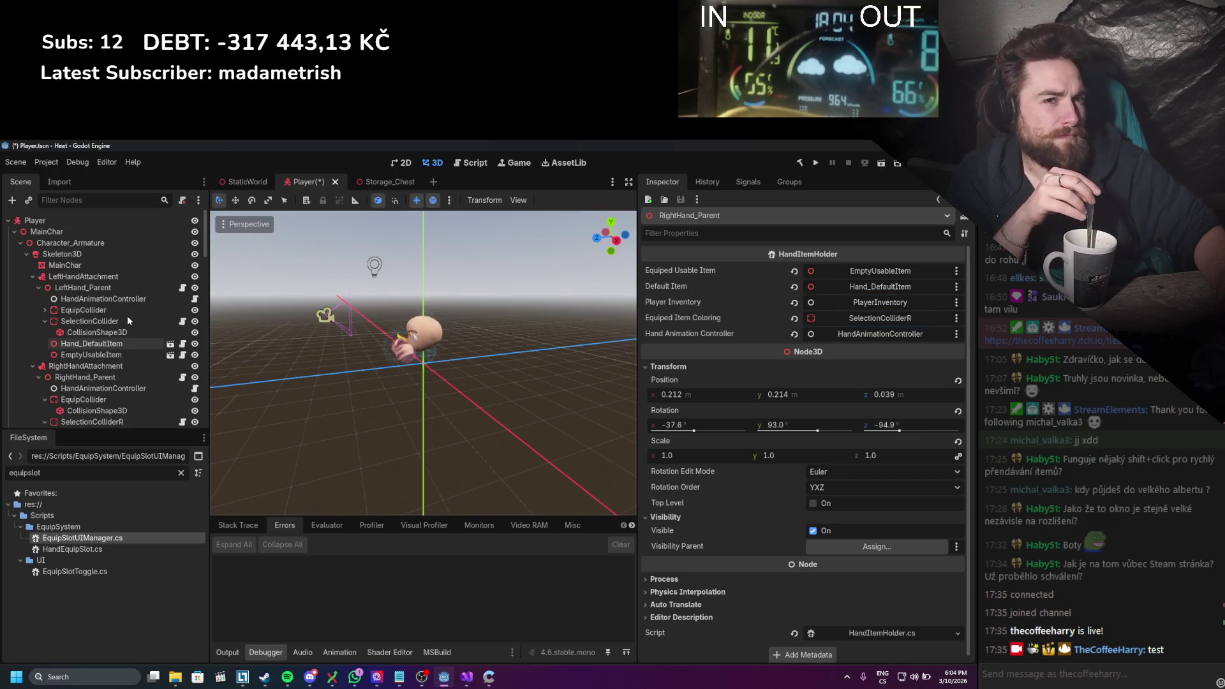
Step: Review LeftHand_Parent, EmptyUsableItem, Hand_DefaultItem and SelectionCollider settings, then collapse the skeleton branches
{"action": "left_click", "coordinate": [99, 287]}
{"action": "left_click", "coordinate": [104, 343]}
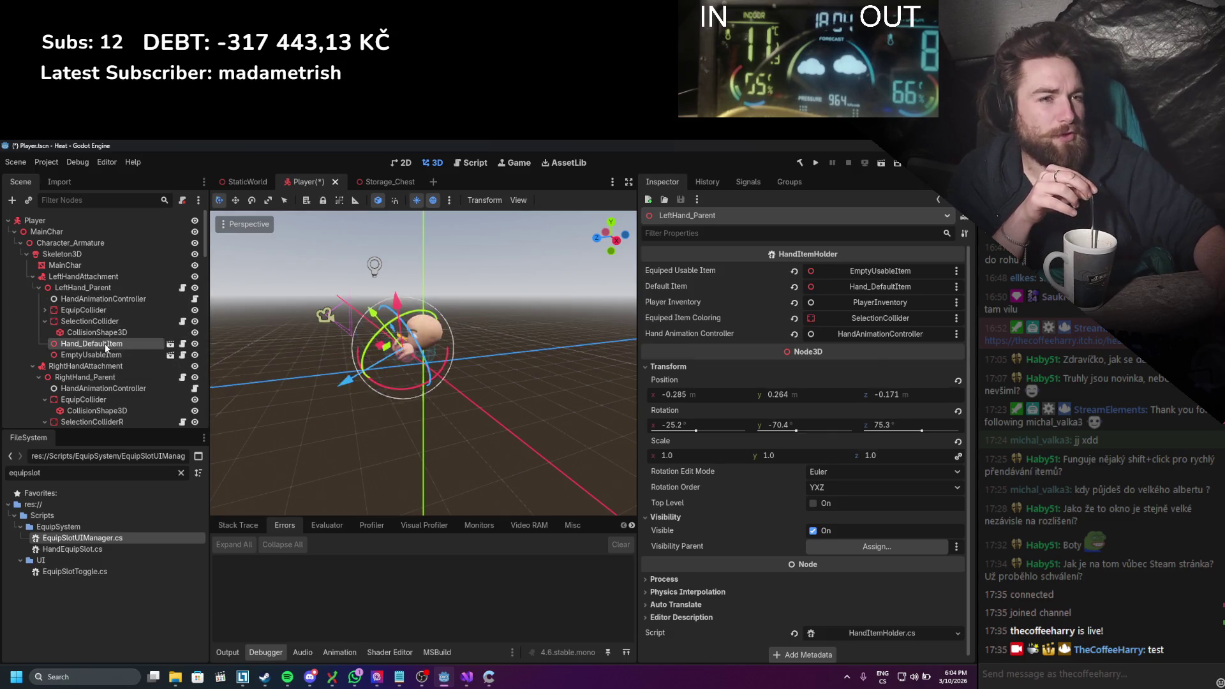
{"action": "left_click", "coordinate": [104, 354]}
{"action": "left_click", "coordinate": [102, 345]}
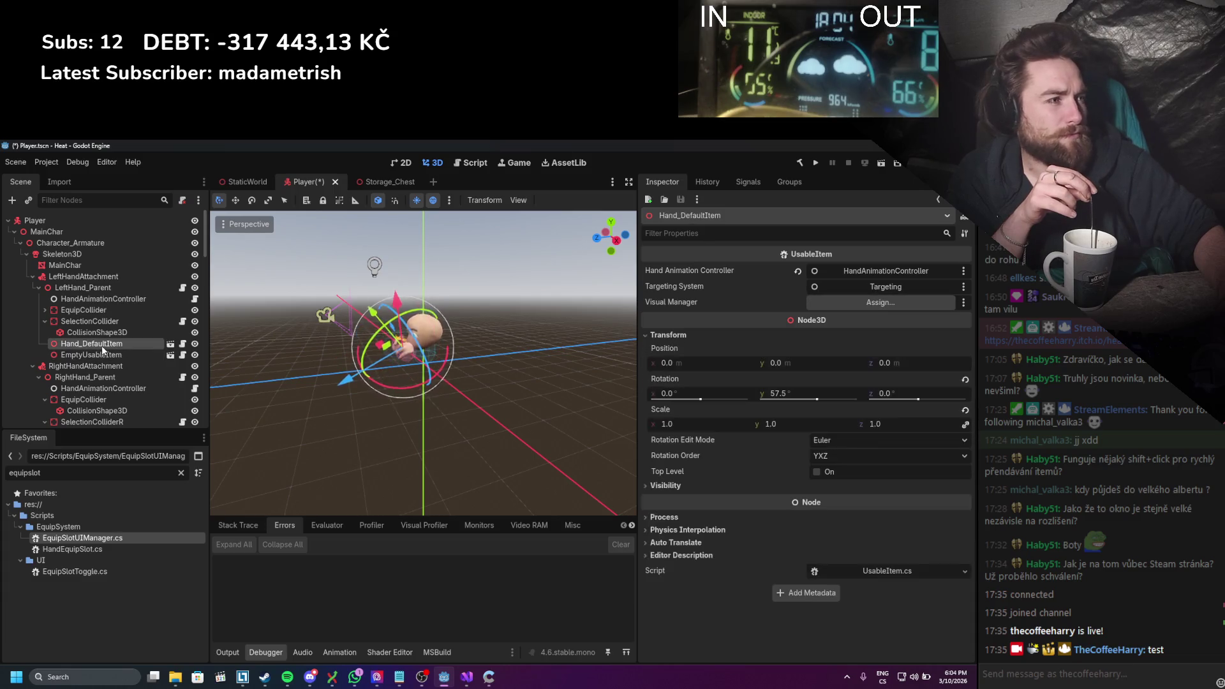
{"action": "left_click", "coordinate": [106, 321]}
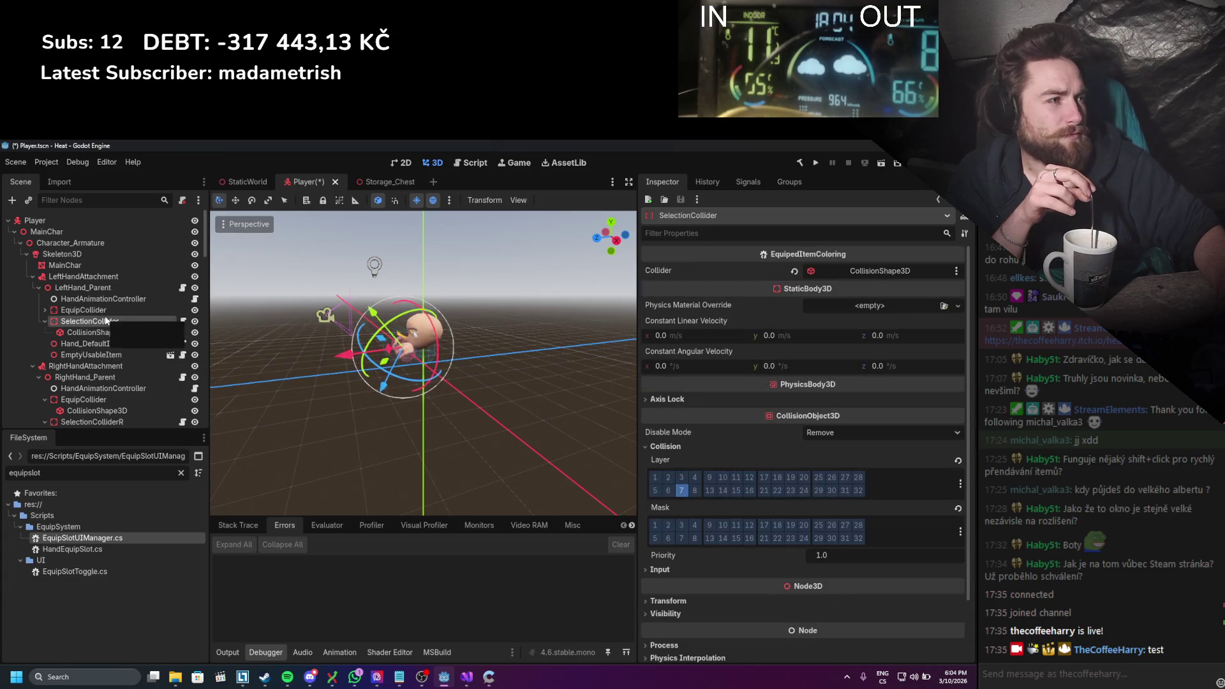
{"action": "left_click", "coordinate": [31, 276]}
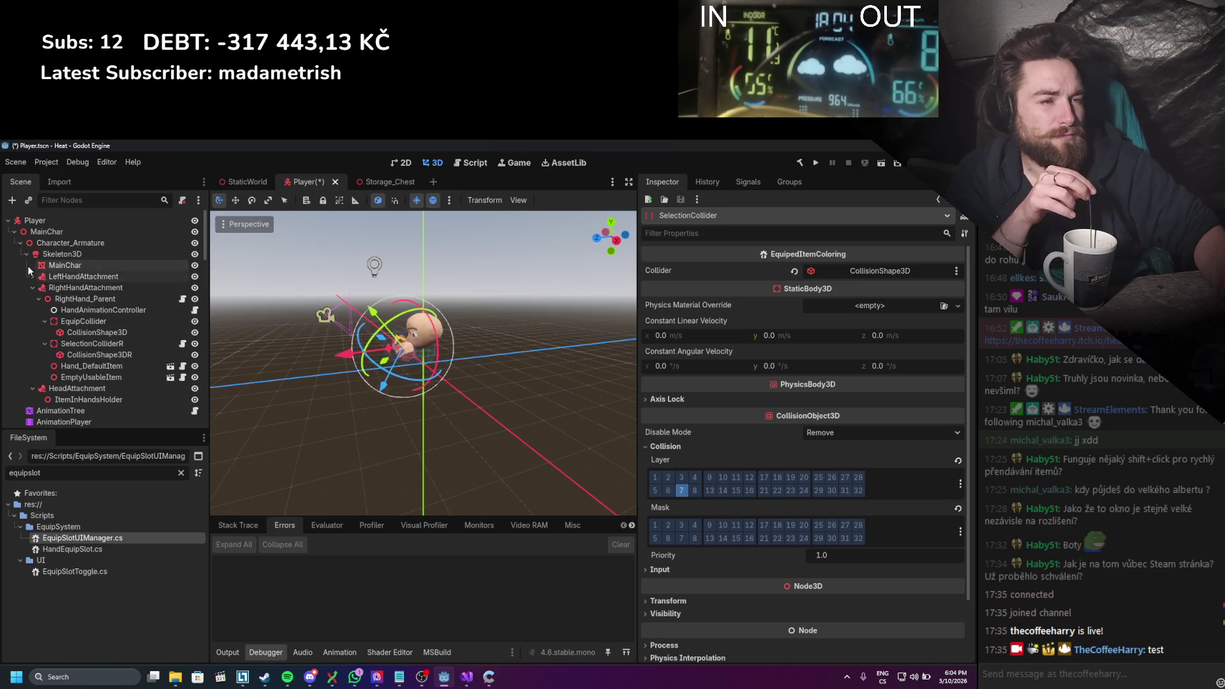
{"action": "left_click", "coordinate": [25, 254]}
Step: Check EquipSystem's slot list, then open LeftGloveEquipableSlot's HandEquipSlot.cs script
{"action": "scroll", "coordinate": [59, 295], "scroll_direction": "down", "scroll_amount": 4}
{"action": "left_click", "coordinate": [59, 348]}
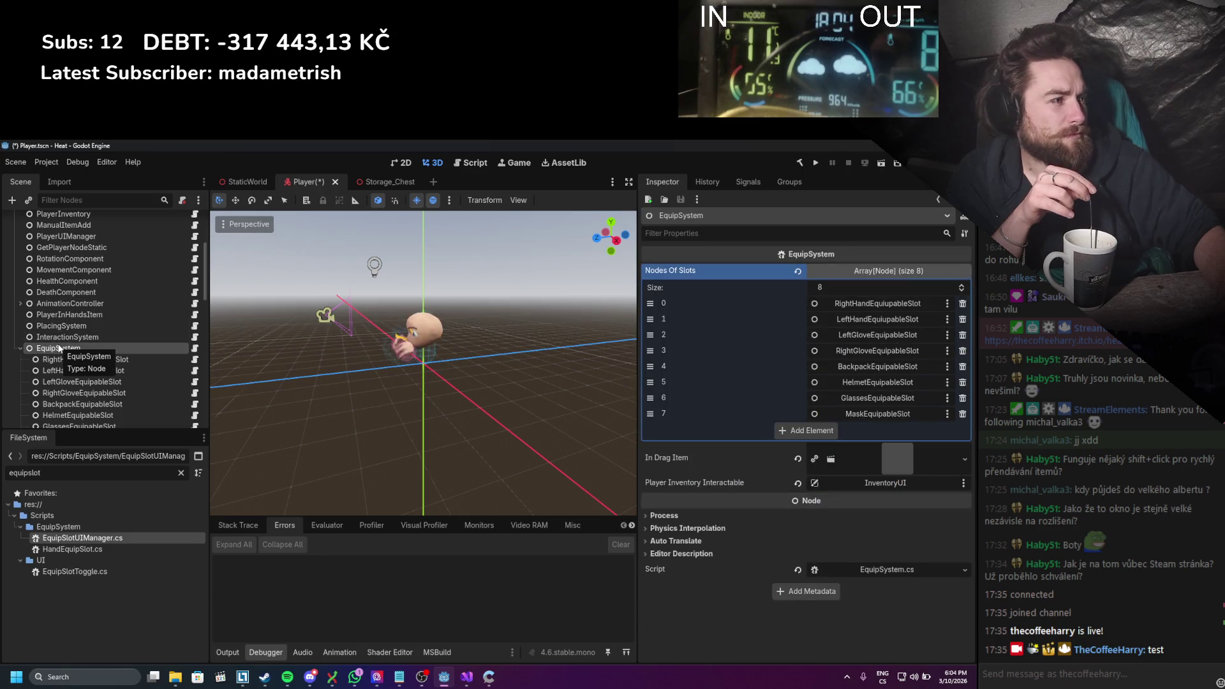
{"action": "scroll", "coordinate": [57, 343], "scroll_direction": "down", "scroll_amount": 2}
{"action": "scroll", "coordinate": [65, 338], "scroll_direction": "down", "scroll_amount": 1}
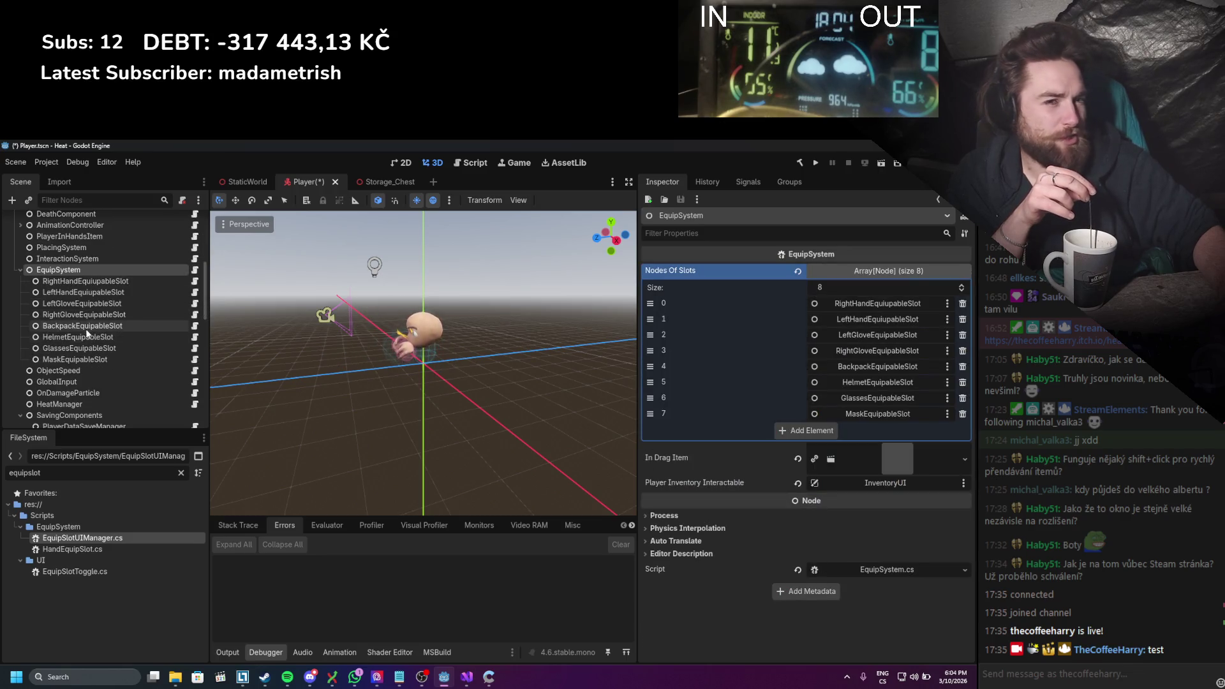
{"action": "left_click", "coordinate": [87, 290]}
{"action": "left_click", "coordinate": [81, 303]}
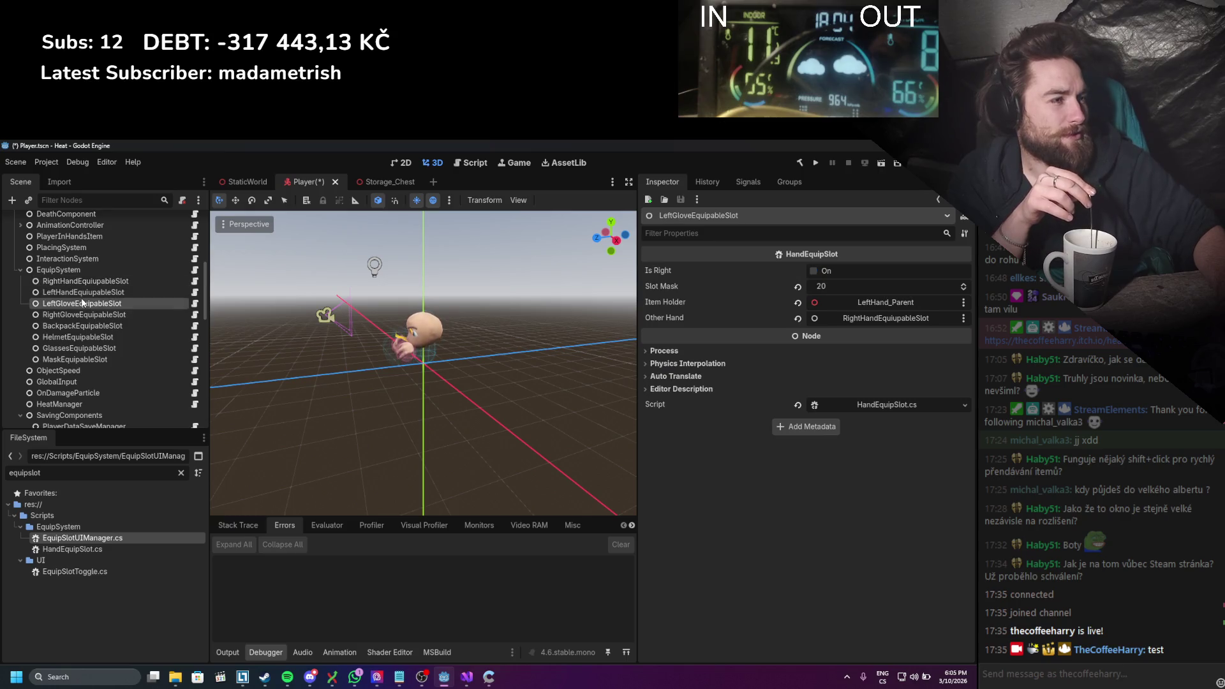
{"action": "left_click", "coordinate": [869, 404]}
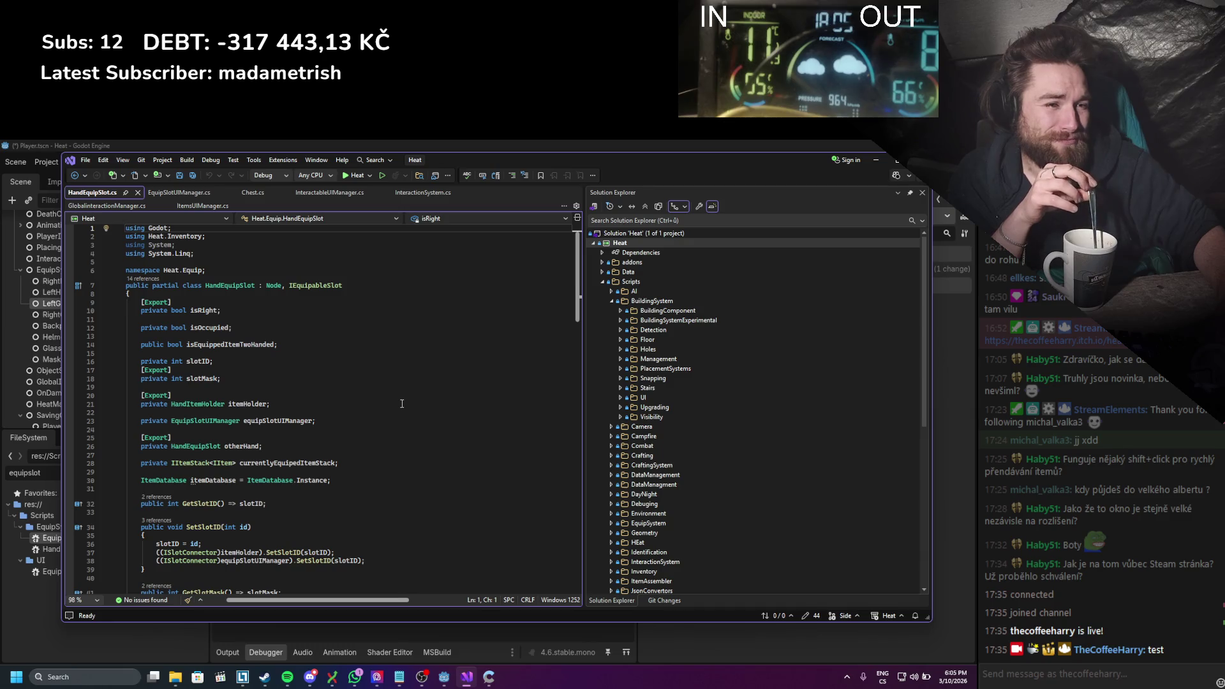
Step: Find all references to SetEquipSlotUIManager from its method in HandEquipSlot.cs
{"action": "scroll", "coordinate": [401, 403], "scroll_direction": "down", "scroll_amount": 2}
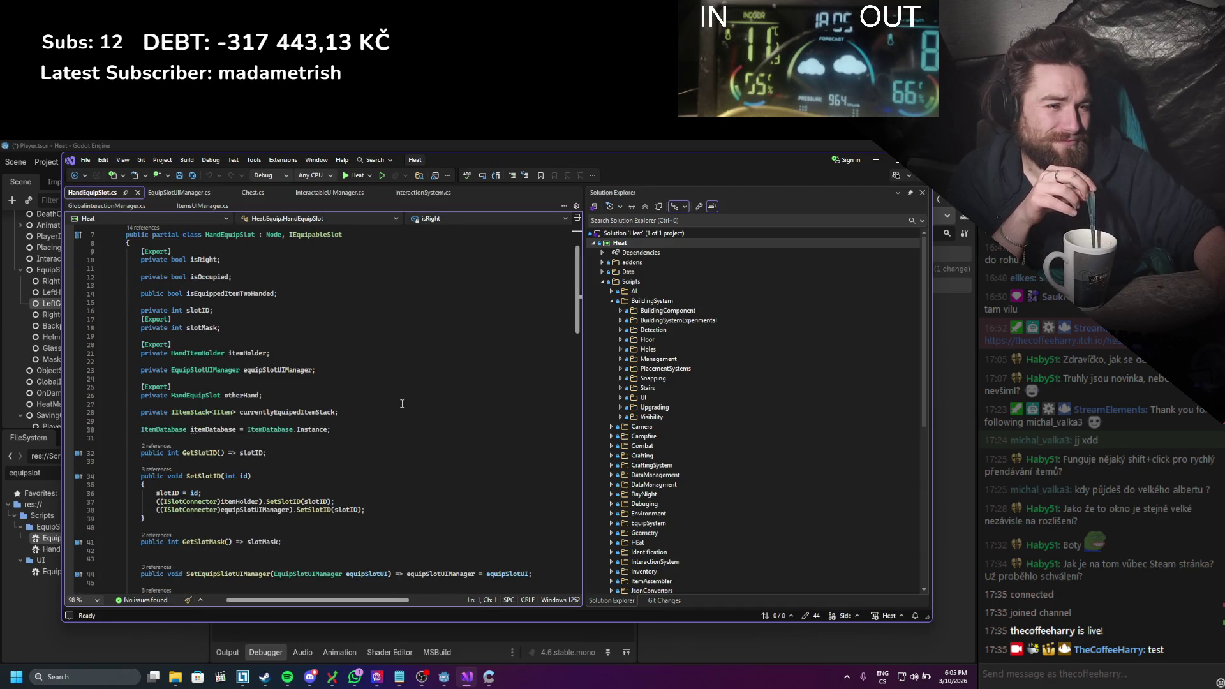
{"action": "left_click", "coordinate": [251, 510]}
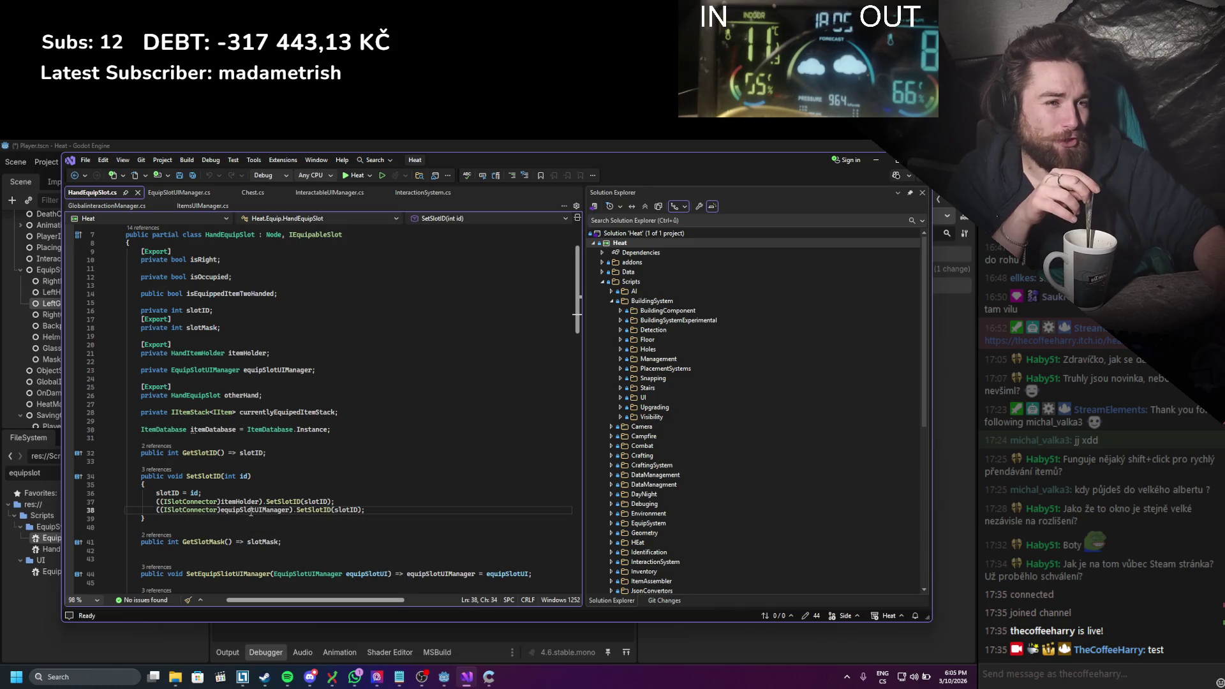
{"action": "scroll", "coordinate": [252, 466], "scroll_direction": "down", "scroll_amount": 2}
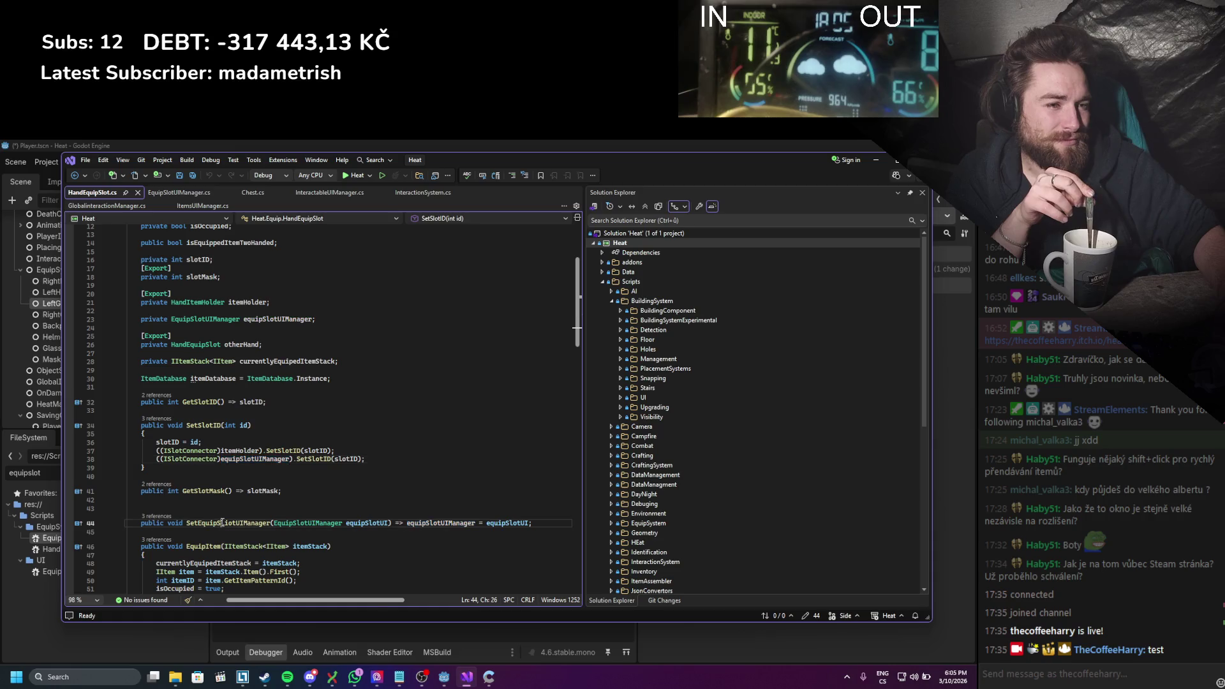
{"action": "right_click", "coordinate": [227, 523]}
{"action": "left_click", "coordinate": [260, 471]}
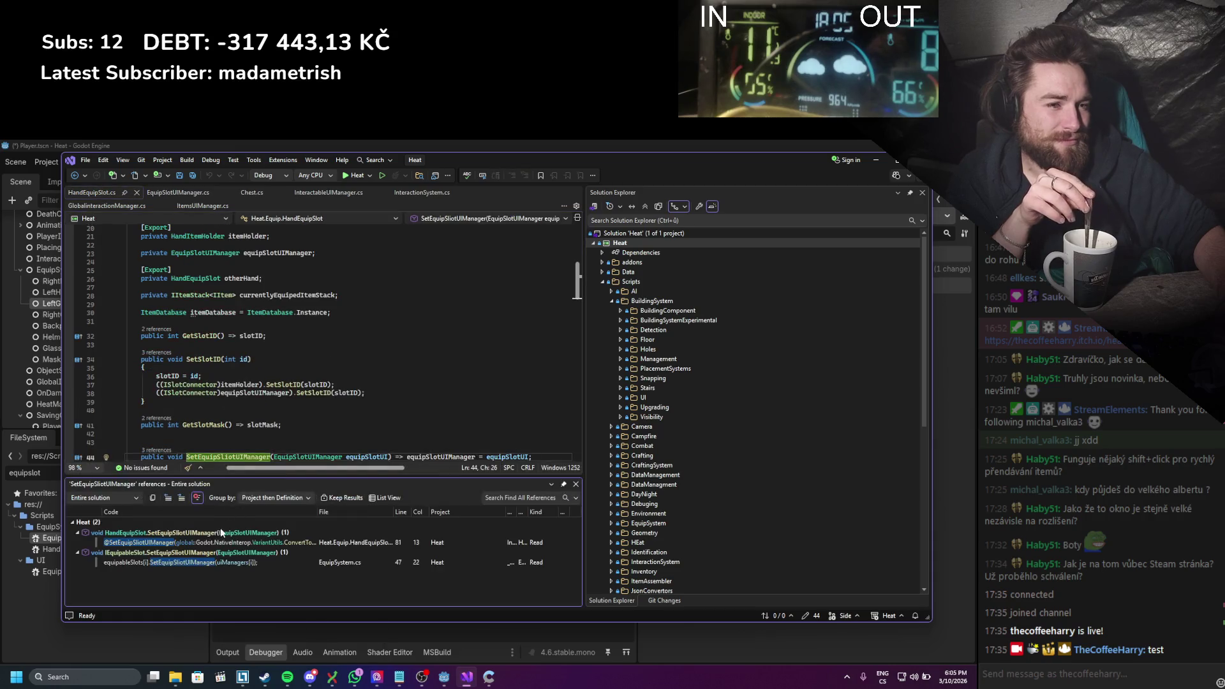
Step: Follow the reference to the slot loop in EquipSystem.cs's _Ready, then go back to Godot
{"action": "left_click", "coordinate": [191, 561]}
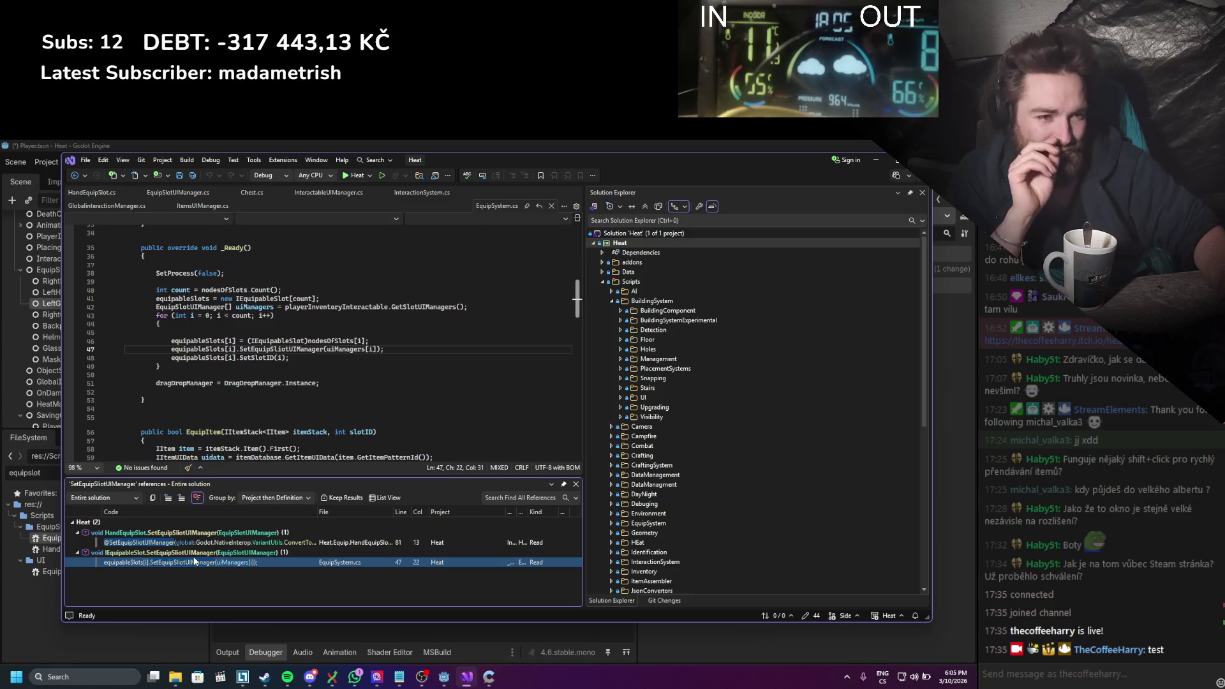
{"action": "scroll", "coordinate": [311, 381], "scroll_direction": "up", "scroll_amount": 1}
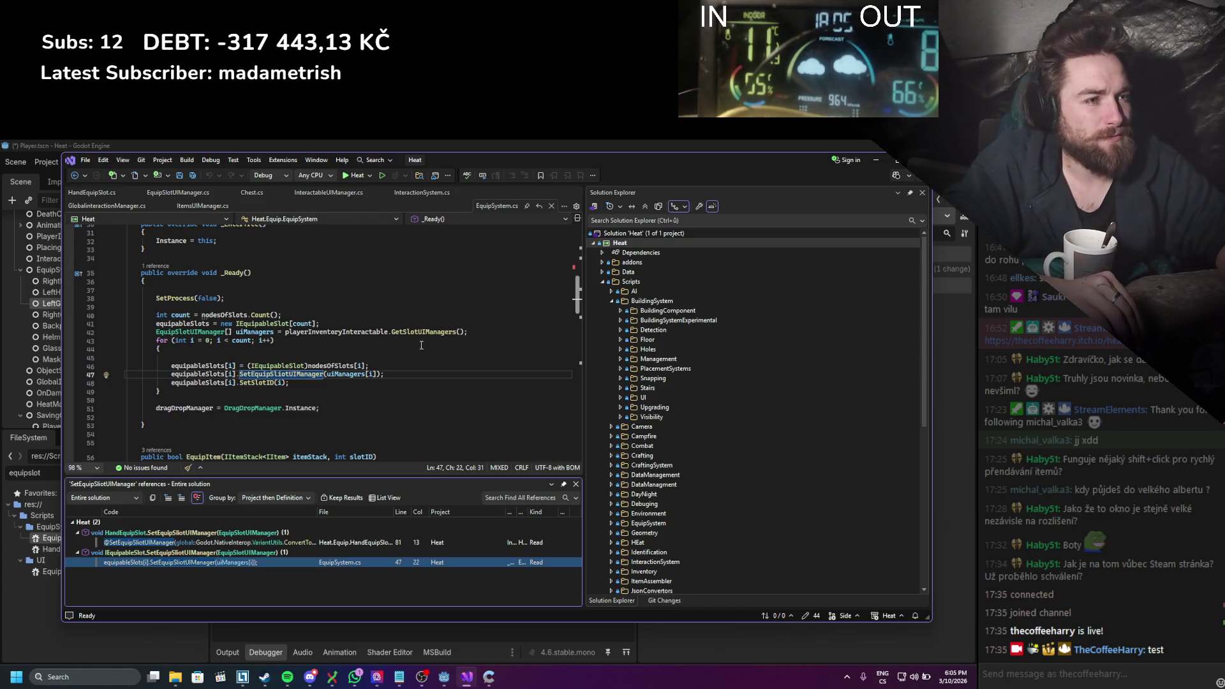
{"action": "mouse_move", "coordinate": [417, 331]}
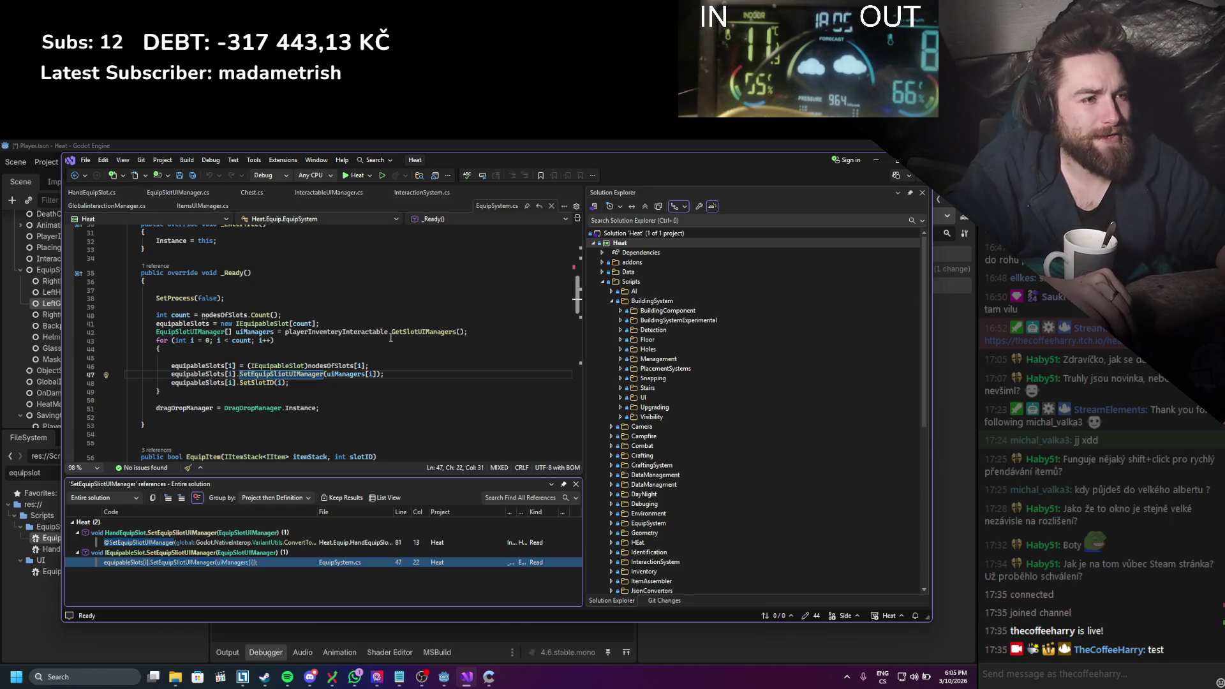
{"action": "scroll", "coordinate": [501, 361], "scroll_direction": "up", "scroll_amount": 3}
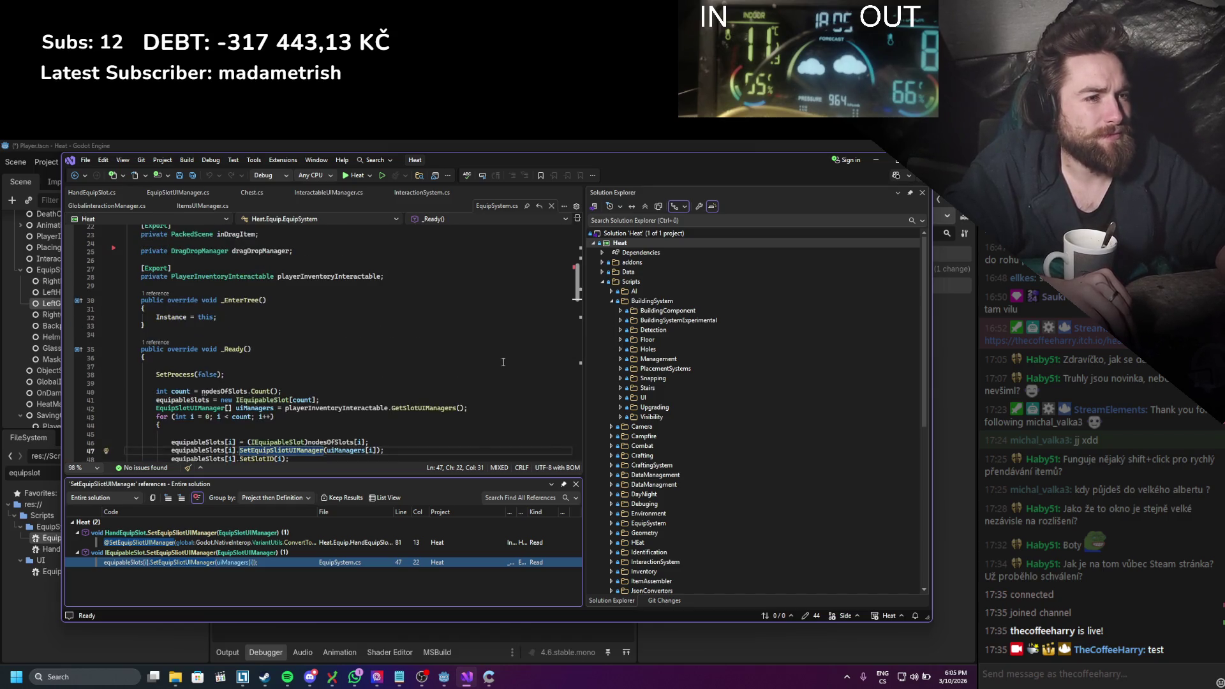
{"action": "scroll", "coordinate": [503, 362], "scroll_direction": "up", "scroll_amount": 1}
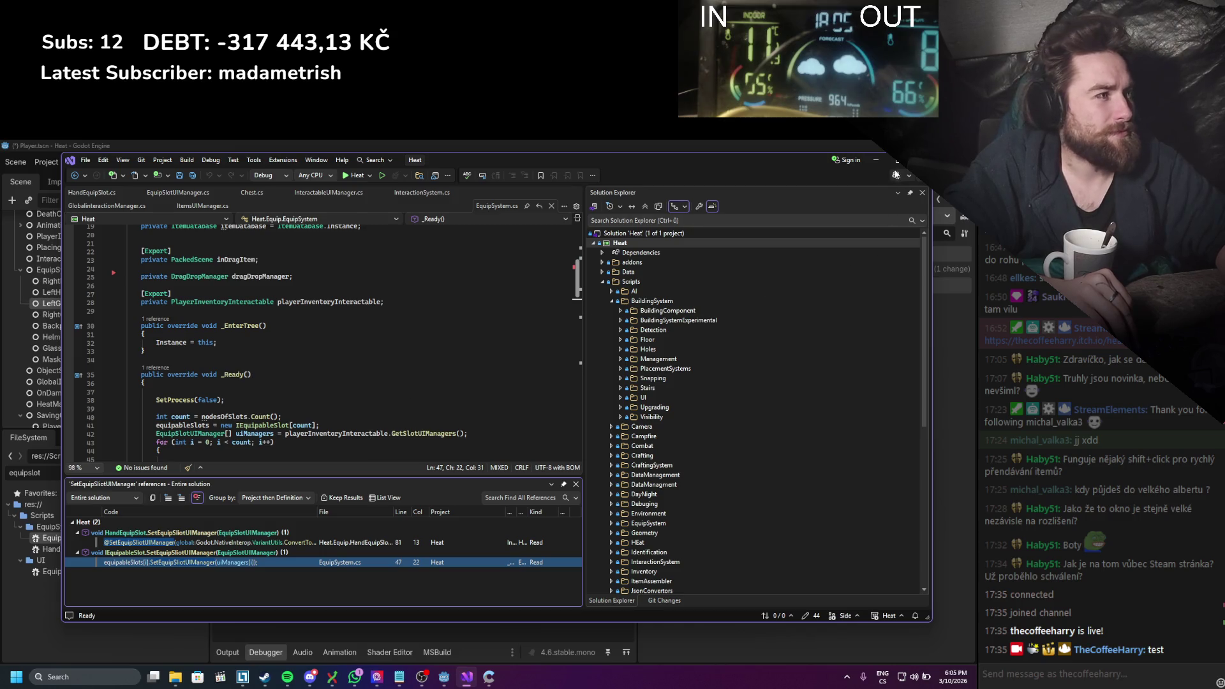
{"action": "left_click", "coordinate": [875, 160]}
{"action": "scroll", "coordinate": [113, 291], "scroll_direction": "down", "scroll_amount": 3}
Step: Select EquipedItemsSelectionSystem to bring up the Player Equip UI in 2D
{"action": "scroll", "coordinate": [114, 295], "scroll_direction": "up", "scroll_amount": 4}
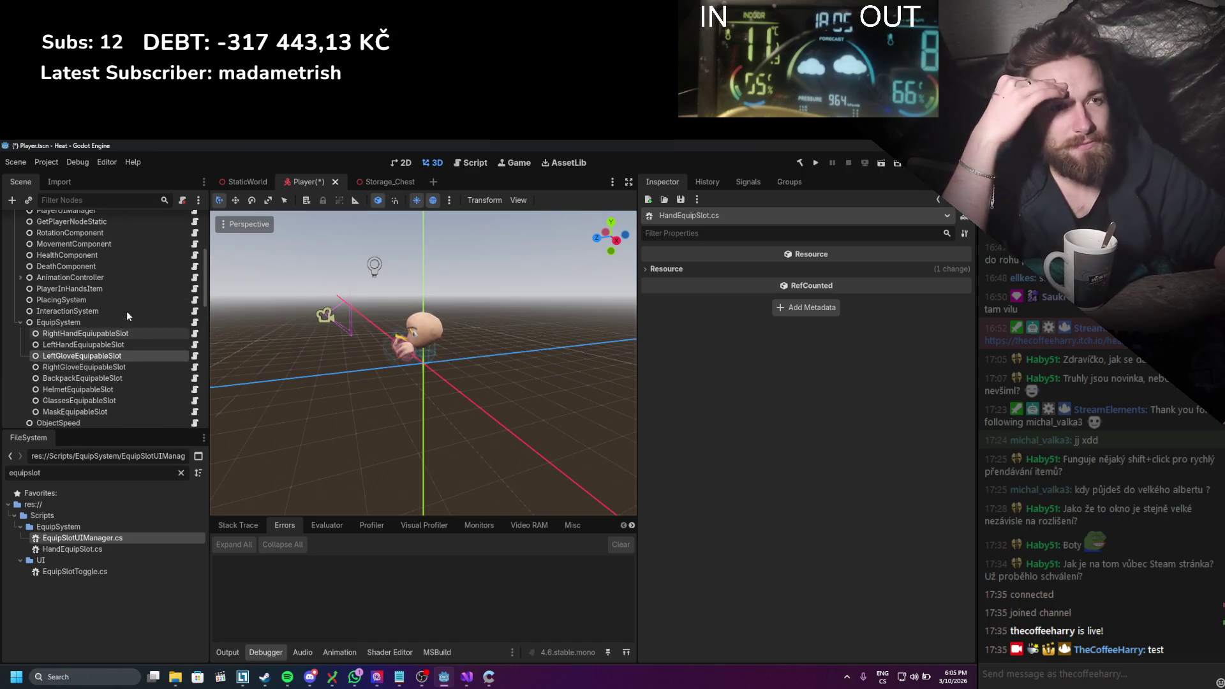
{"action": "scroll", "coordinate": [121, 318], "scroll_direction": "up", "scroll_amount": 1}
{"action": "scroll", "coordinate": [122, 327], "scroll_direction": "up", "scroll_amount": 1}
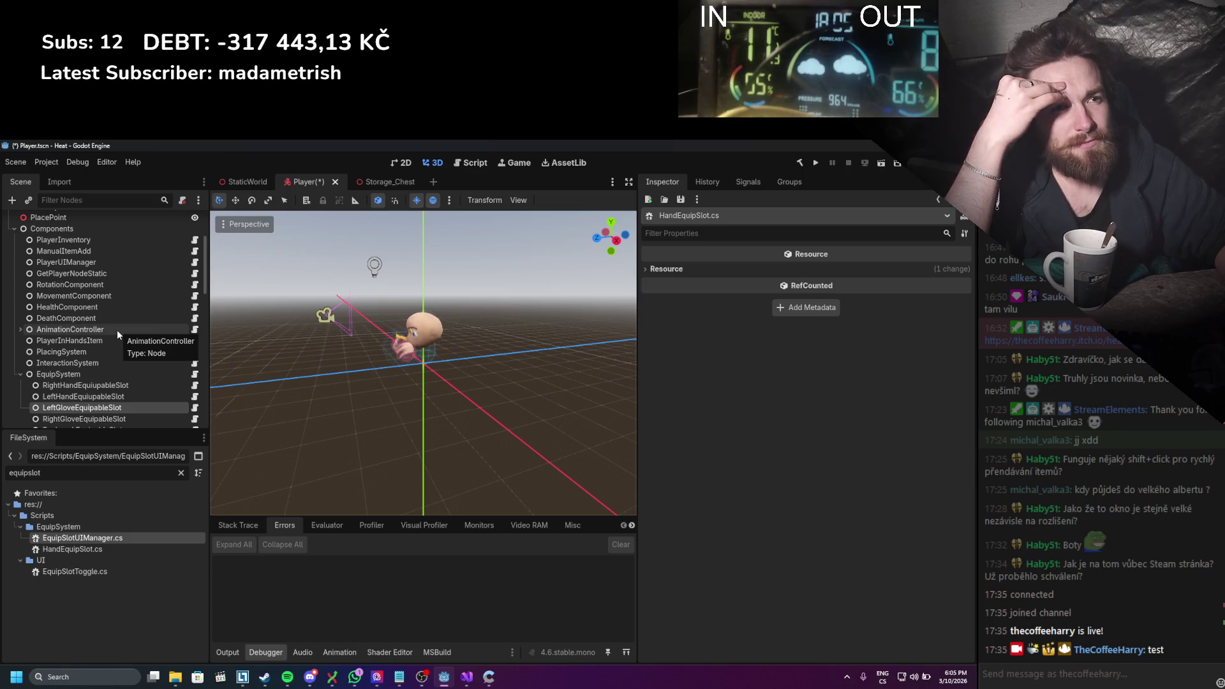
{"action": "scroll", "coordinate": [114, 327], "scroll_direction": "down", "scroll_amount": 8}
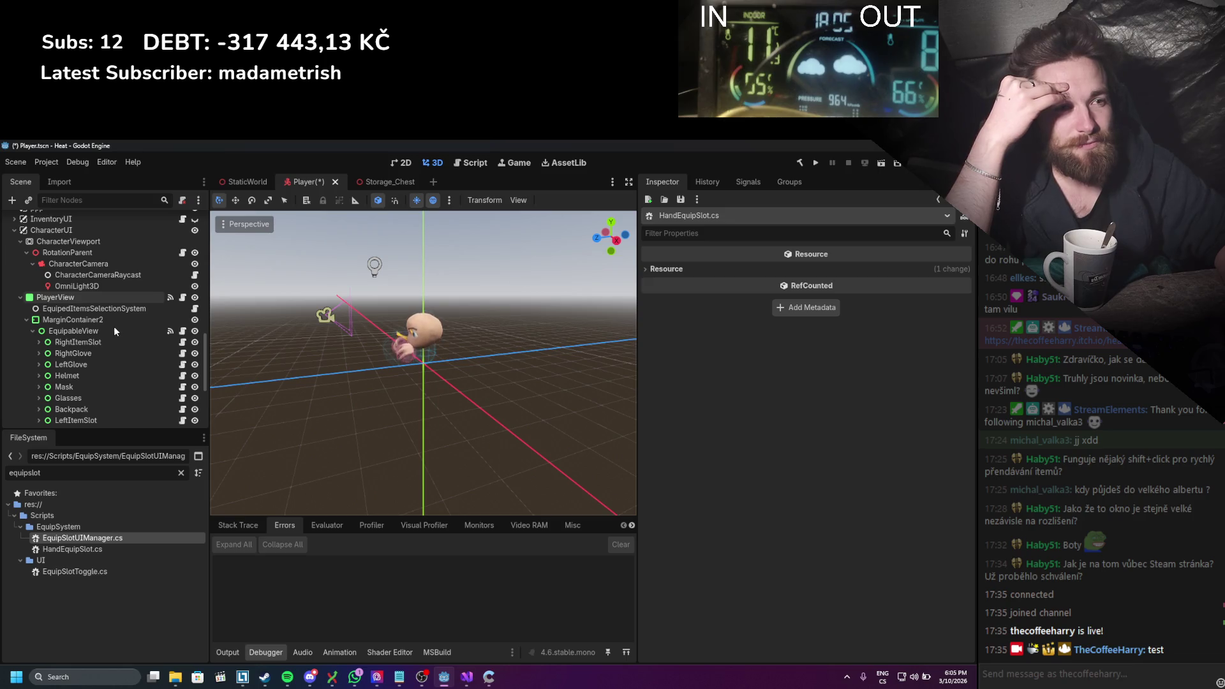
{"action": "left_click", "coordinate": [101, 298]}
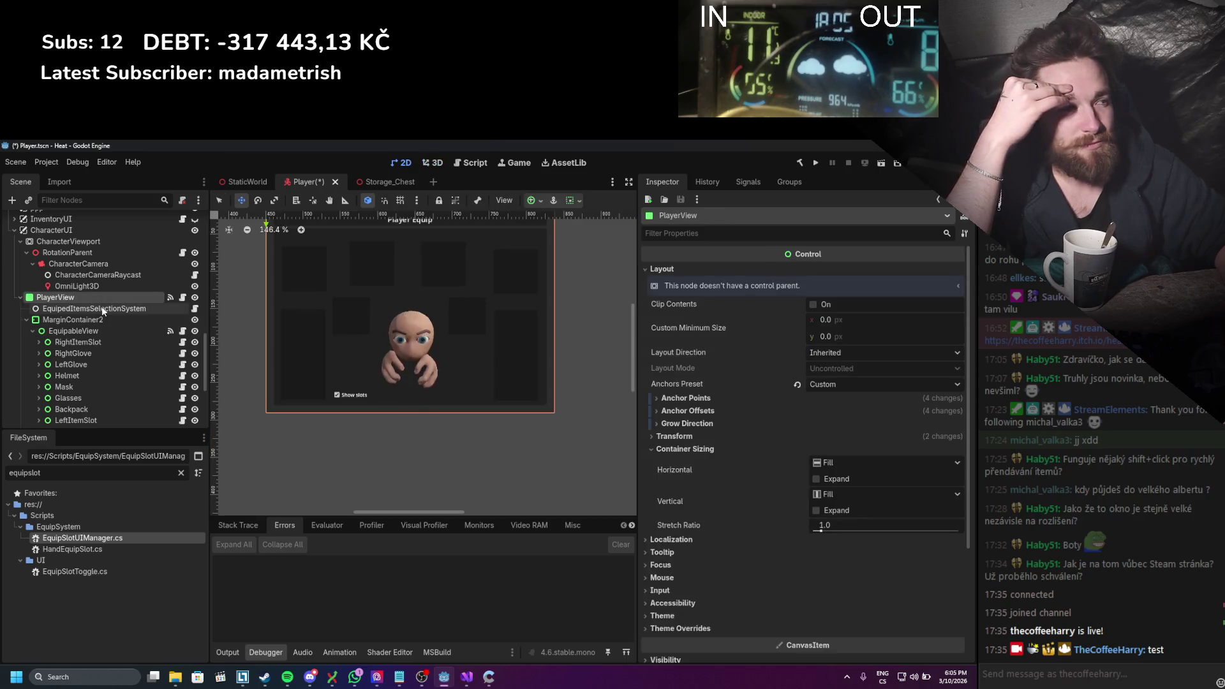
{"action": "left_click", "coordinate": [103, 307]}
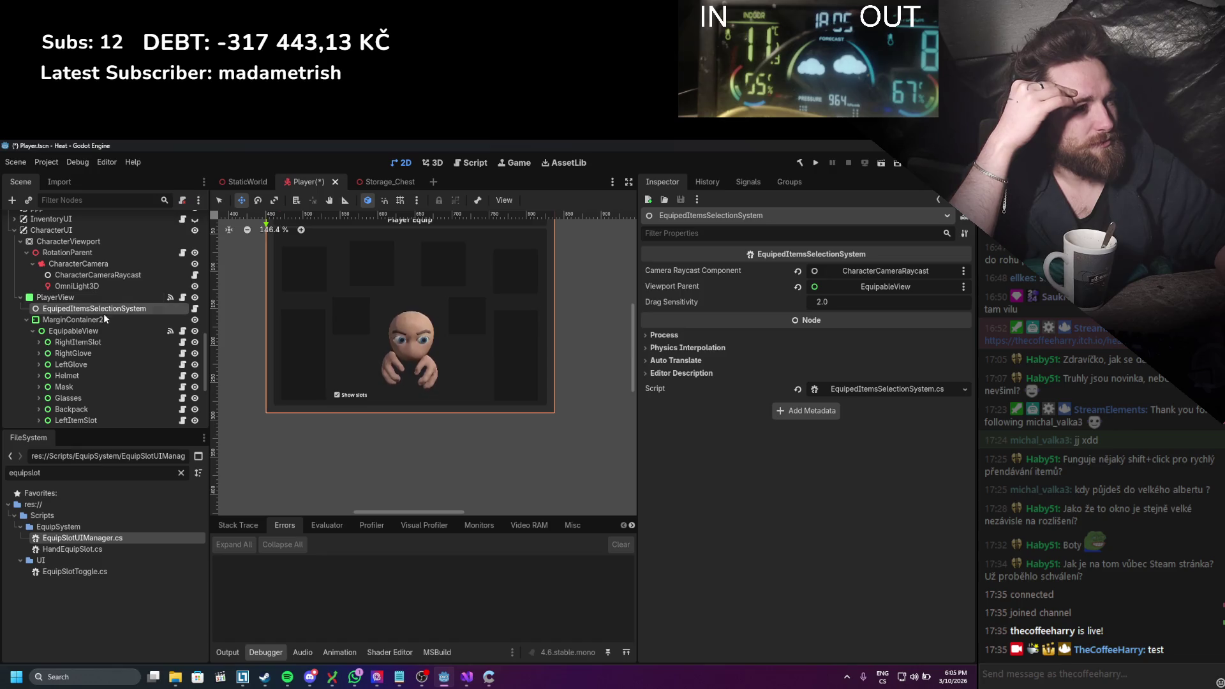
{"action": "scroll", "coordinate": [101, 328], "scroll_direction": "down", "scroll_amount": 5}
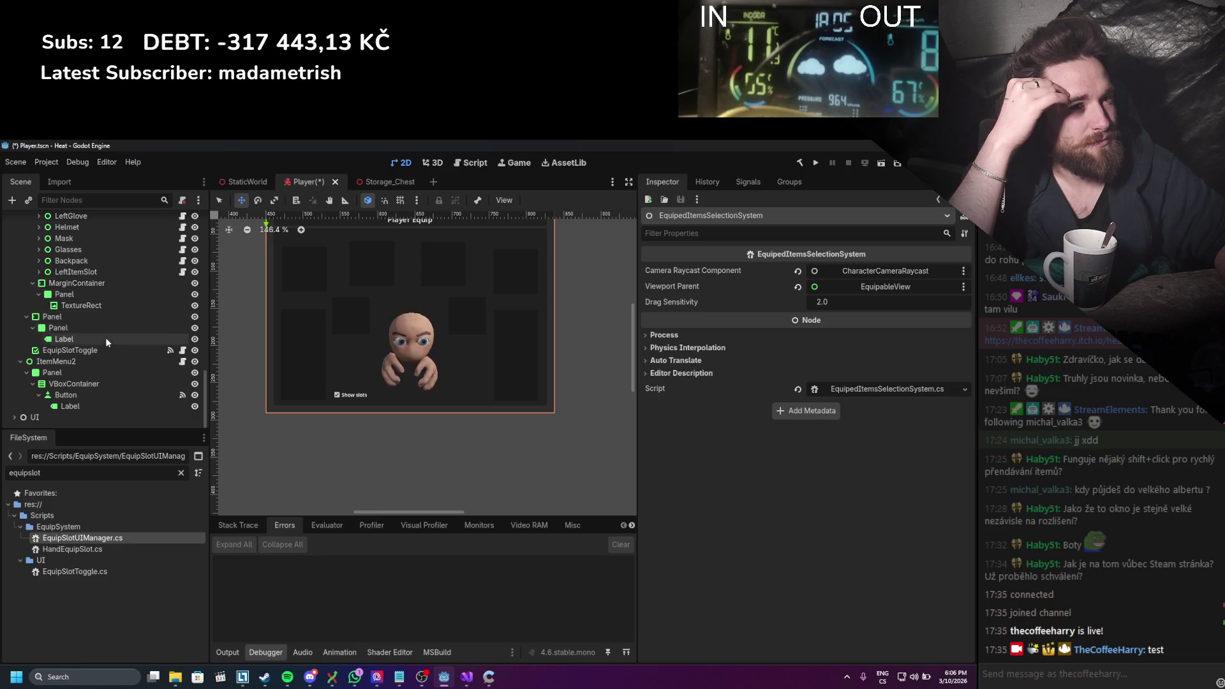
Step: Inspect EquipSlotToggle and expand its Controls To Toggle list
{"action": "left_click", "coordinate": [94, 349]}
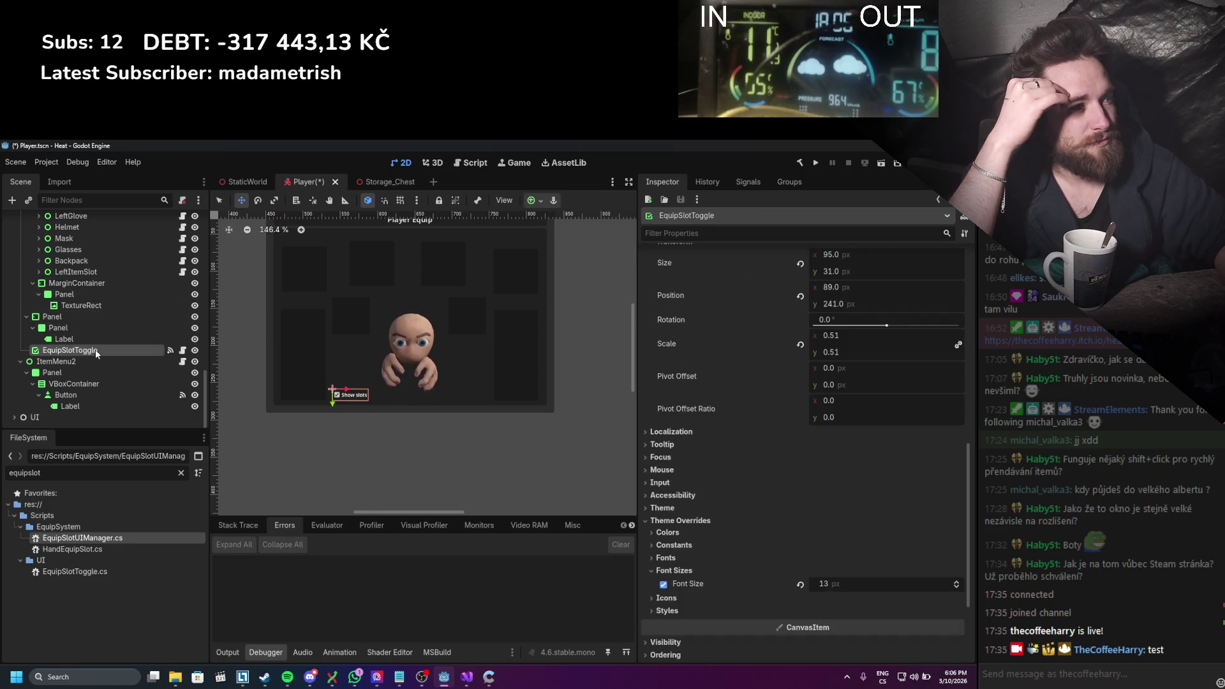
{"action": "scroll", "coordinate": [774, 495], "scroll_direction": "up", "scroll_amount": 10}
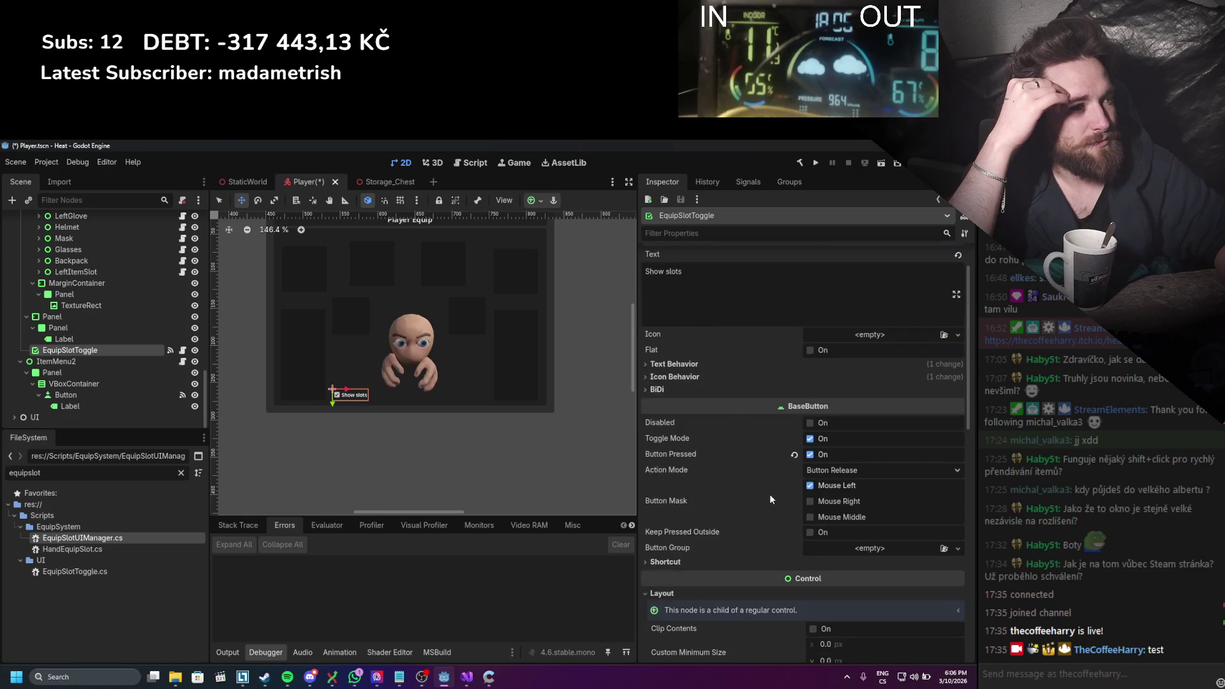
{"action": "left_click", "coordinate": [14, 417]}
{"action": "scroll", "coordinate": [16, 389], "scroll_direction": "down", "scroll_amount": 1}
{"action": "left_click", "coordinate": [15, 384]}
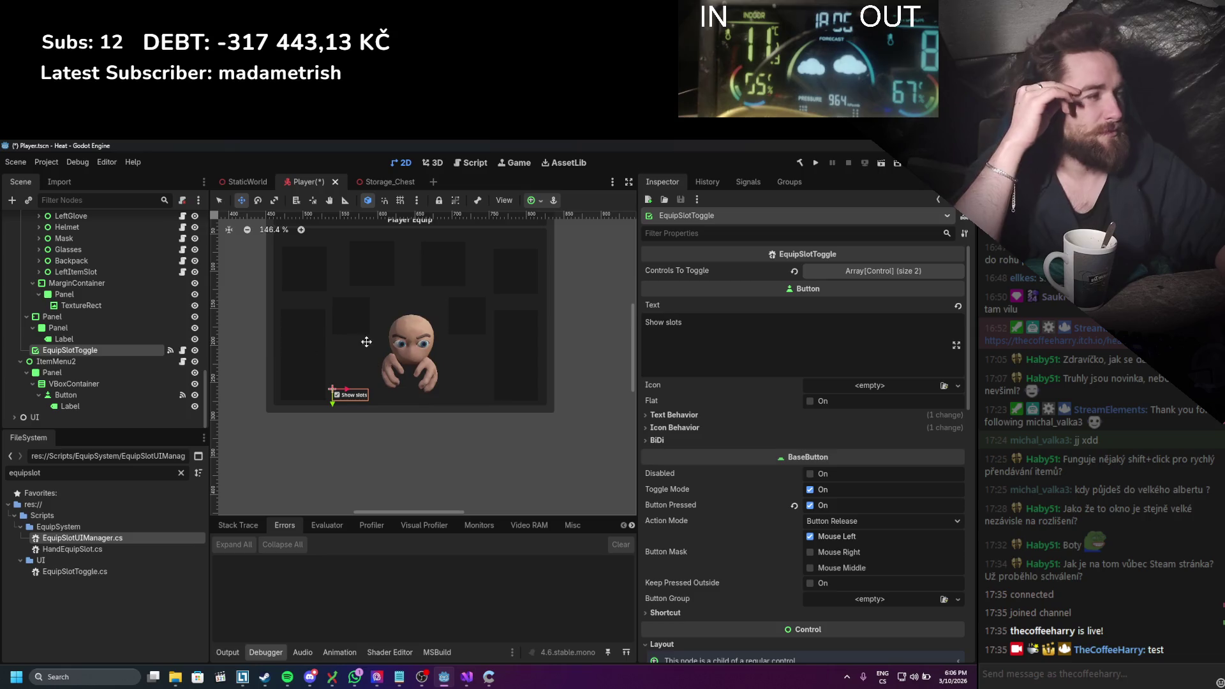
{"action": "left_click", "coordinate": [837, 271]}
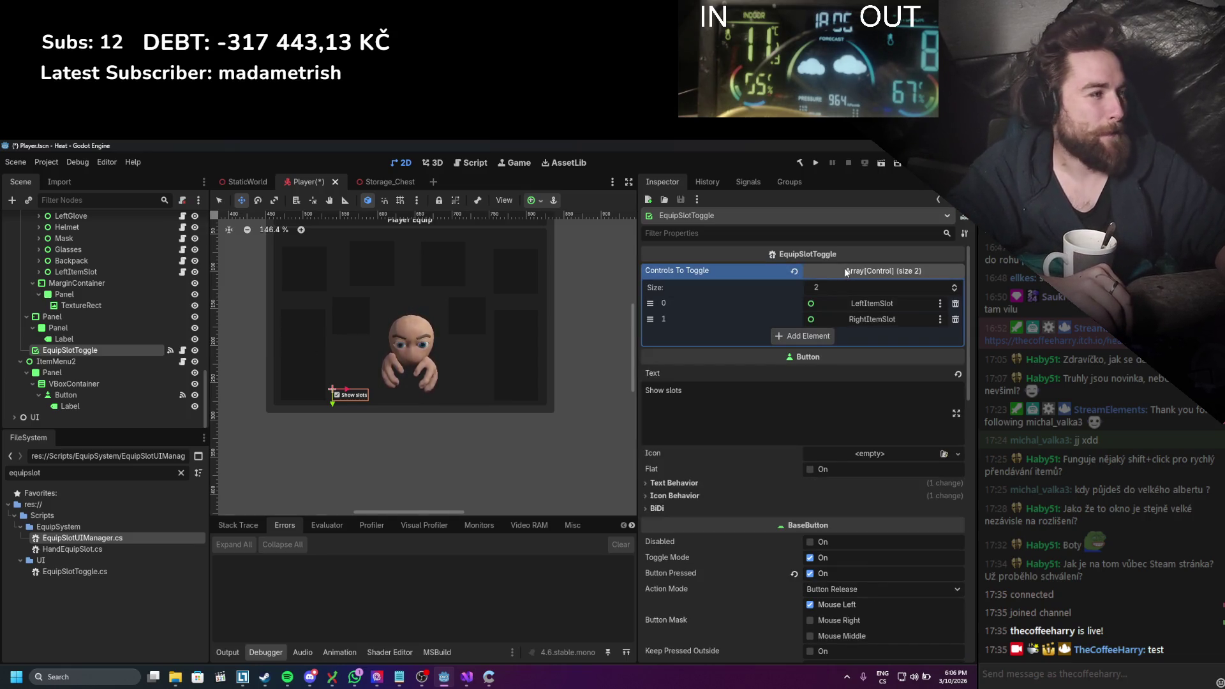
Step: Multi-select the equip slots from RightGlove through Backpack
{"action": "scroll", "coordinate": [135, 333], "scroll_direction": "up", "scroll_amount": 3}
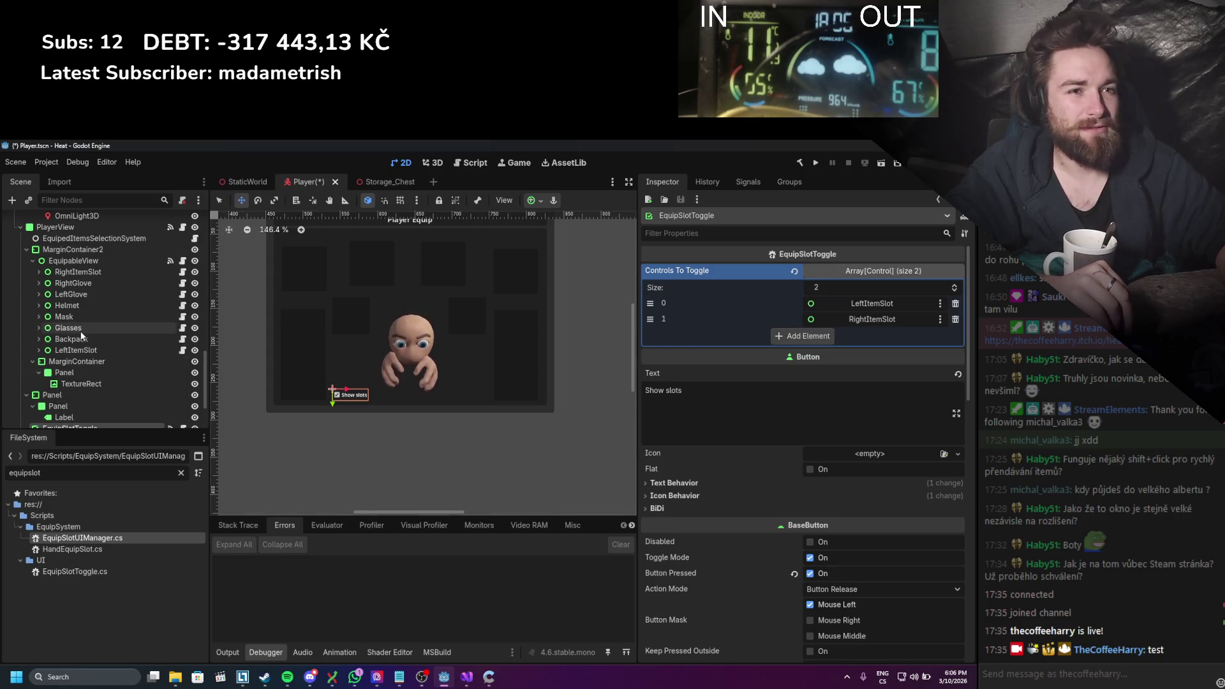
{"action": "left_click", "coordinate": [71, 339]}
{"action": "left_click", "coordinate": [90, 283], "text": "shift"}
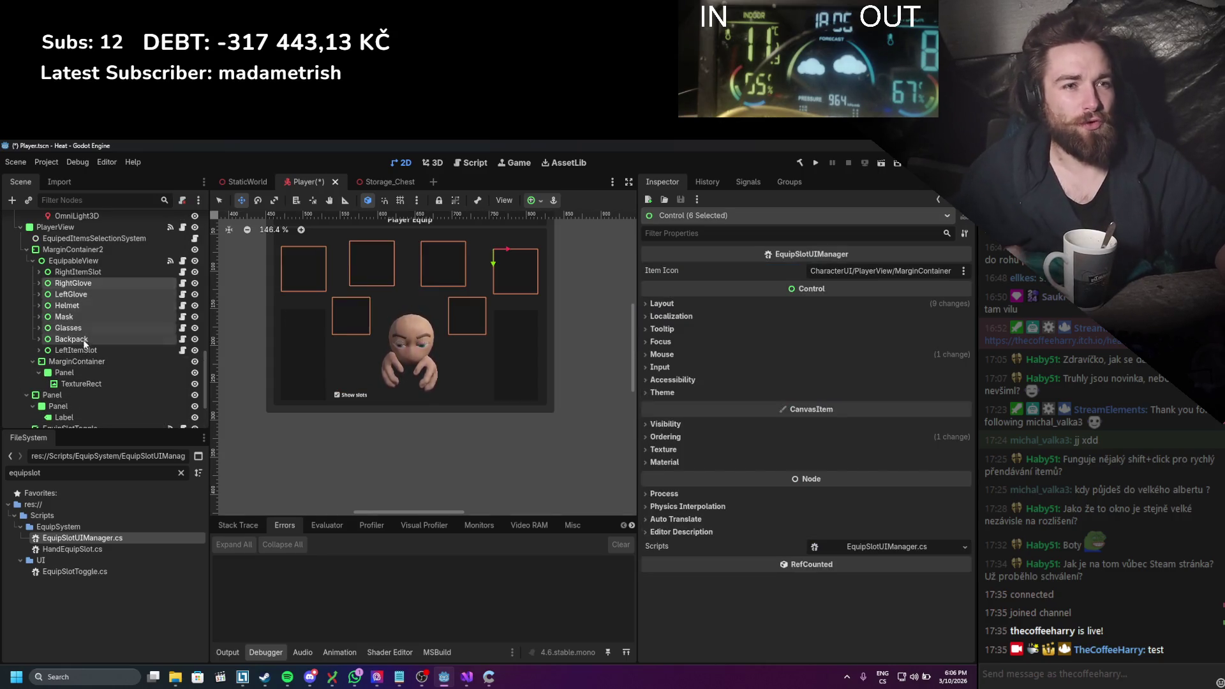
Step: Drag the selected slots into the inspector, then review LeftItemSlot, Backpack, Glasses and EquipedItemsSelectionSystem
{"action": "scroll", "coordinate": [90, 393], "scroll_direction": "down", "scroll_amount": 3}
{"action": "mouse_move", "coordinate": [71, 261]}
{"action": "left_mouse_down"}
{"action": "mouse_move", "coordinate": [96, 360]}
{"action": "mouse_move", "coordinate": [855, 341]}
{"action": "mouse_move", "coordinate": [886, 319]}
{"action": "left_mouse_up"}
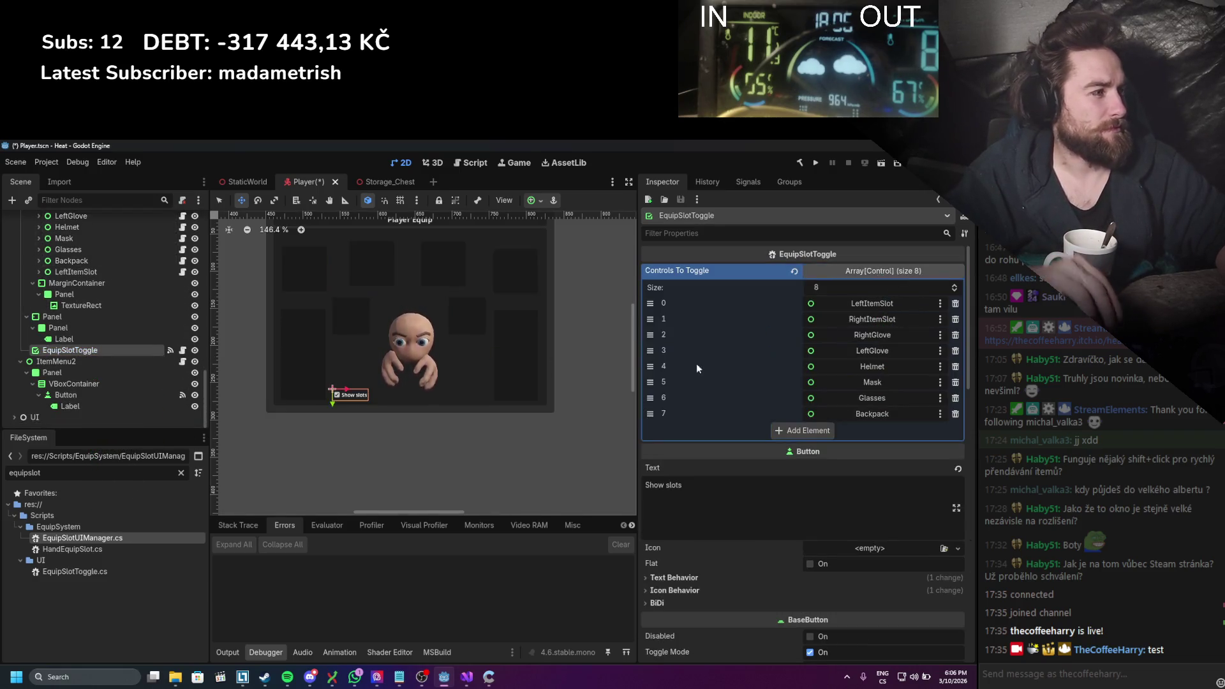
{"action": "scroll", "coordinate": [90, 336], "scroll_direction": "up", "scroll_amount": 4}
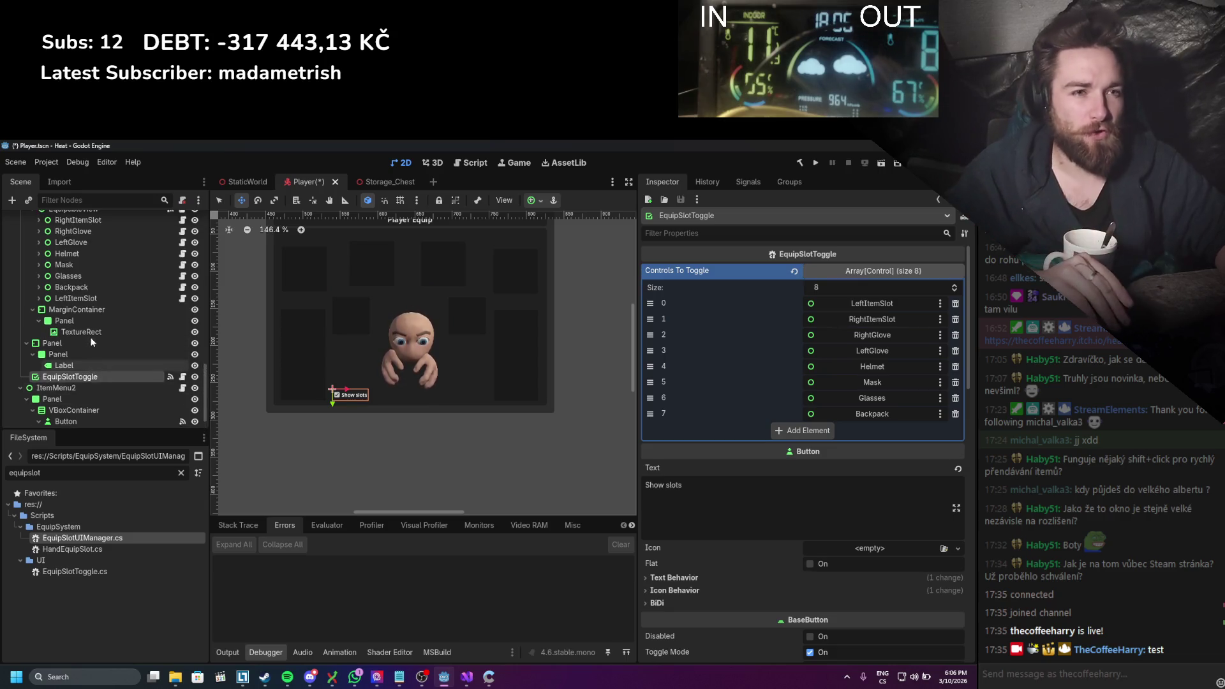
{"action": "scroll", "coordinate": [87, 343], "scroll_direction": "up", "scroll_amount": 1}
{"action": "left_click", "coordinate": [83, 376]}
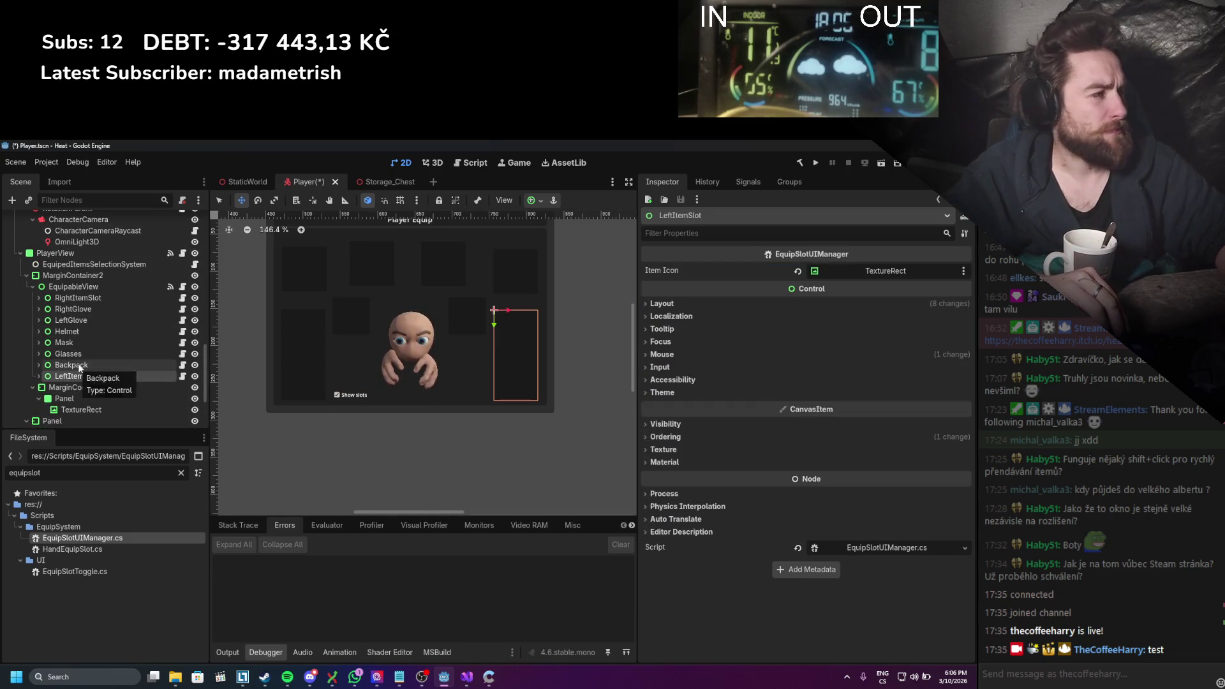
{"action": "left_click", "coordinate": [80, 364]}
{"action": "left_click", "coordinate": [79, 354]}
{"action": "scroll", "coordinate": [78, 352], "scroll_direction": "up", "scroll_amount": 3}
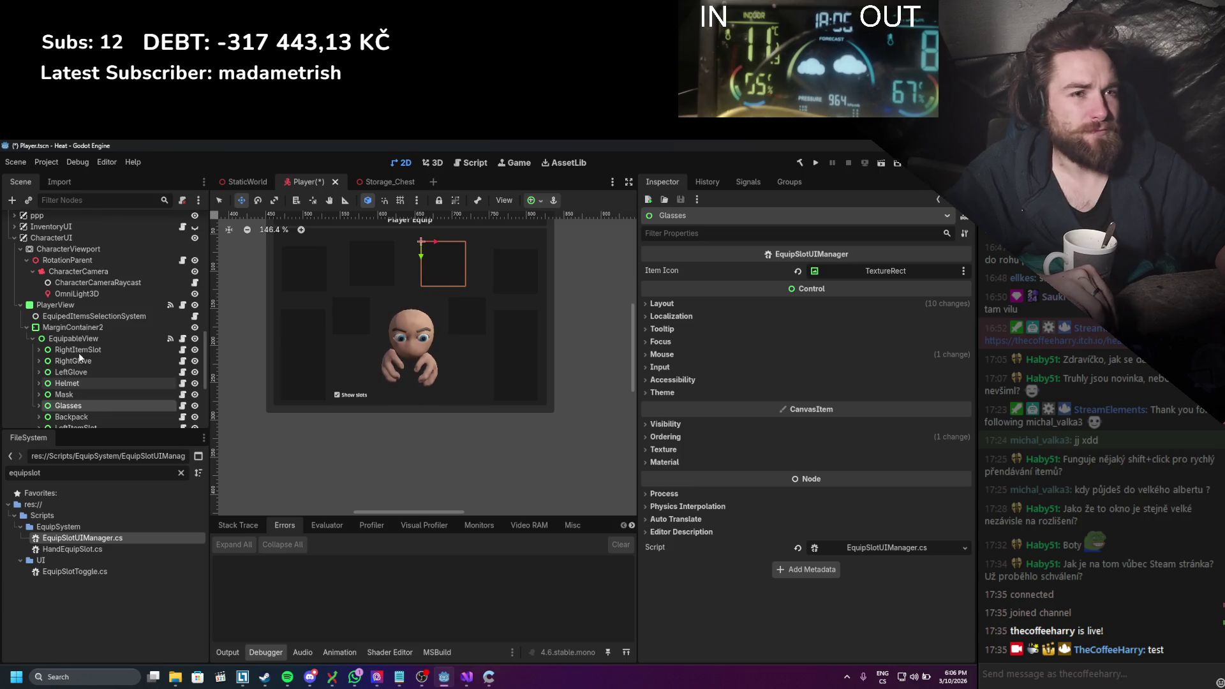
{"action": "left_click", "coordinate": [68, 319]}
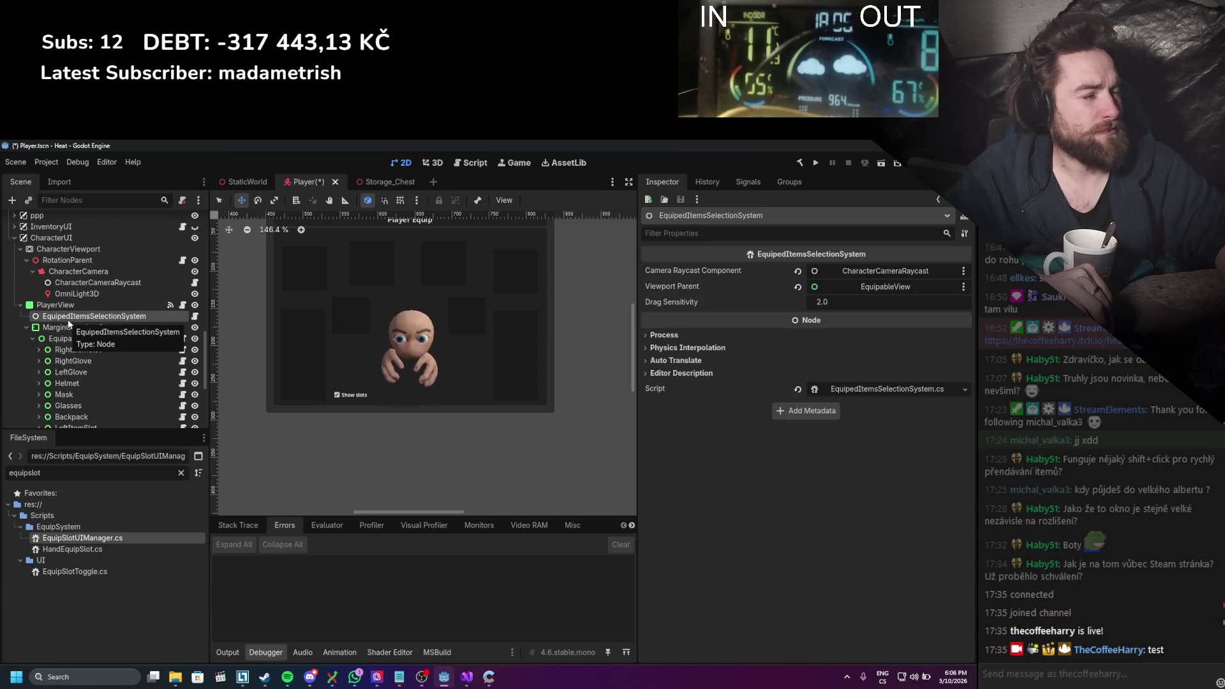
Step: Open RightHandEquipableSlot's HandEquipSlot.cs script for editing
{"action": "scroll", "coordinate": [68, 321], "scroll_direction": "up", "scroll_amount": 4}
{"action": "scroll", "coordinate": [68, 322], "scroll_direction": "up", "scroll_amount": 3}
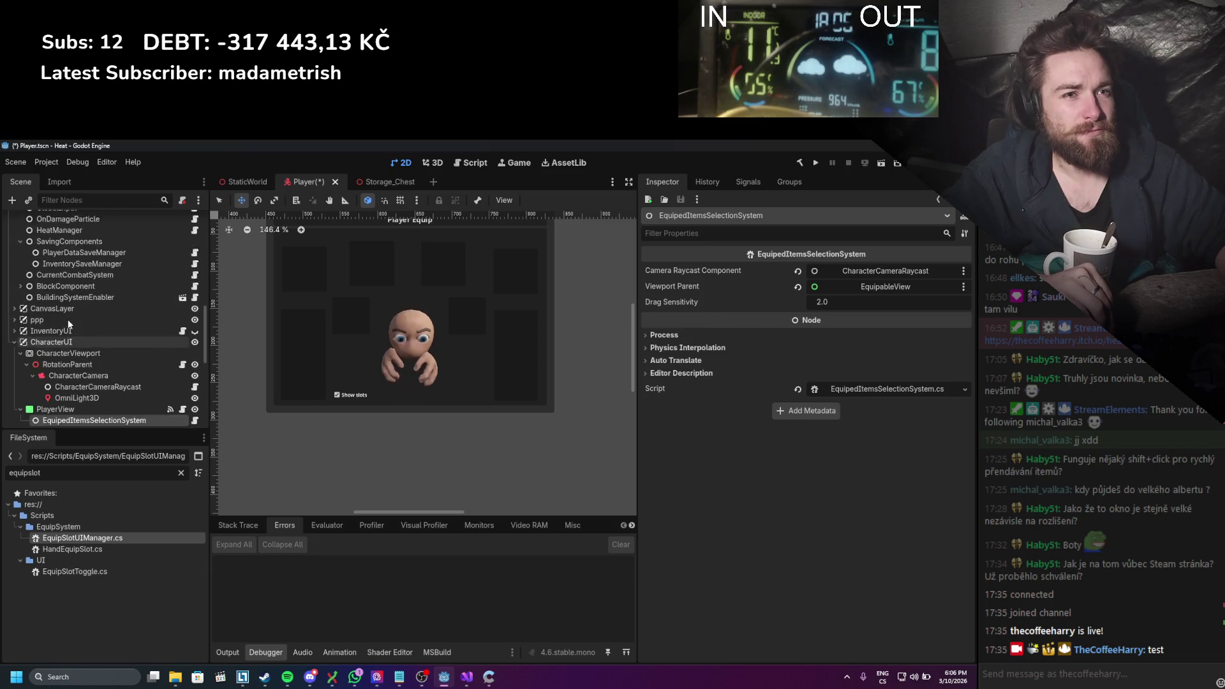
{"action": "scroll", "coordinate": [67, 319], "scroll_direction": "up", "scroll_amount": 3}
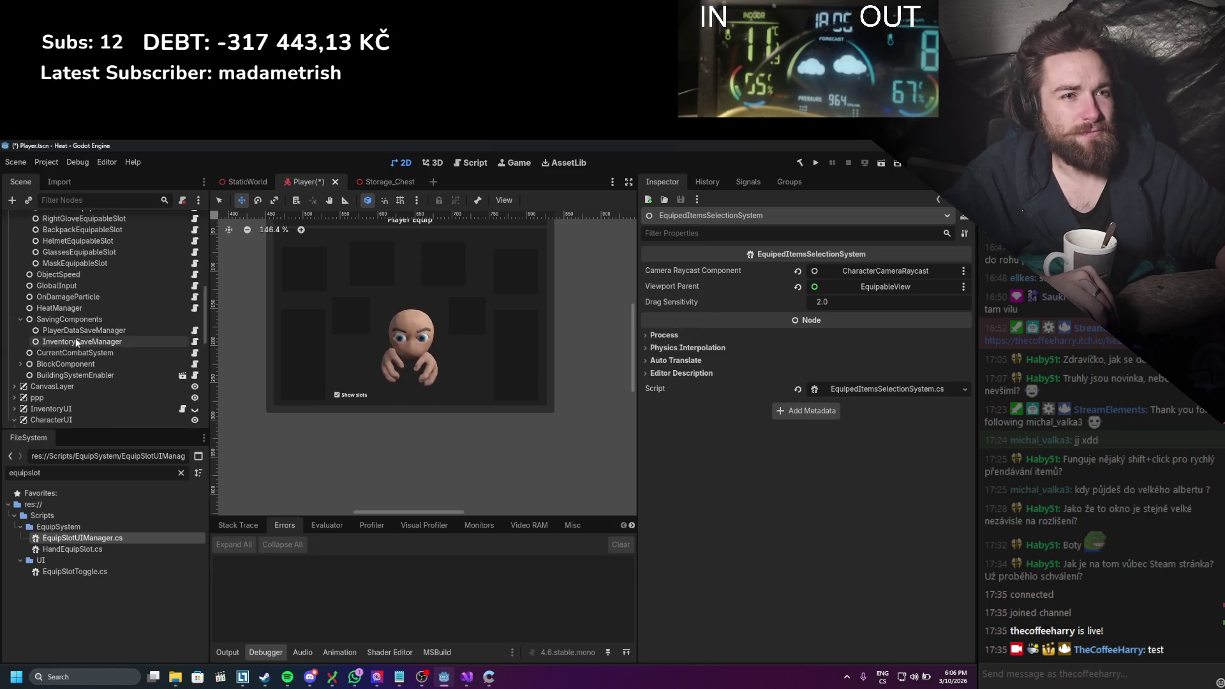
{"action": "scroll", "coordinate": [77, 331], "scroll_direction": "up", "scroll_amount": 4}
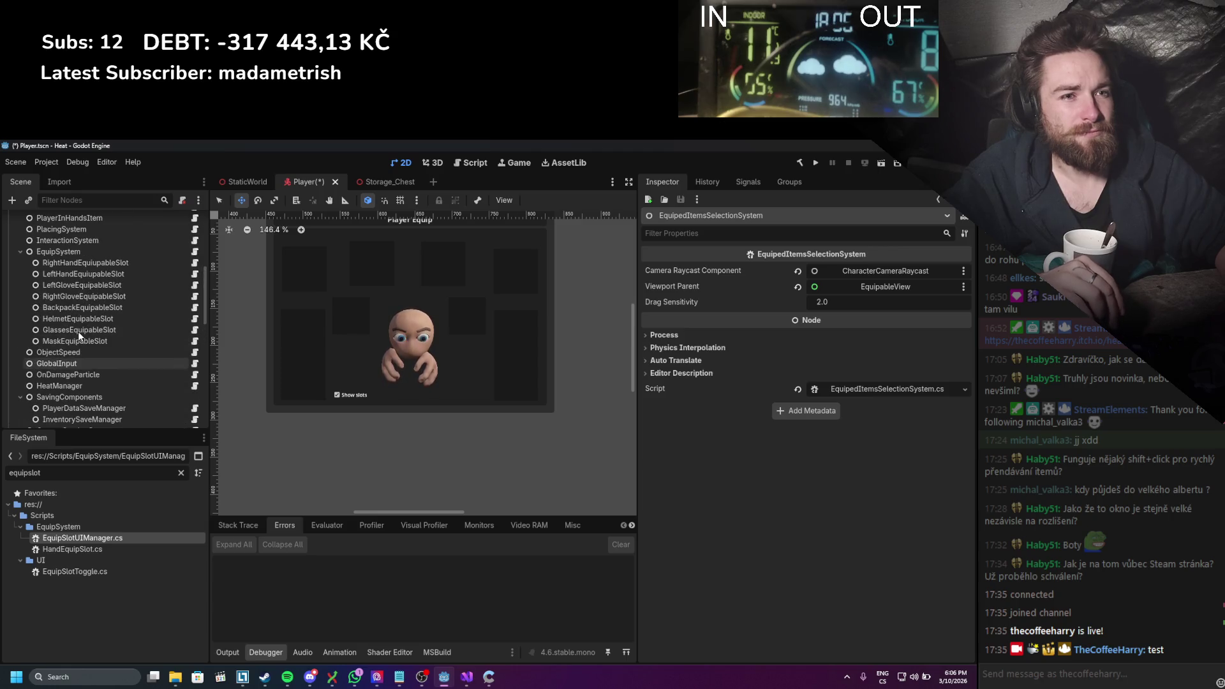
{"action": "left_click", "coordinate": [85, 262]}
{"action": "left_click", "coordinate": [196, 263]}
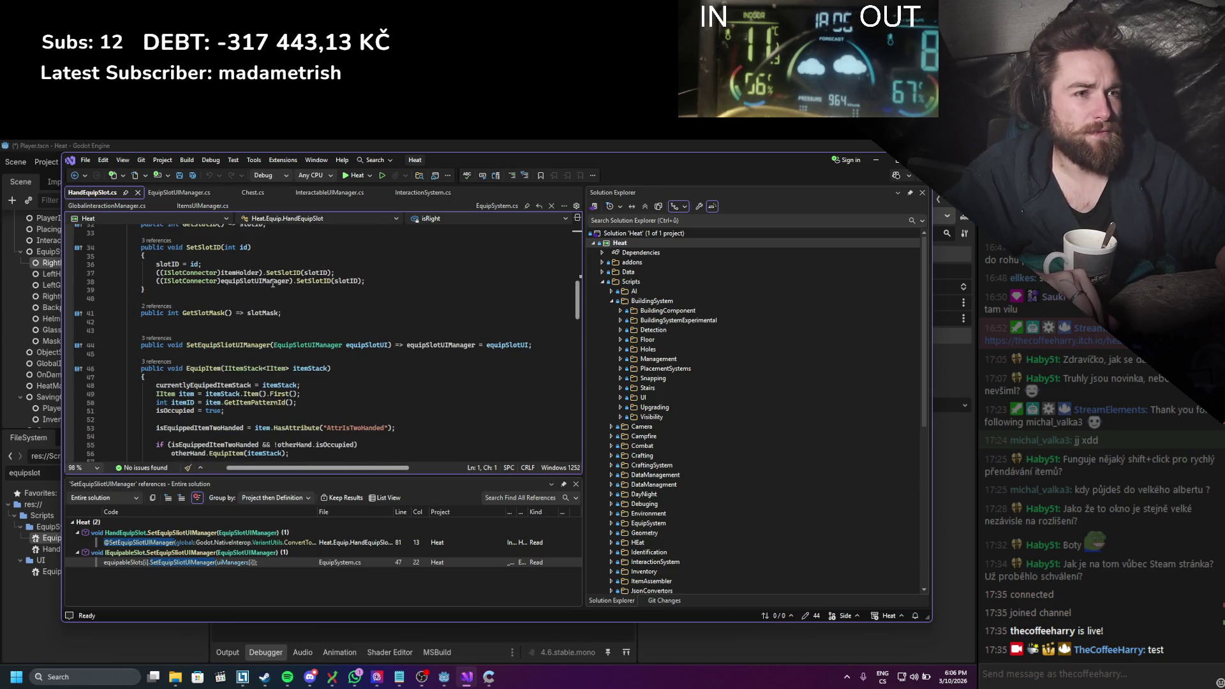
Step: Delete the SetEquipSlotUIManager method from HandEquipSlot.cs
{"action": "scroll", "coordinate": [295, 333], "scroll_direction": "up", "scroll_amount": 2}
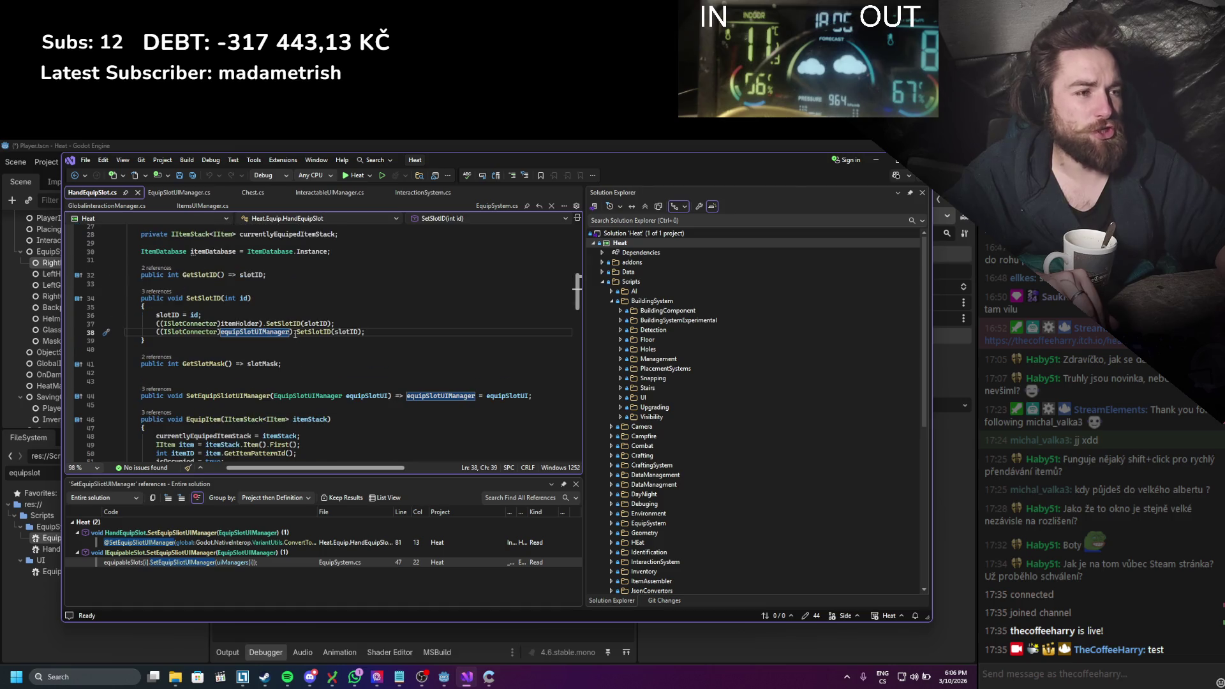
{"action": "scroll", "coordinate": [297, 365], "scroll_direction": "up", "scroll_amount": 1}
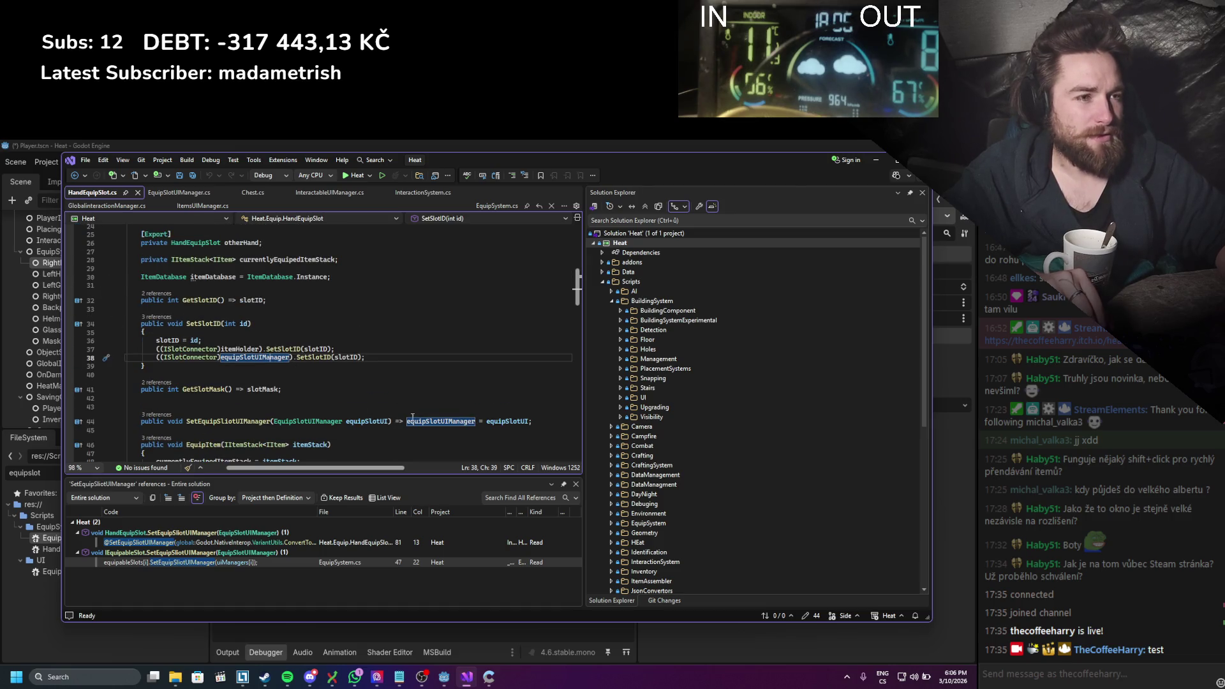
{"action": "left_click_drag", "start_coordinate": [552, 427], "coordinate": [202, 403]}
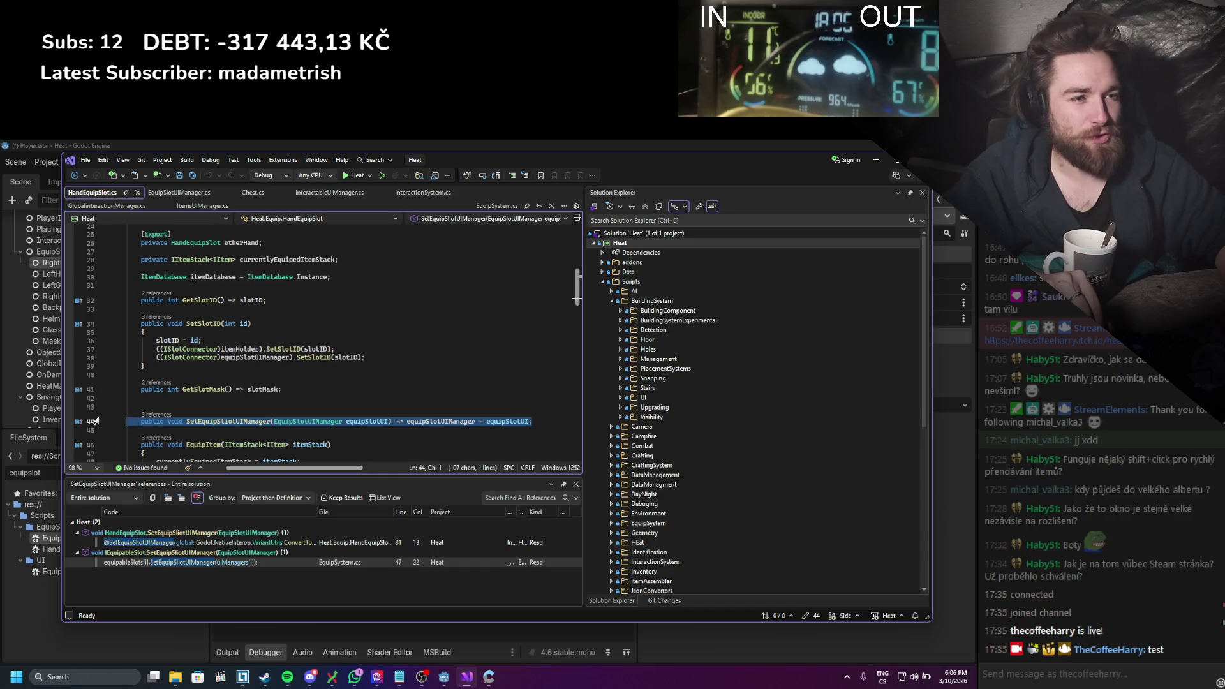
{"action": "key", "text": "Delete"}
{"action": "key", "text": "BackSpace"}
{"action": "key", "text": "BackSpace"}
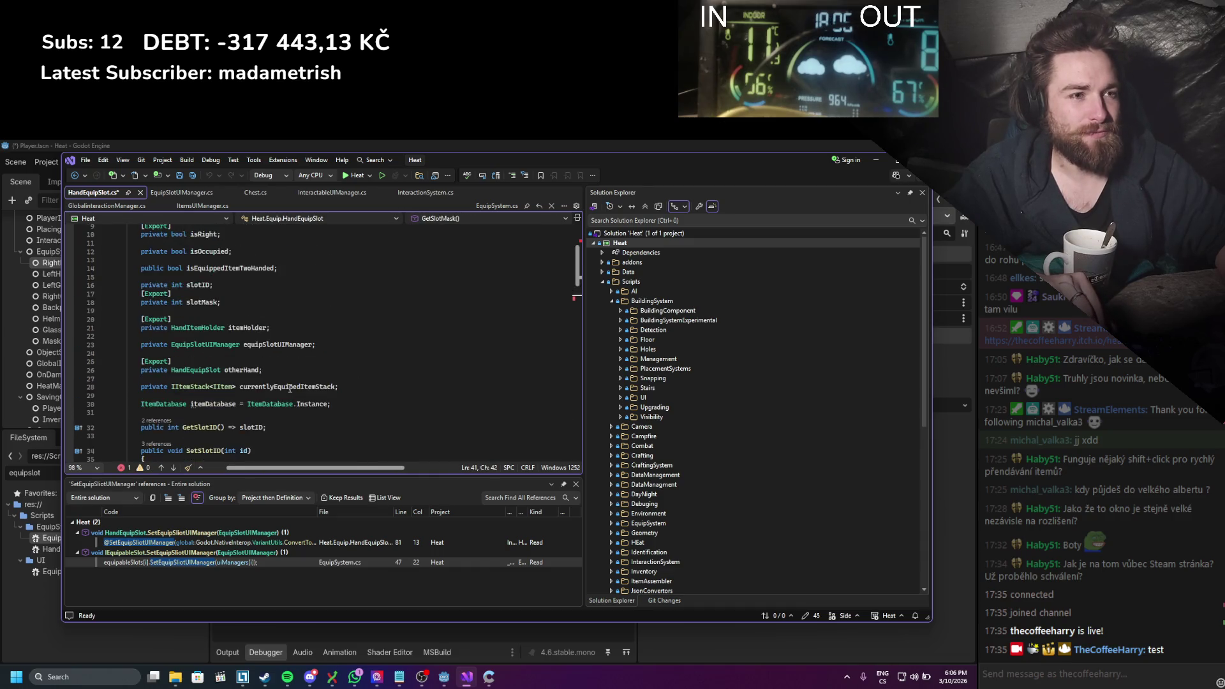
Step: Remove the SetEquipSlotUIManager declaration from the IEquipableSlot interface and save it
{"action": "scroll", "coordinate": [290, 389], "scroll_direction": "up", "scroll_amount": 8}
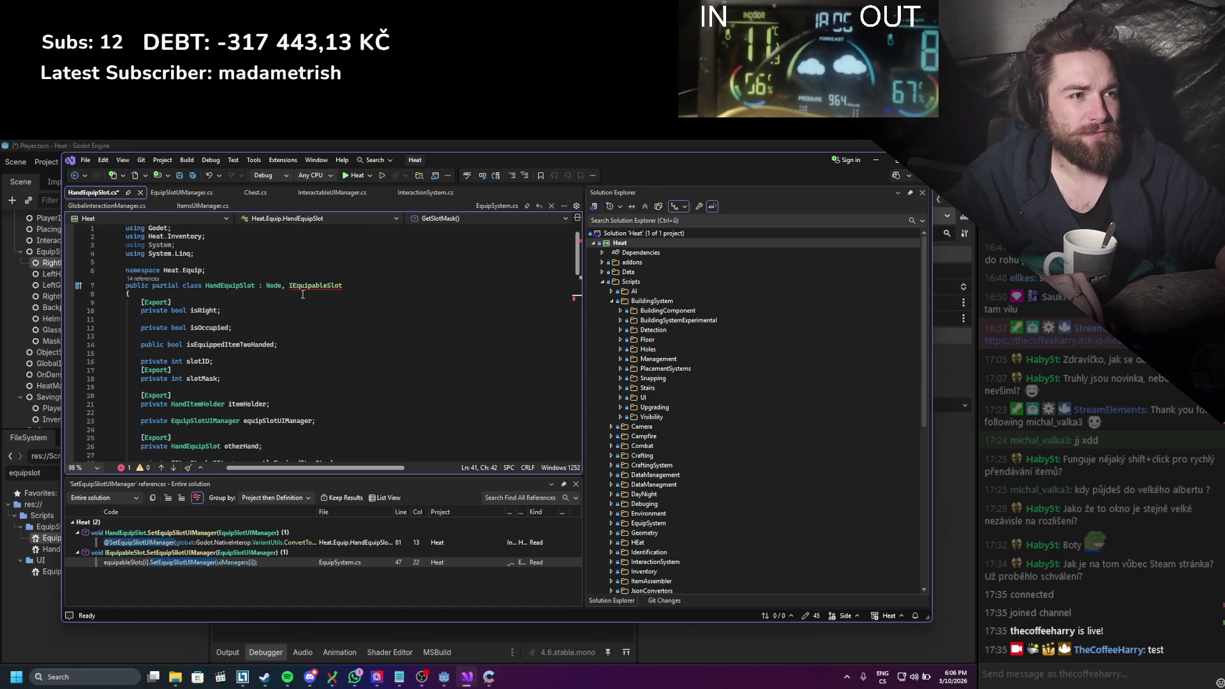
{"action": "mouse_move", "coordinate": [314, 288]}
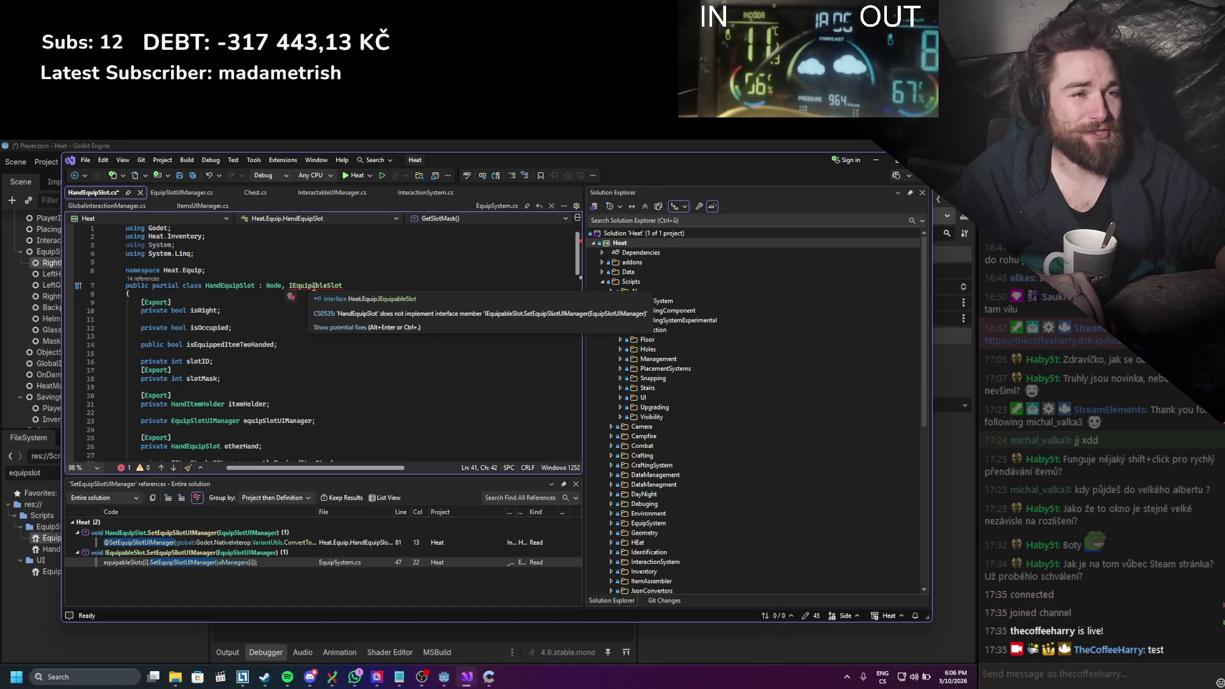
{"action": "left_click", "coordinate": [314, 286], "text": "ctrl"}
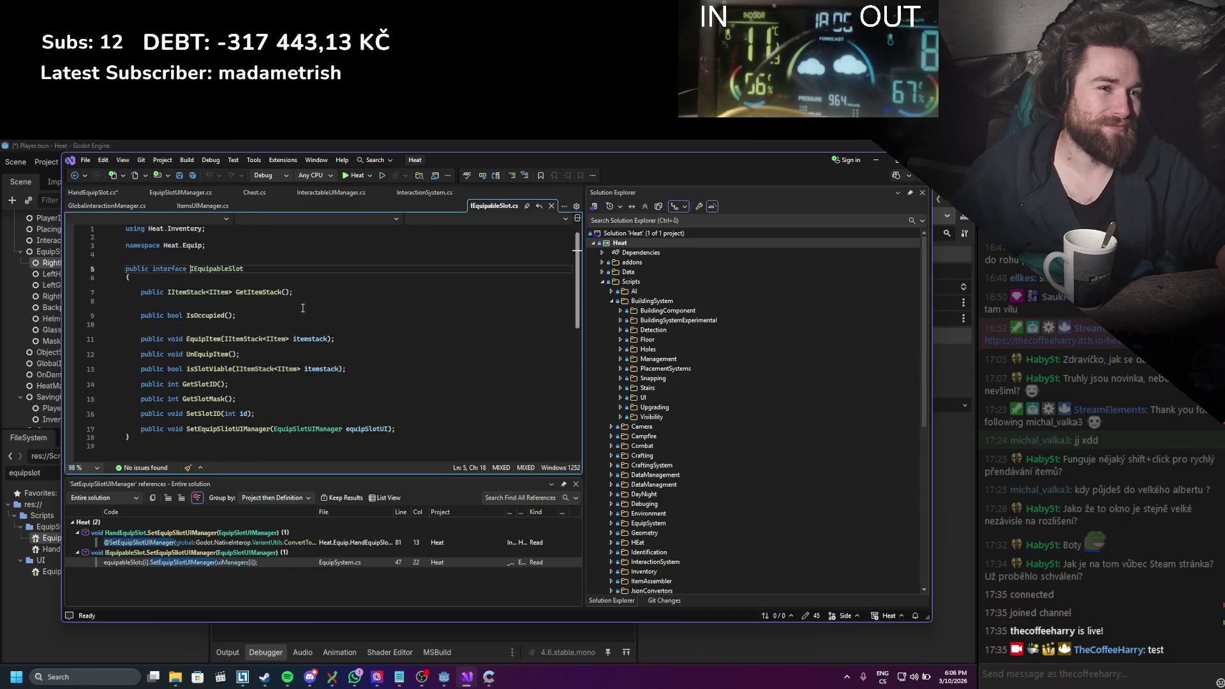
{"action": "left_click_drag", "start_coordinate": [395, 429], "coordinate": [109, 427]}
{"action": "key", "text": "BackSpace"}
{"action": "key", "text": "BackSpace"}
{"action": "key", "text": "ctrl+s"}
Step: Add an [Export] attribute above the equipSlotUIManager field in HandEquipSlot.cs
{"action": "left_click", "coordinate": [160, 190]}
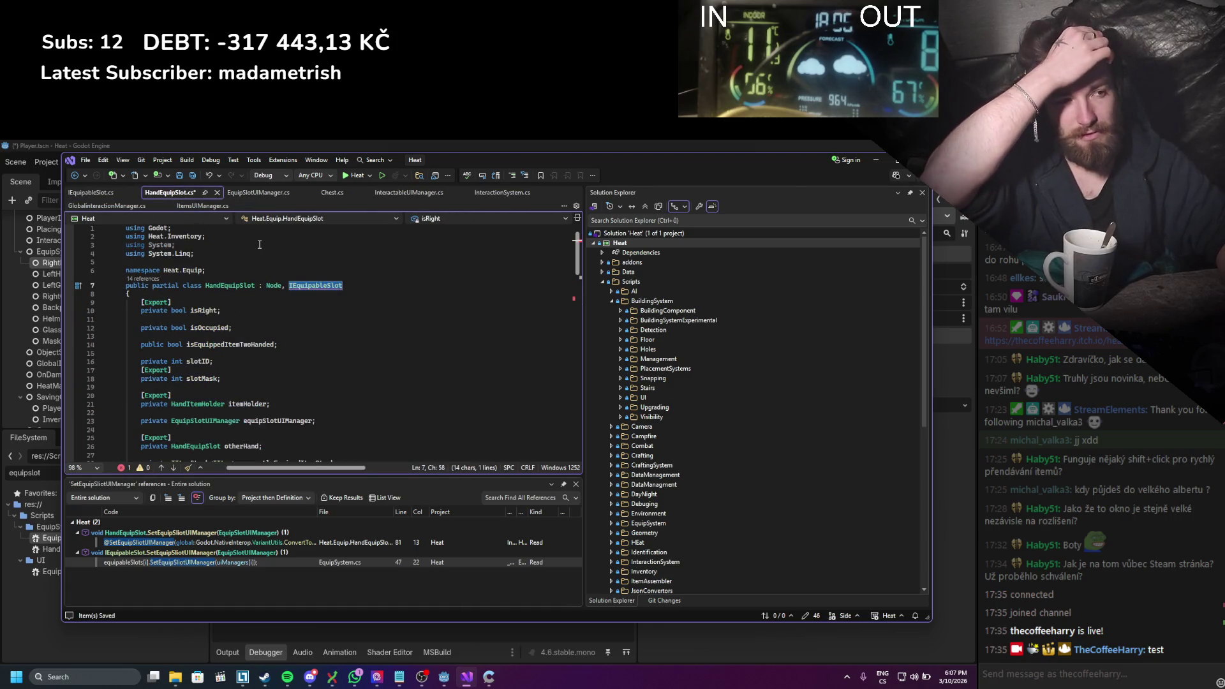
{"action": "scroll", "coordinate": [257, 245], "scroll_direction": "down", "scroll_amount": 1}
{"action": "left_click", "coordinate": [294, 353]}
{"action": "scroll", "coordinate": [290, 350], "scroll_direction": "down", "scroll_amount": 3}
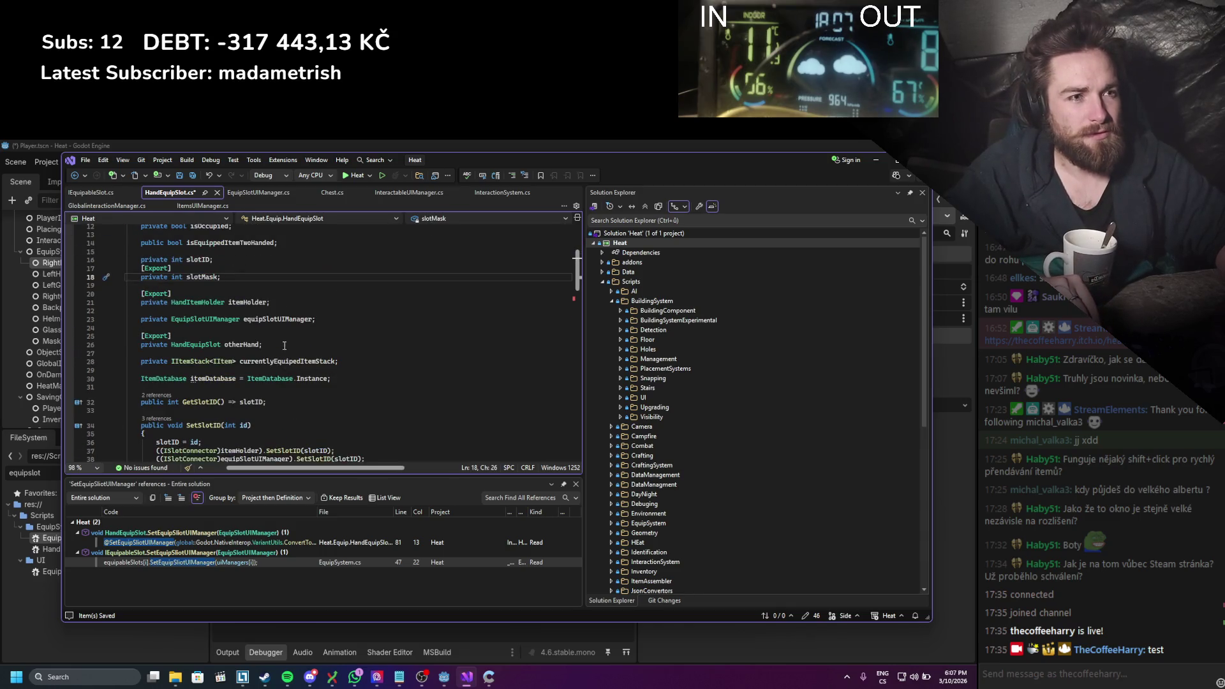
{"action": "left_click", "coordinate": [245, 312]}
{"action": "key", "text": "Return"}
{"action": "type", "text": "["}
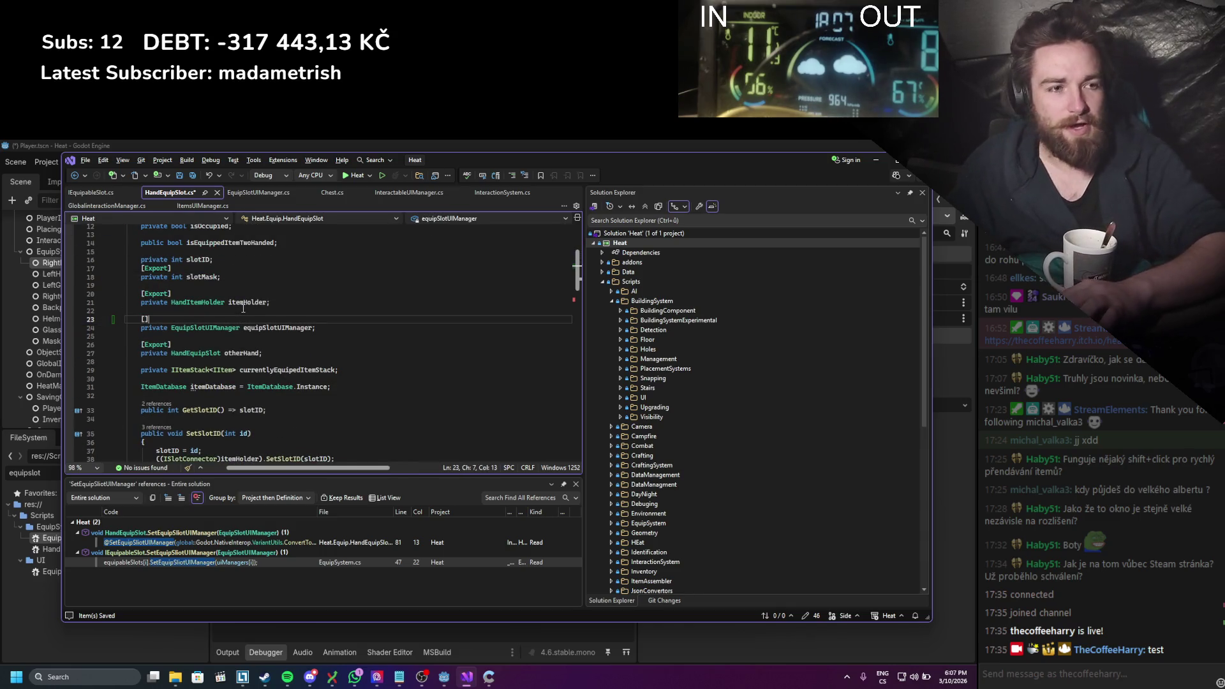
{"action": "type", "text": "Exp"}
{"action": "key", "text": "Tab"}
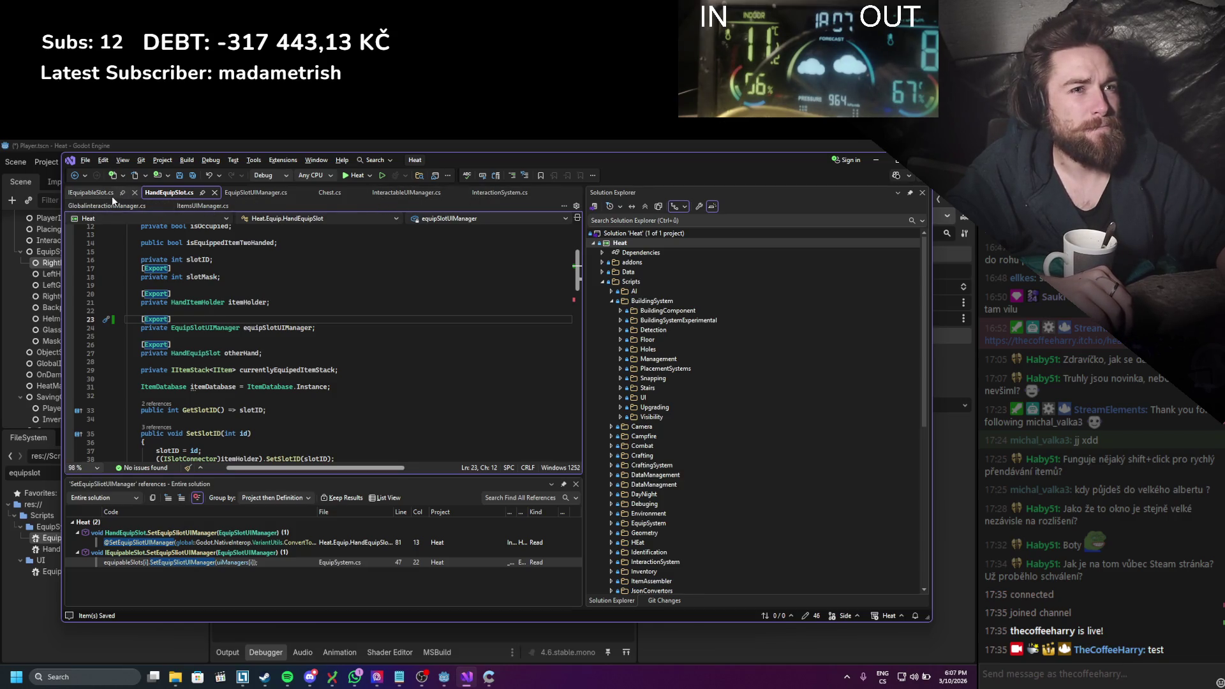
Step: Open the EquipSystem node's script, EquipSystem.cs, from Godot
{"action": "left_click", "coordinate": [878, 160]}
{"action": "left_click", "coordinate": [194, 253]}
{"action": "scroll", "coordinate": [371, 361], "scroll_direction": "down", "scroll_amount": 10}
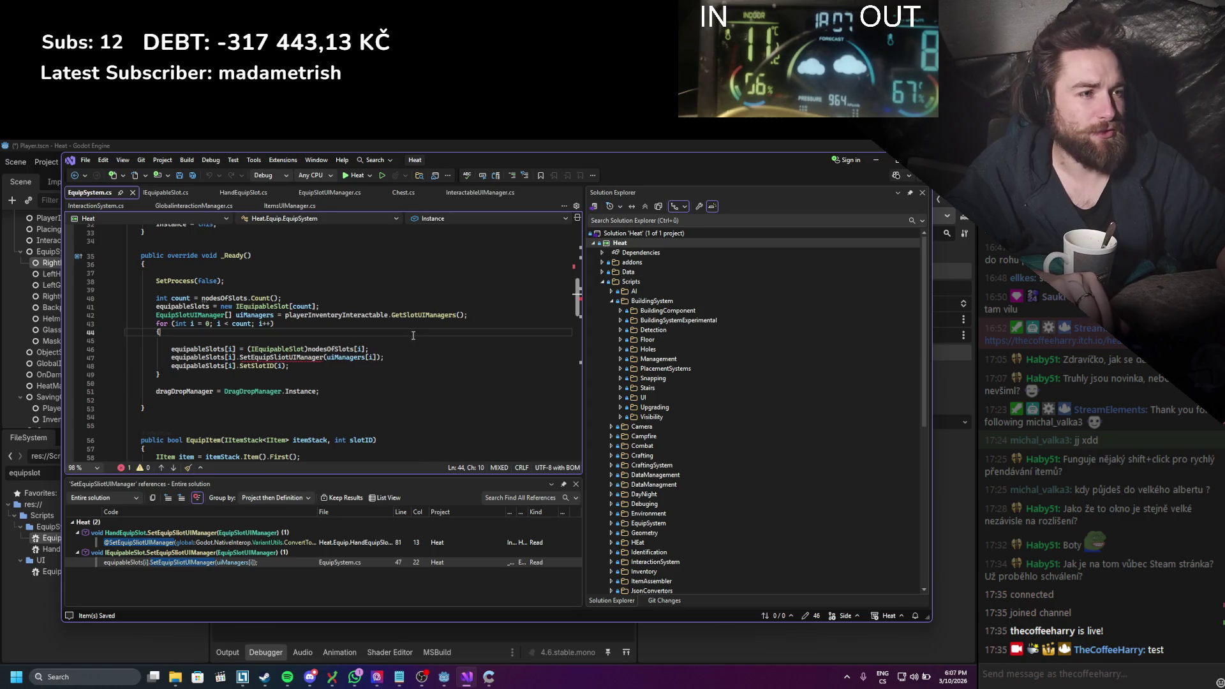
Step: Delete the SetEquipSlotUIManager call and uiManagers declaration from _Ready, and save
{"action": "left_click_drag", "start_coordinate": [385, 357], "coordinate": [69, 361]}
{"action": "key", "text": "BackSpace"}
{"action": "key", "text": "BackSpace"}
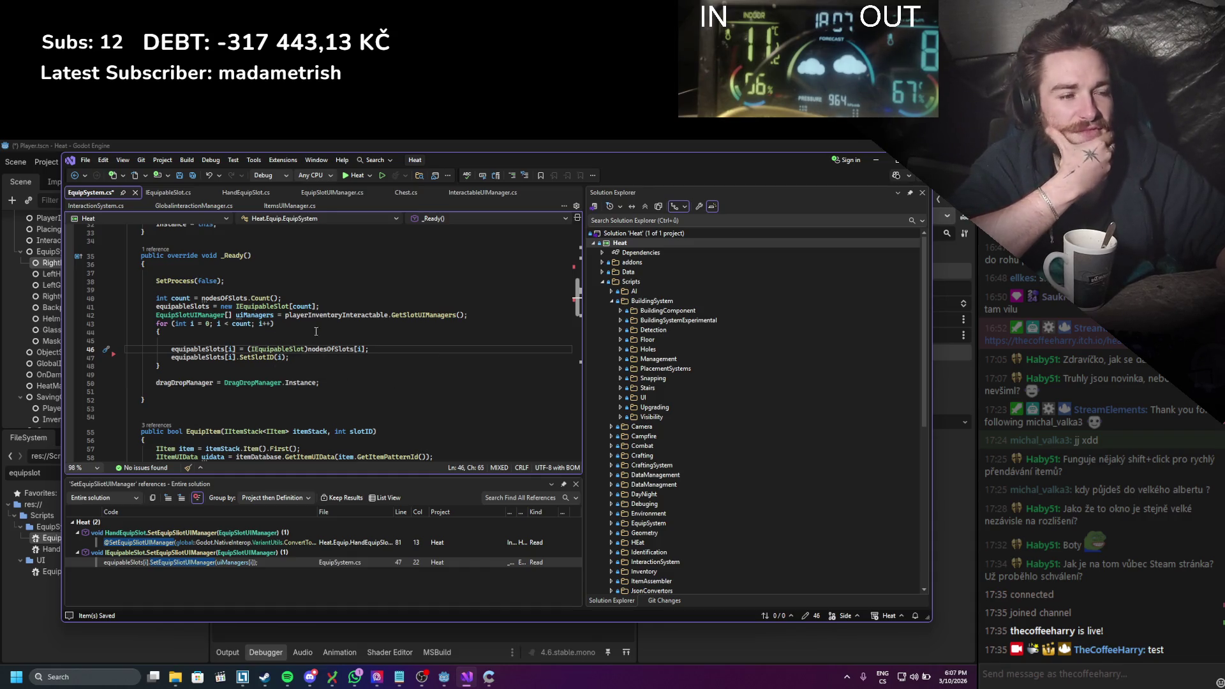
{"action": "scroll", "coordinate": [256, 367], "scroll_direction": "up", "scroll_amount": 3}
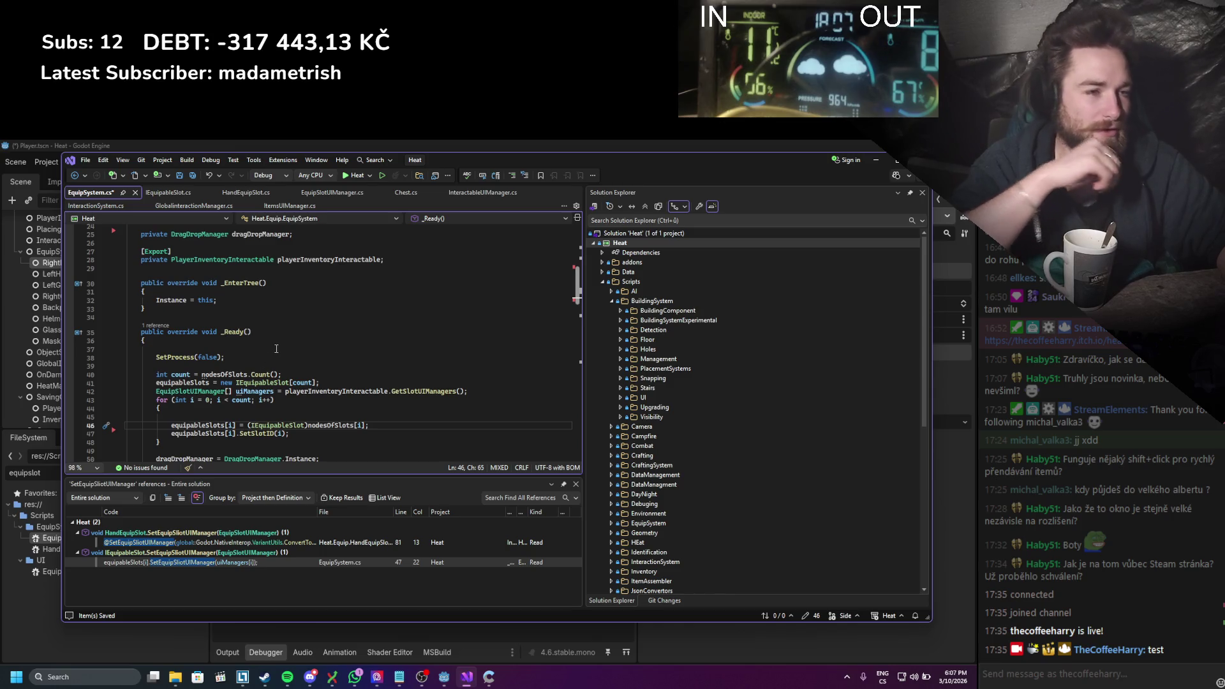
{"action": "scroll", "coordinate": [271, 353], "scroll_direction": "up", "scroll_amount": 1}
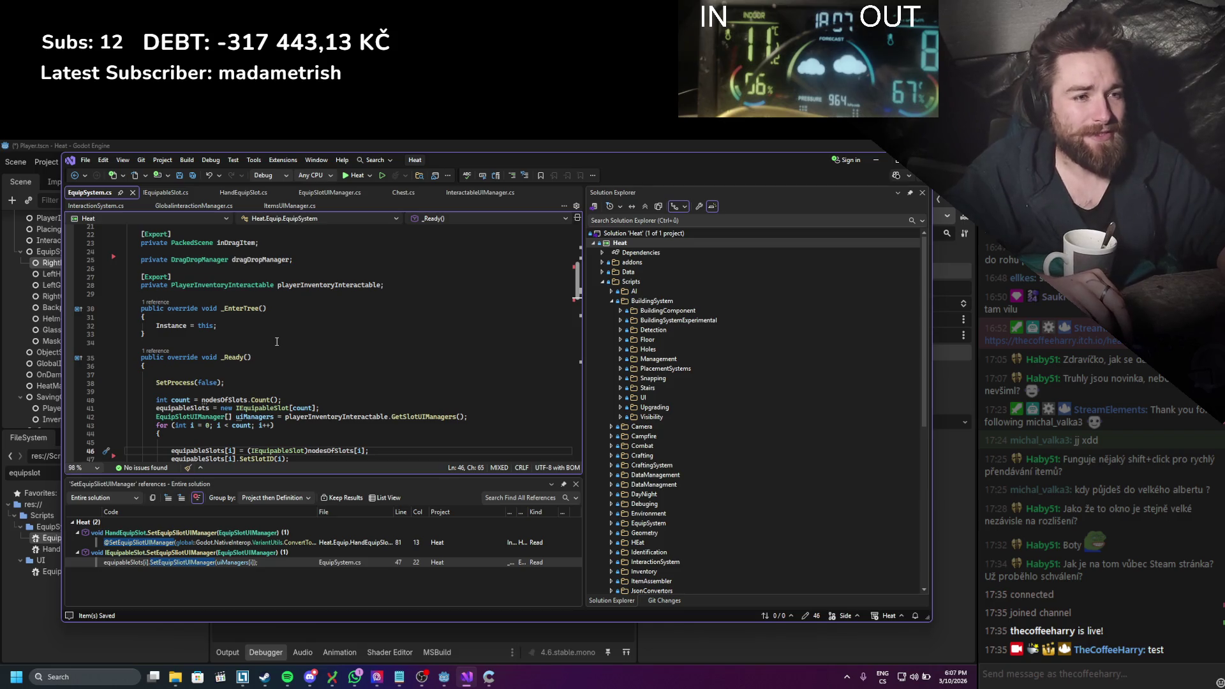
{"action": "left_click", "coordinate": [417, 417]}
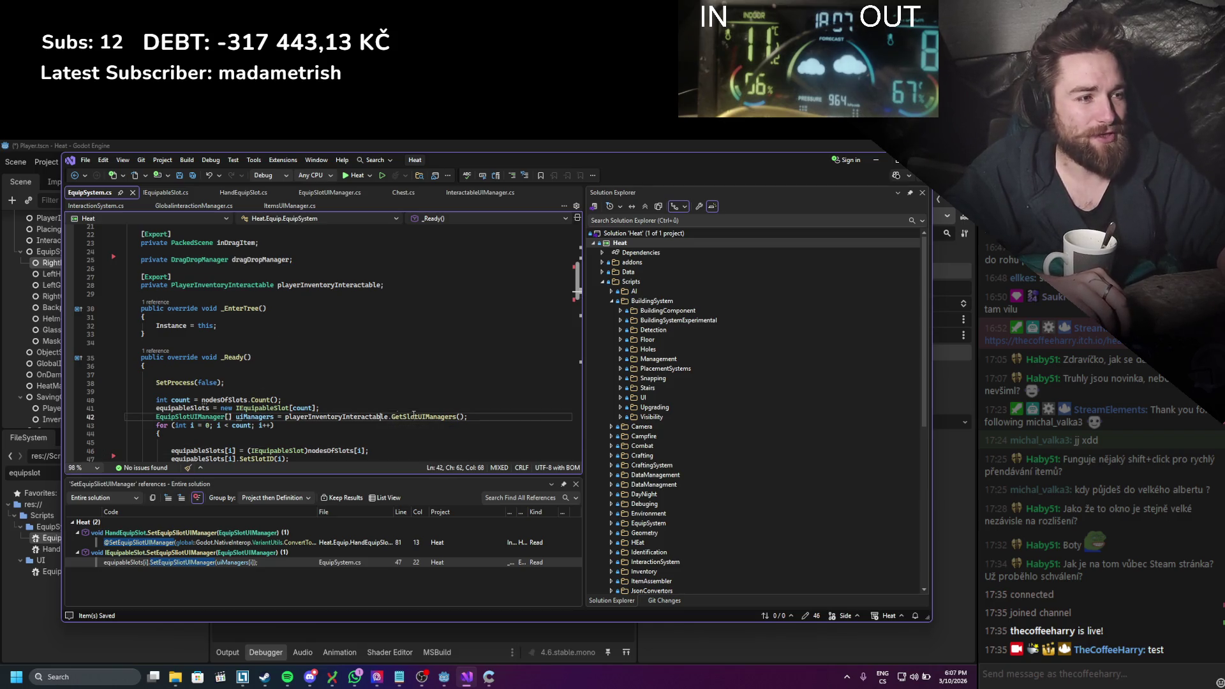
{"action": "left_click_drag", "start_coordinate": [483, 415], "coordinate": [126, 416]}
{"action": "key", "text": "BackSpace"}
{"action": "key", "text": "BackSpace"}
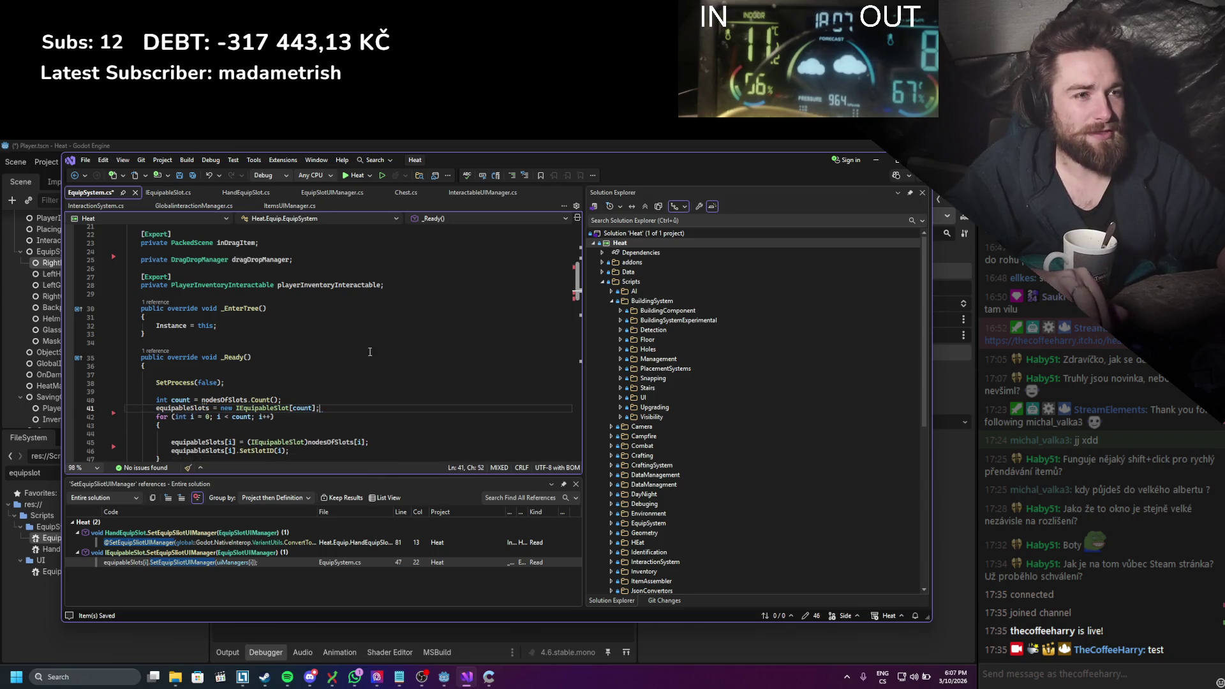
{"action": "key", "text": "ctrl+s"}
Step: Delete the exported playerInventoryInteractable field and save EquipSystem.cs
{"action": "left_click", "coordinate": [289, 285]}
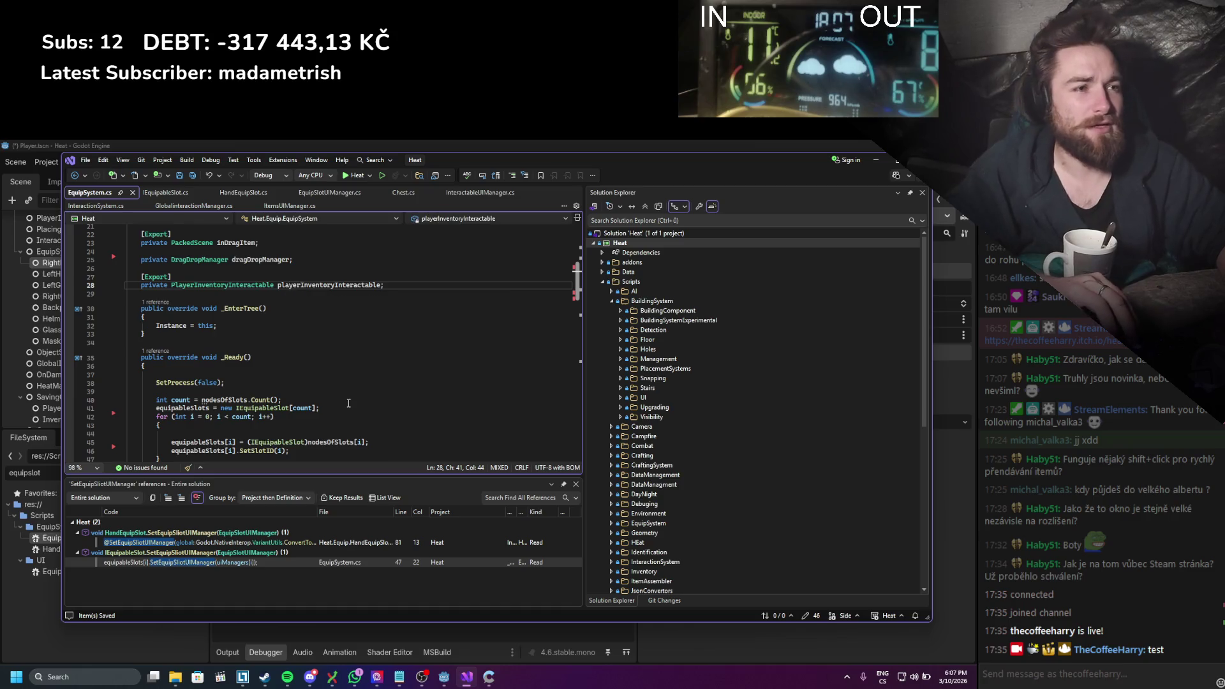
{"action": "scroll", "coordinate": [348, 403], "scroll_direction": "down", "scroll_amount": 4}
{"action": "scroll", "coordinate": [348, 403], "scroll_direction": "down", "scroll_amount": 20}
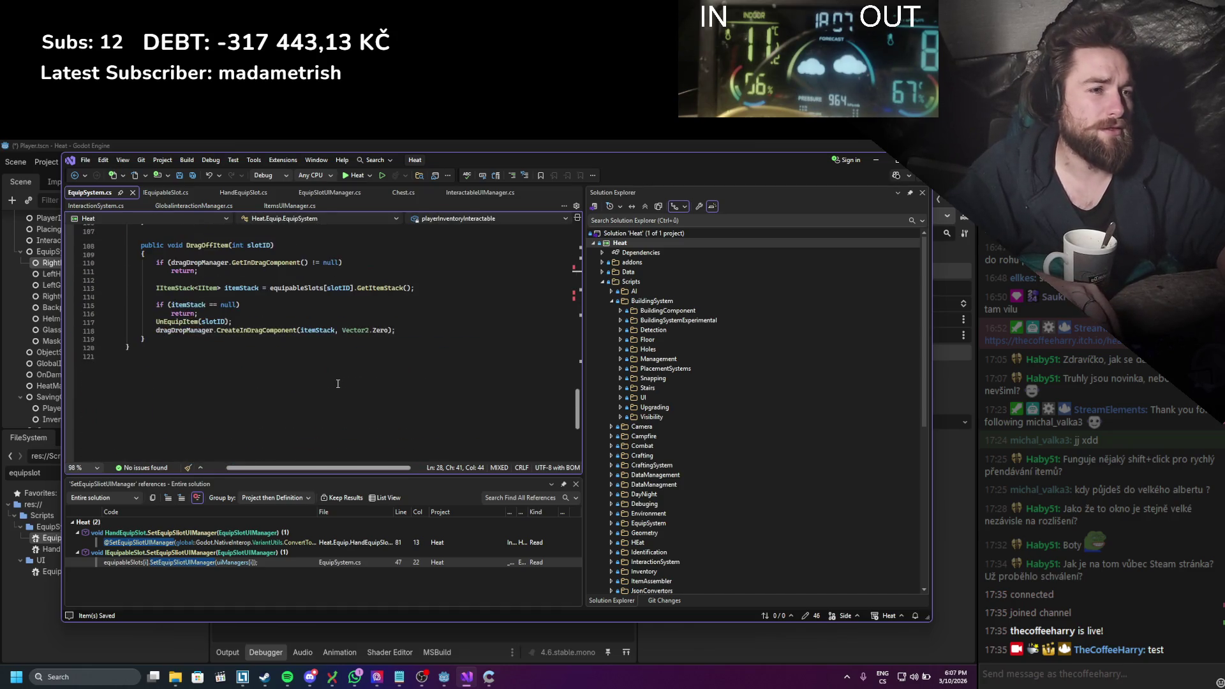
{"action": "scroll", "coordinate": [339, 376], "scroll_direction": "up", "scroll_amount": 20}
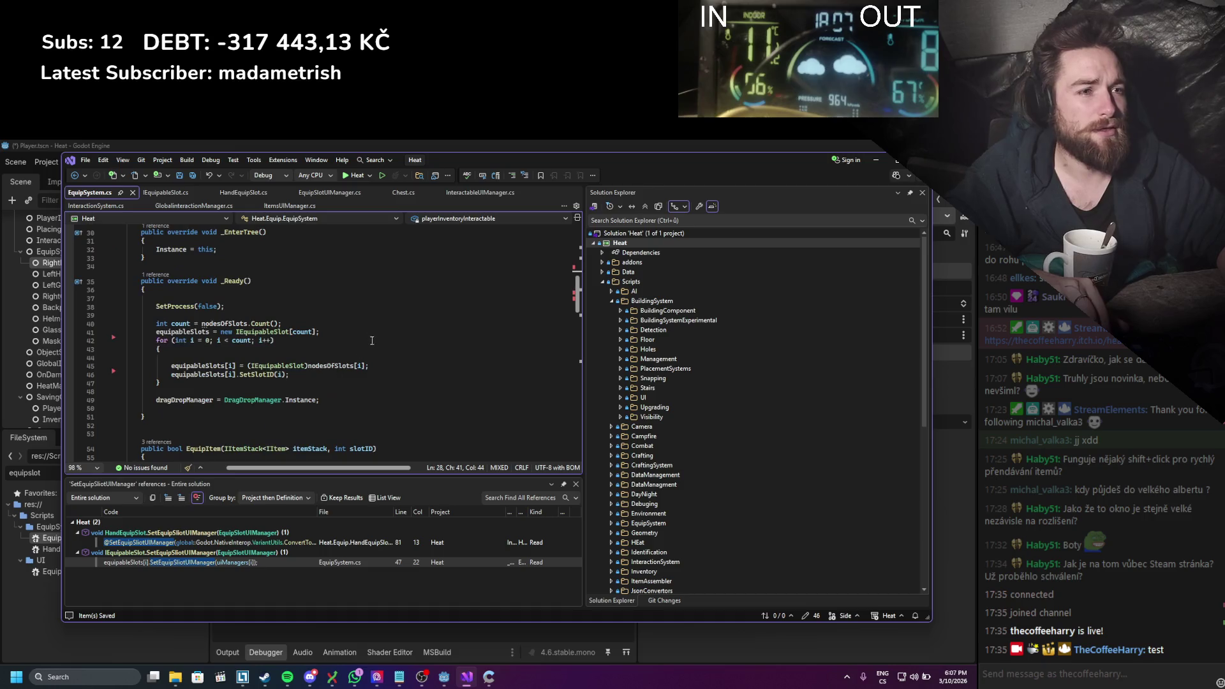
{"action": "scroll", "coordinate": [377, 338], "scroll_direction": "up", "scroll_amount": 2}
{"action": "key", "text": "shift+Up"}
{"action": "key", "text": "shift+Up"}
{"action": "key", "text": "shift+Up"}
{"action": "key", "text": "Delete"}
{"action": "key", "text": "ctrl+s"}
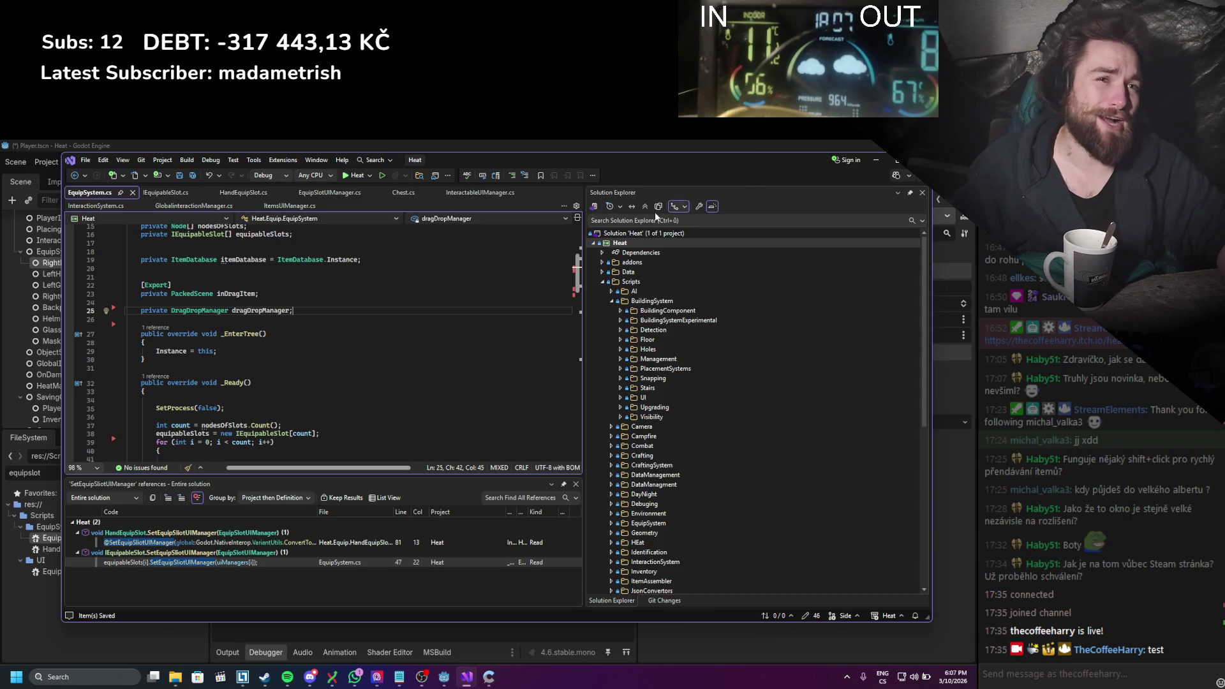
{"action": "key", "text": "alt+Tab"}
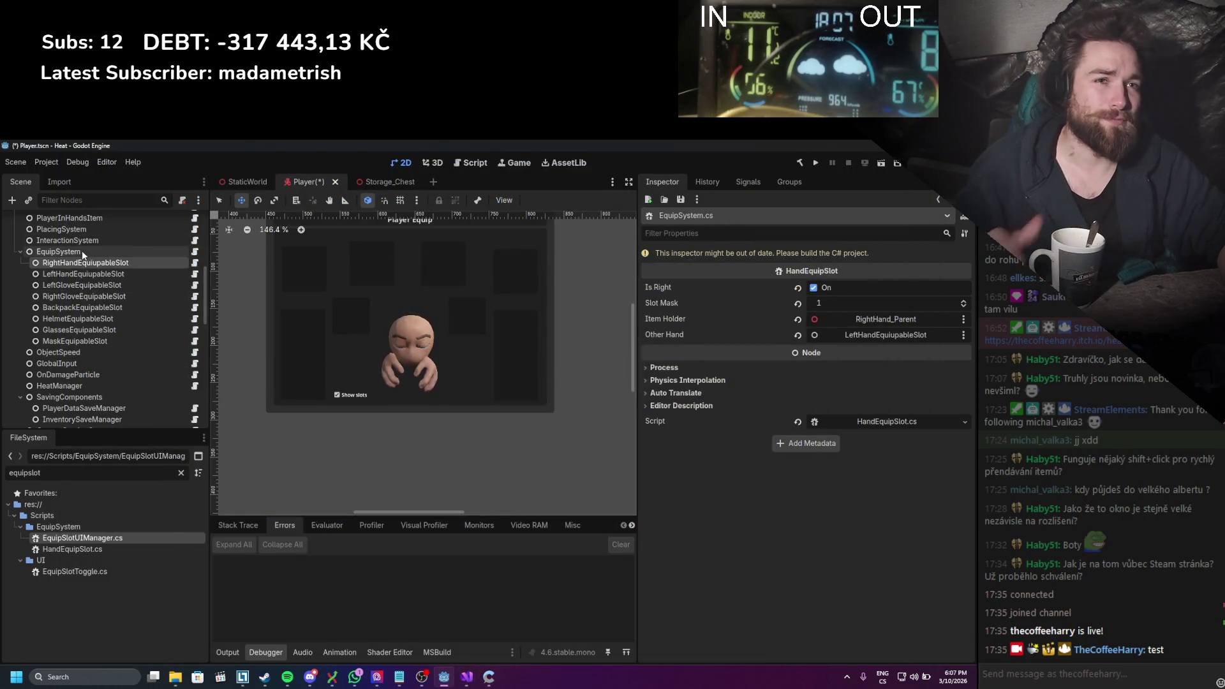
Step: Filter the scene for 'playerinve', check PlayerInventory and PlayerInventoryStaticSetter, then save the Player scene
{"action": "type", "text": "playerinve"}
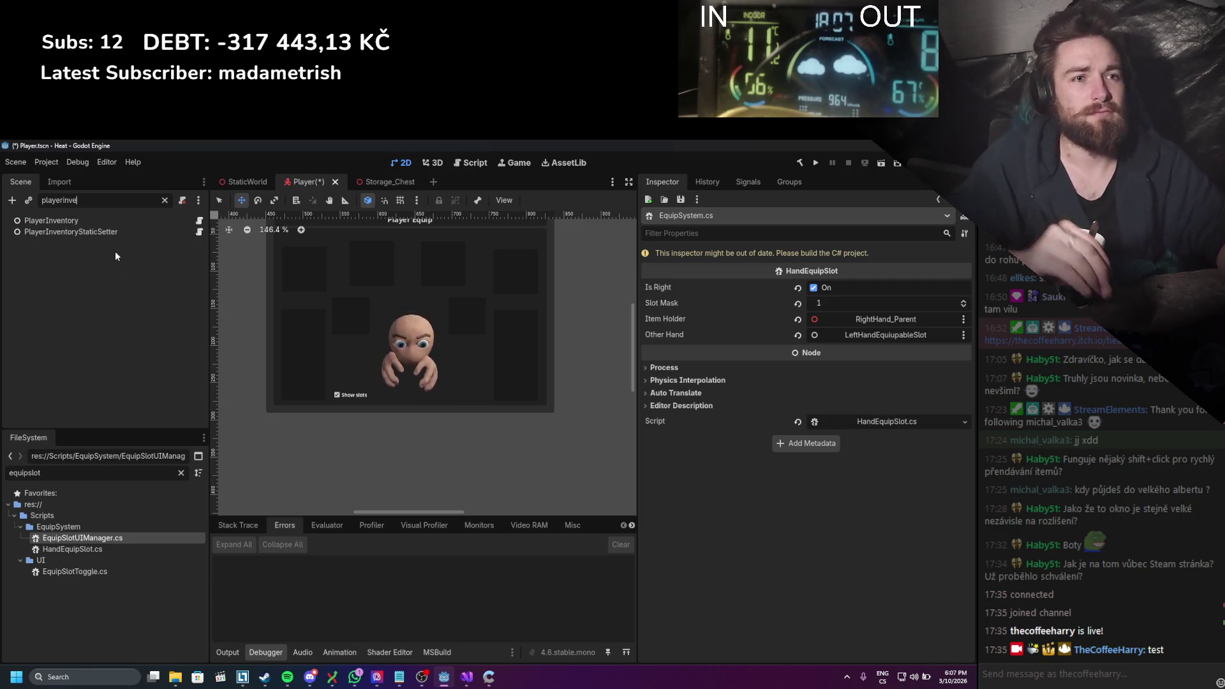
{"action": "left_click", "coordinate": [121, 221]}
{"action": "left_click", "coordinate": [120, 232]}
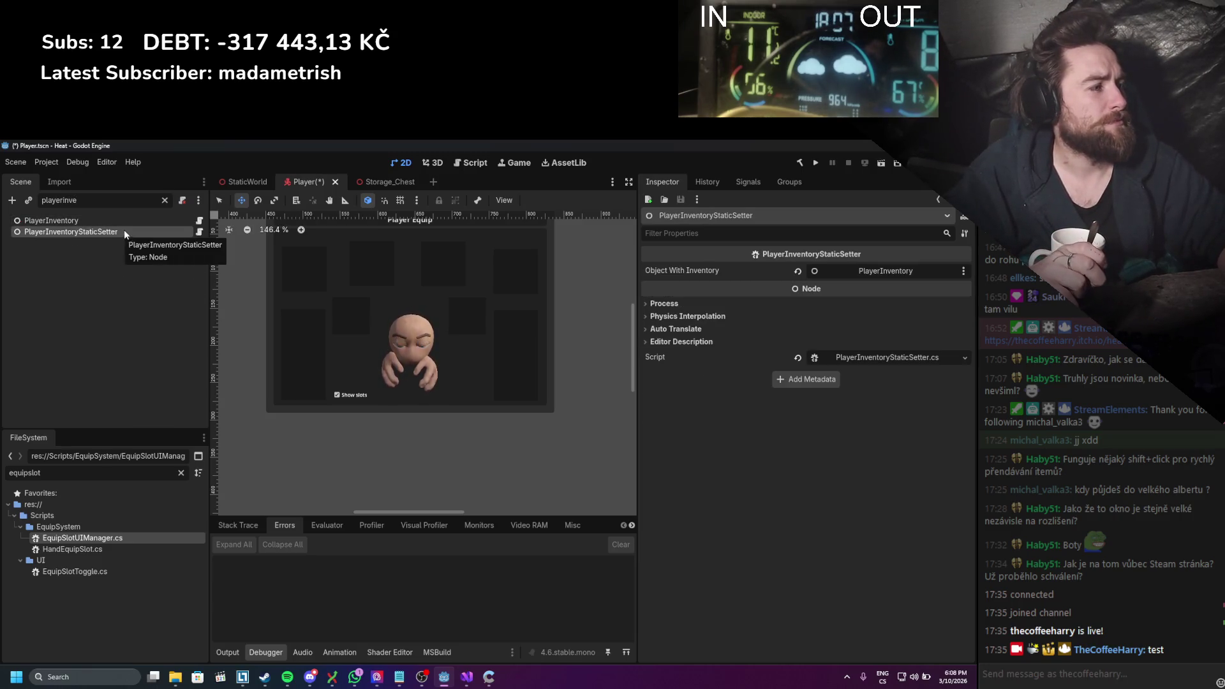
{"action": "left_click", "coordinate": [165, 200]}
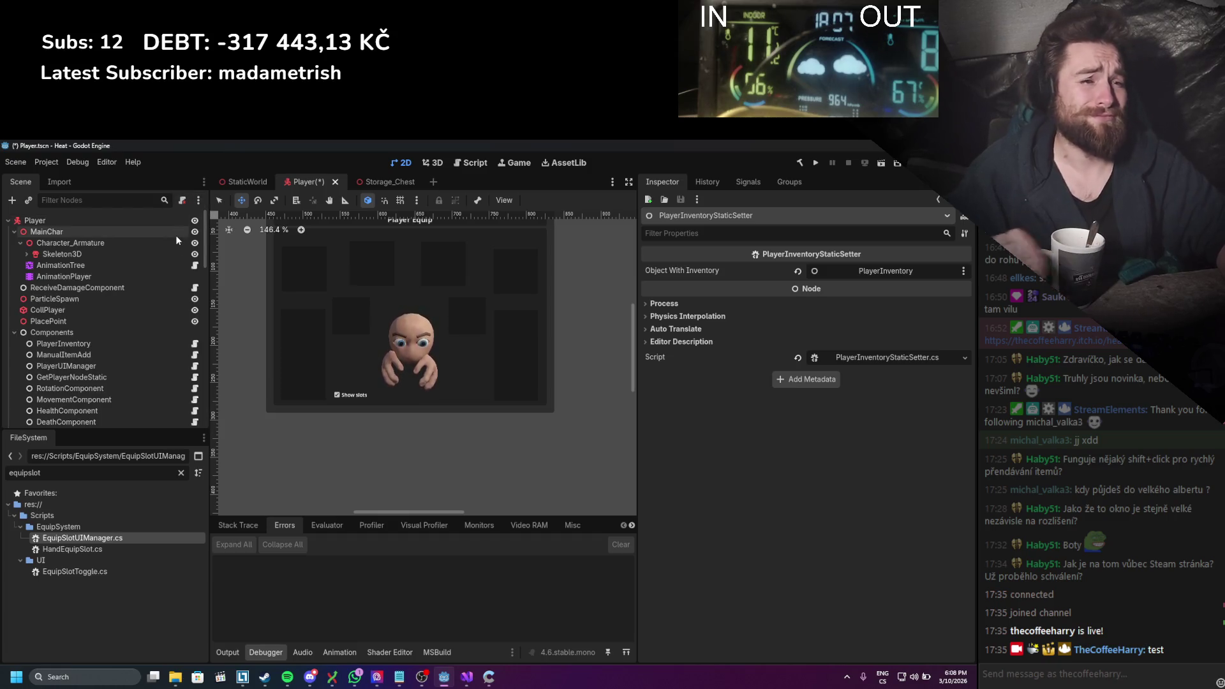
{"action": "key", "text": "ctrl+s"}
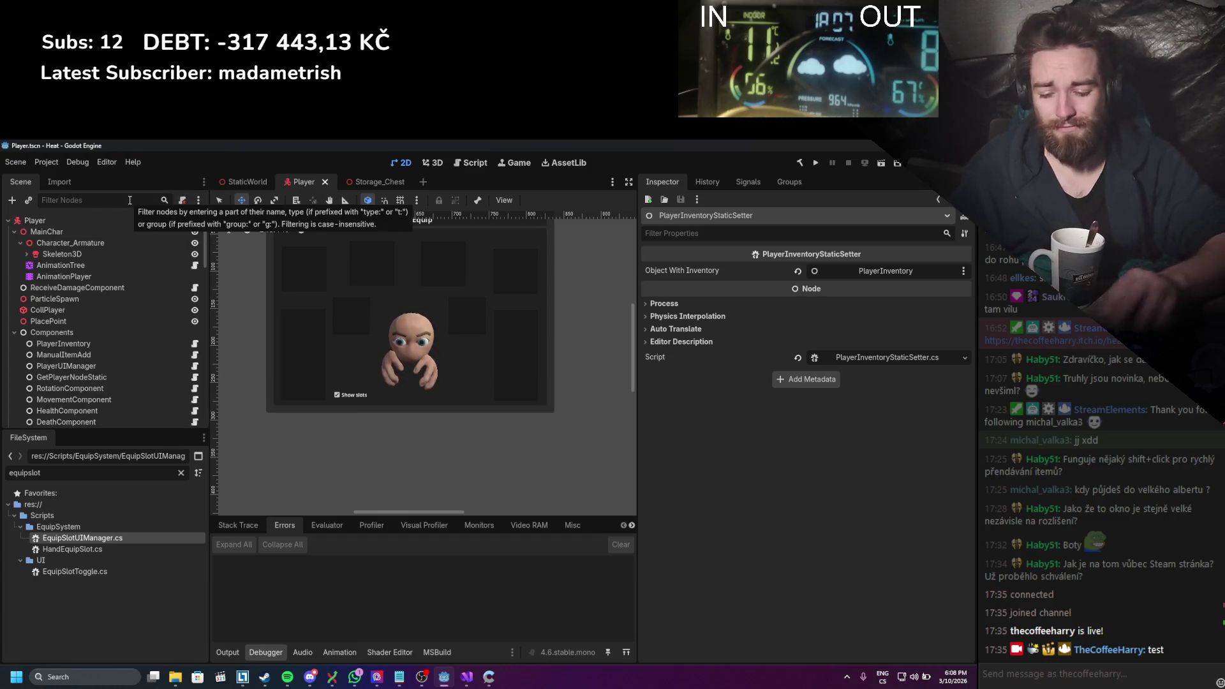
Step: Filter files by 'playerinven' and start deleting PlayerInventoryInteractable.cs, then cancel
{"action": "left_click_drag", "start_coordinate": [66, 472], "coordinate": [16, 468]}
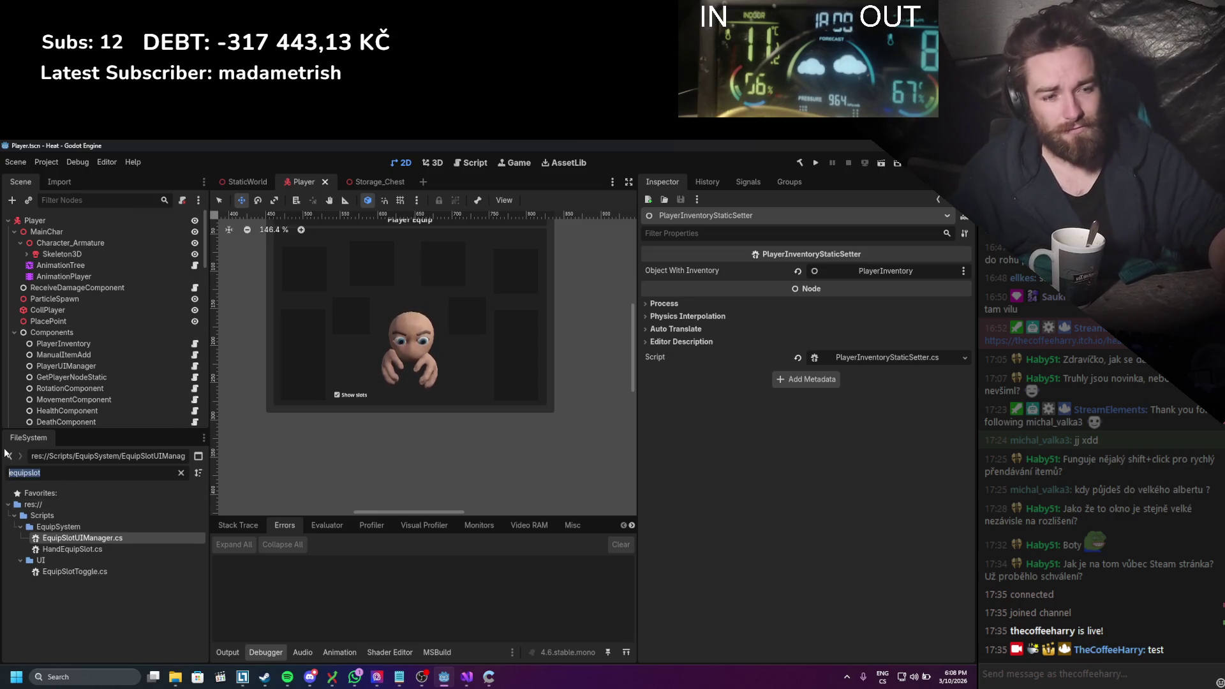
{"action": "type", "text": "playerinven"}
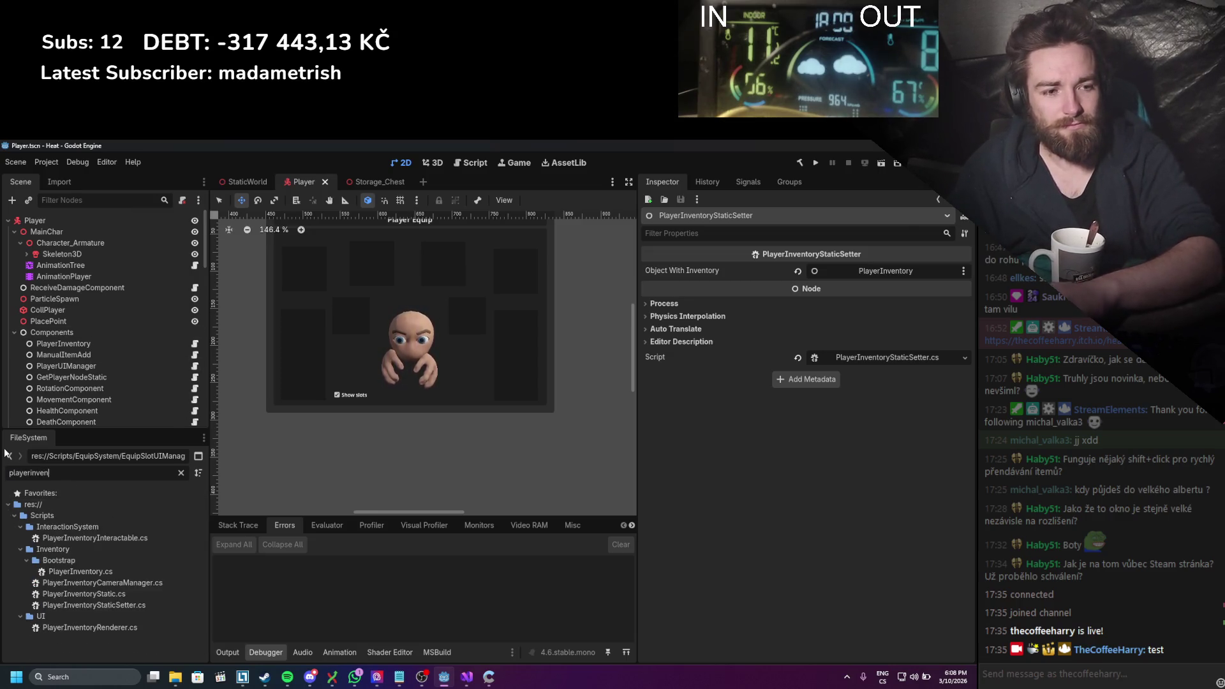
{"action": "left_click", "coordinate": [107, 538]}
{"action": "right_click", "coordinate": [108, 539]}
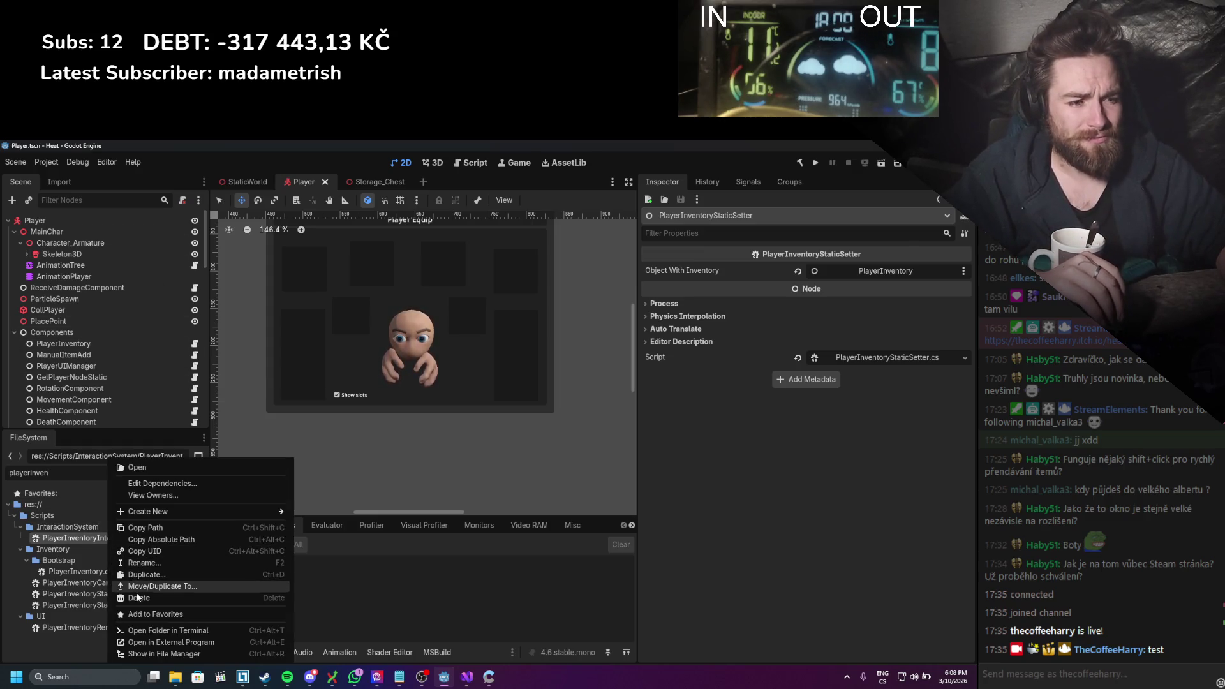
{"action": "left_click", "coordinate": [136, 597]}
{"action": "left_click", "coordinate": [567, 502]}
Step: Inspect the InteractionSystem node and its Player Inventory property
{"action": "scroll", "coordinate": [106, 293], "scroll_direction": "down", "scroll_amount": 2}
{"action": "scroll", "coordinate": [106, 293], "scroll_direction": "down", "scroll_amount": 10}
{"action": "scroll", "coordinate": [87, 303], "scroll_direction": "up", "scroll_amount": 5}
{"action": "scroll", "coordinate": [79, 380], "scroll_direction": "up", "scroll_amount": 3}
{"action": "left_click", "coordinate": [74, 285]}
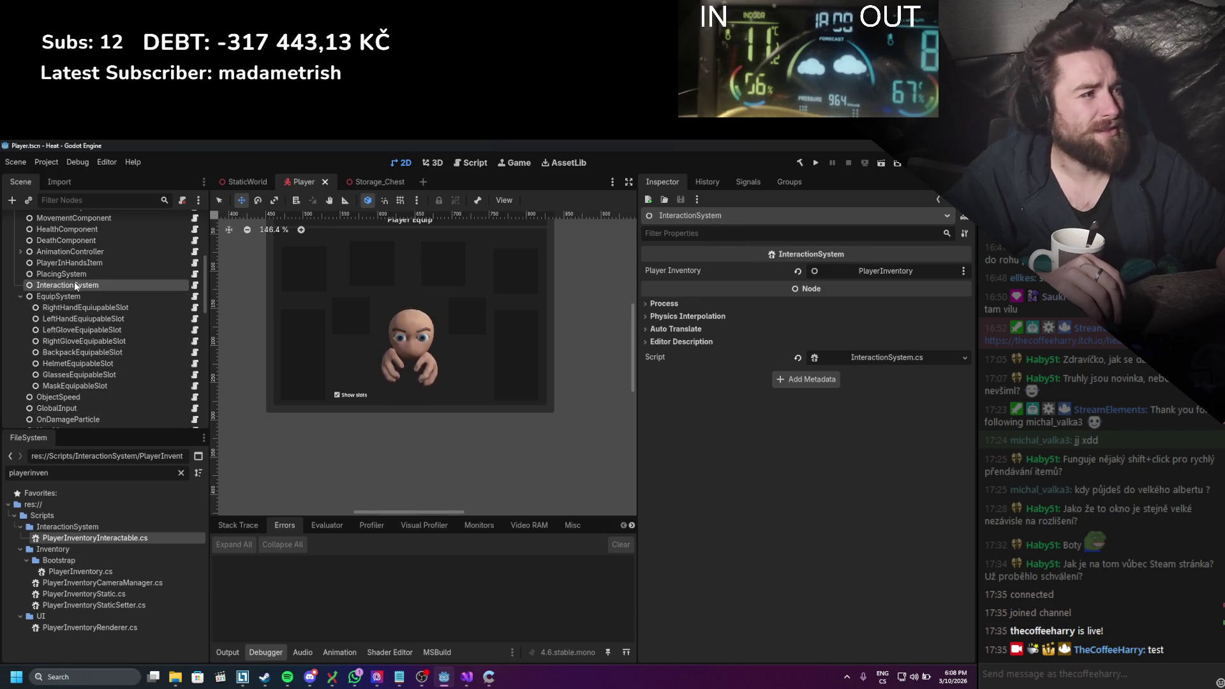
{"action": "scroll", "coordinate": [89, 338], "scroll_direction": "up", "scroll_amount": 4}
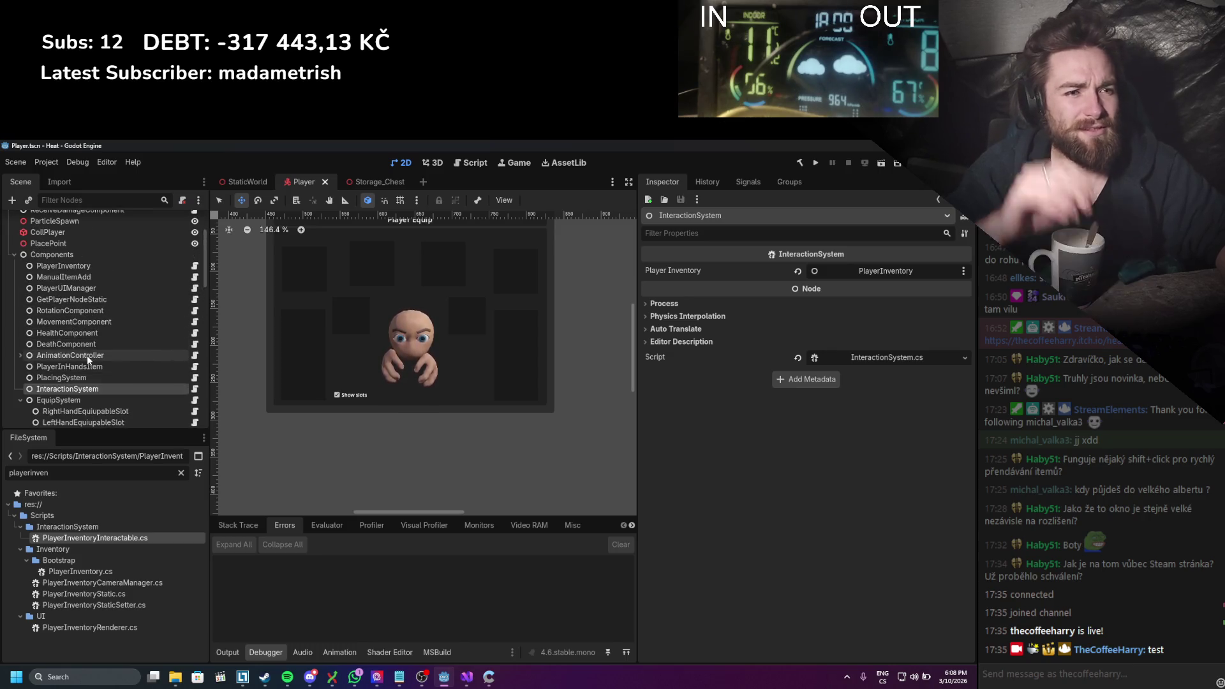
{"action": "left_click", "coordinate": [88, 367]}
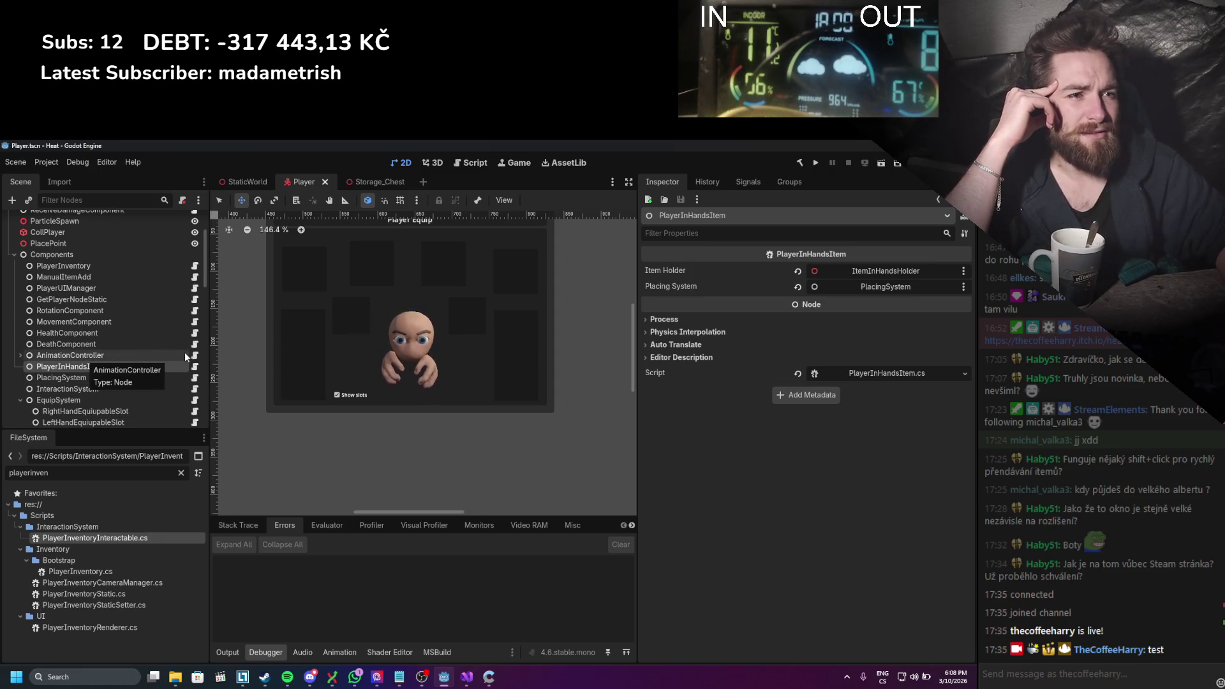
{"action": "scroll", "coordinate": [126, 370], "scroll_direction": "down", "scroll_amount": 2}
{"action": "scroll", "coordinate": [126, 369], "scroll_direction": "down", "scroll_amount": 5}
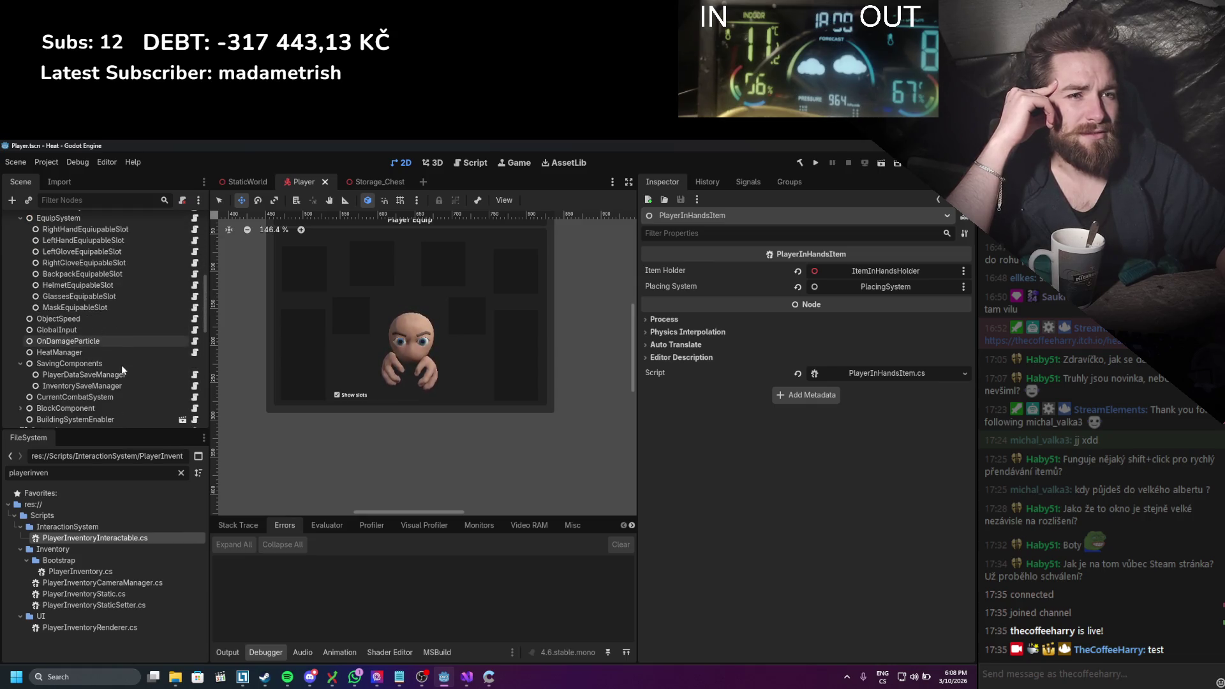
{"action": "scroll", "coordinate": [121, 365], "scroll_direction": "down", "scroll_amount": 4}
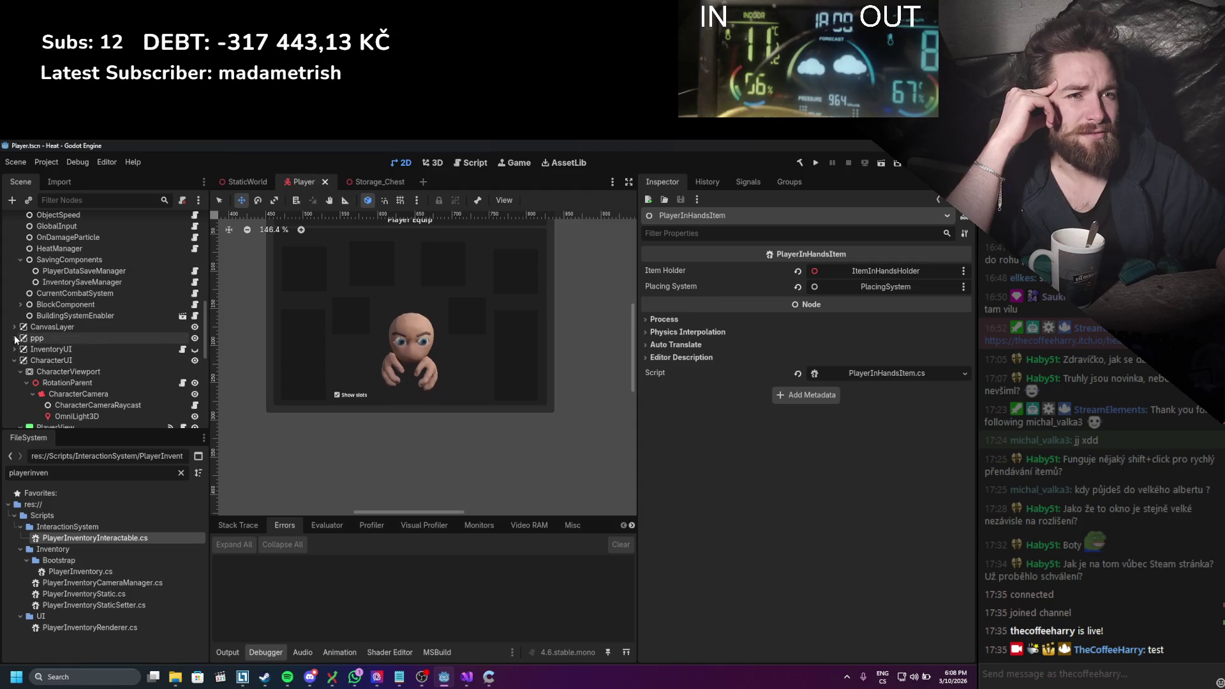
{"action": "left_click", "coordinate": [14, 338]}
{"action": "left_click", "coordinate": [14, 338]}
{"action": "left_click", "coordinate": [14, 328]}
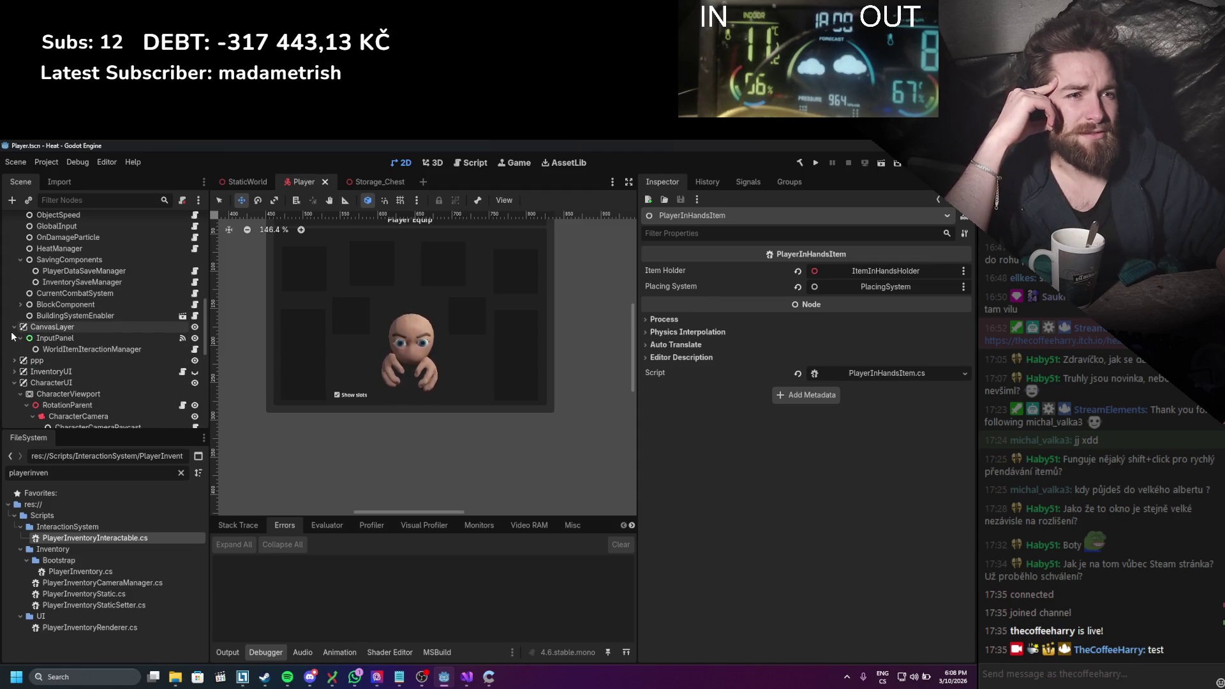
{"action": "left_click", "coordinate": [51, 348]}
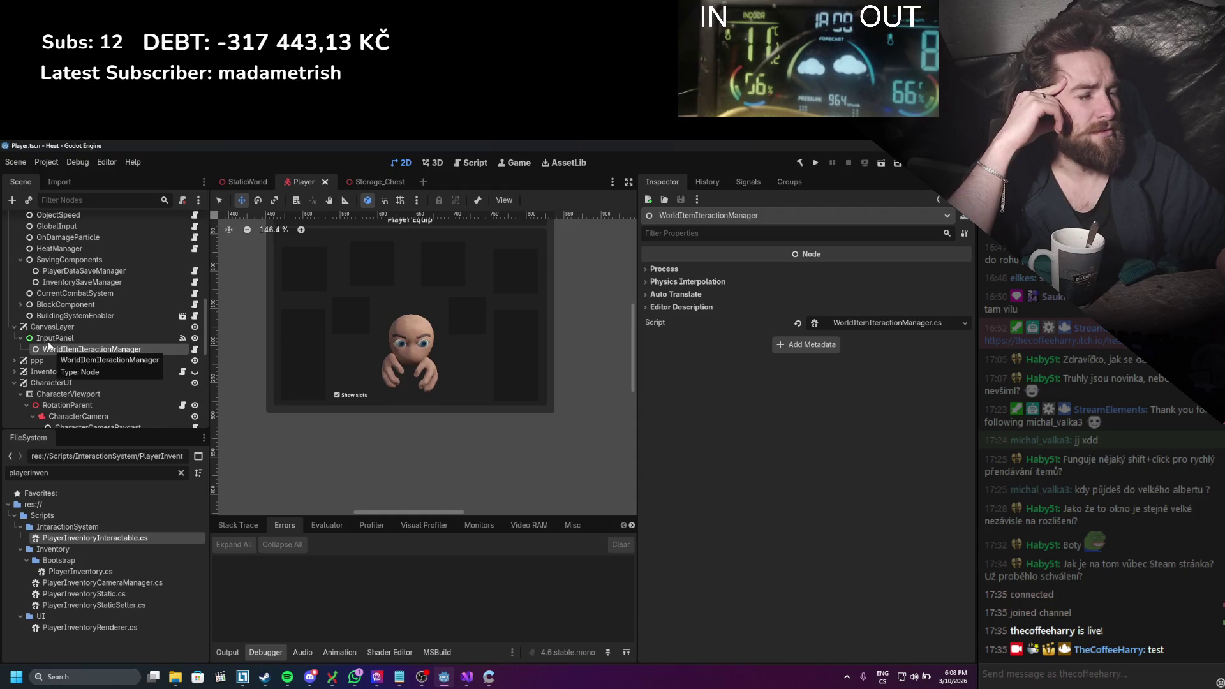
{"action": "left_click", "coordinate": [14, 328]}
{"action": "scroll", "coordinate": [39, 345], "scroll_direction": "down", "scroll_amount": 1}
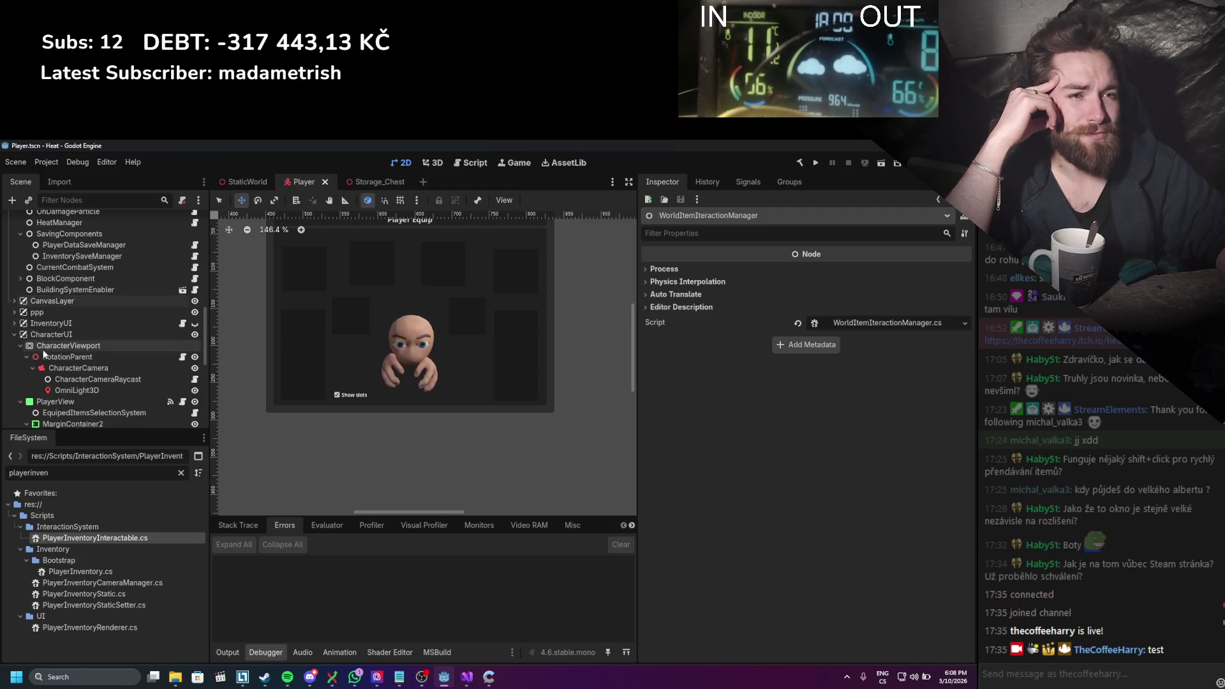
{"action": "left_click", "coordinate": [57, 359]}
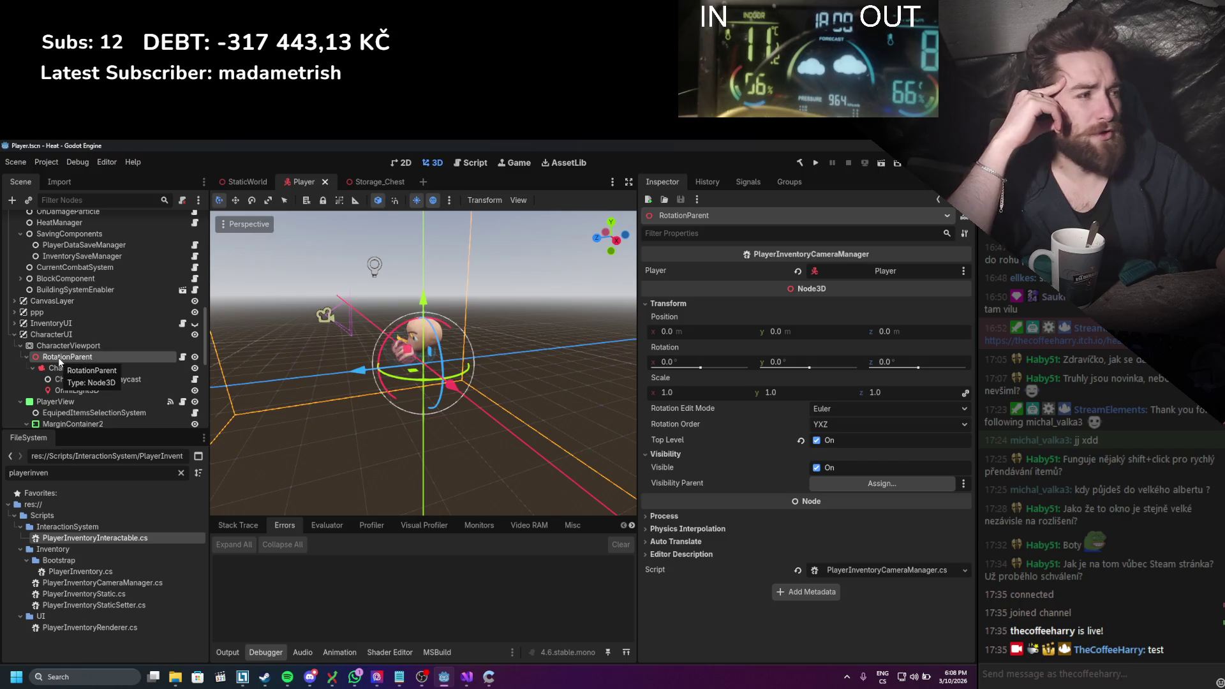
{"action": "scroll", "coordinate": [60, 362], "scroll_direction": "down", "scroll_amount": 2}
{"action": "left_click", "coordinate": [78, 327]}
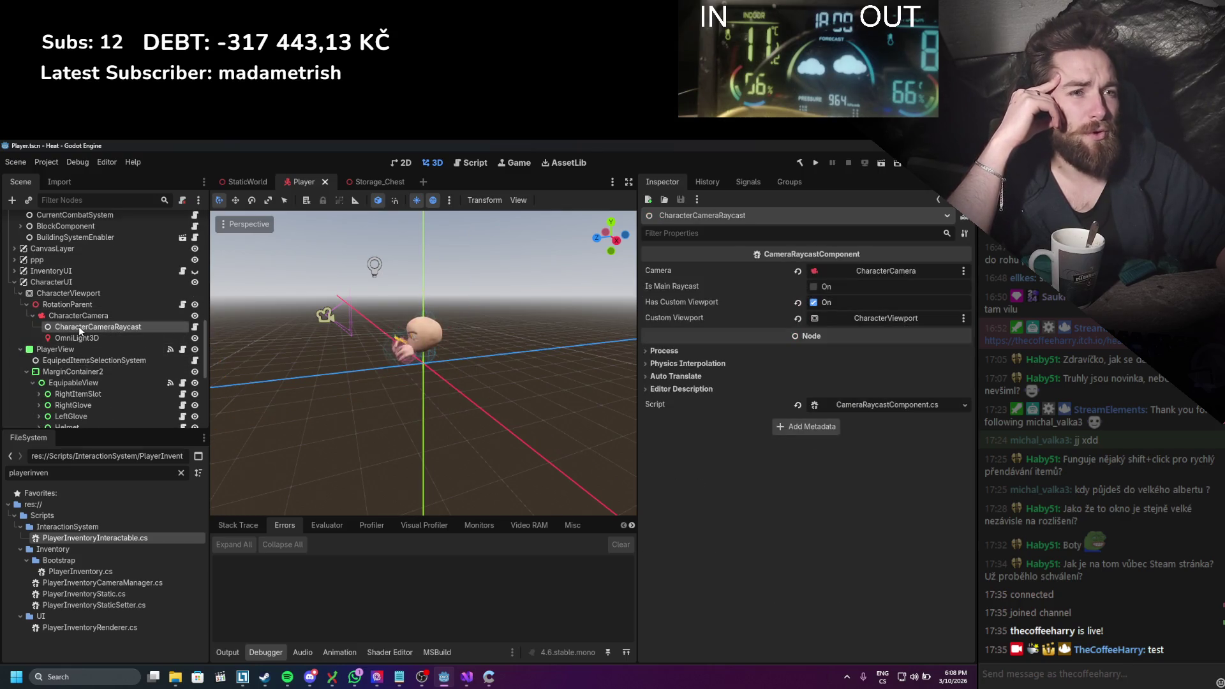
{"action": "scroll", "coordinate": [78, 327], "scroll_direction": "down", "scroll_amount": 2}
{"action": "left_click", "coordinate": [70, 298]}
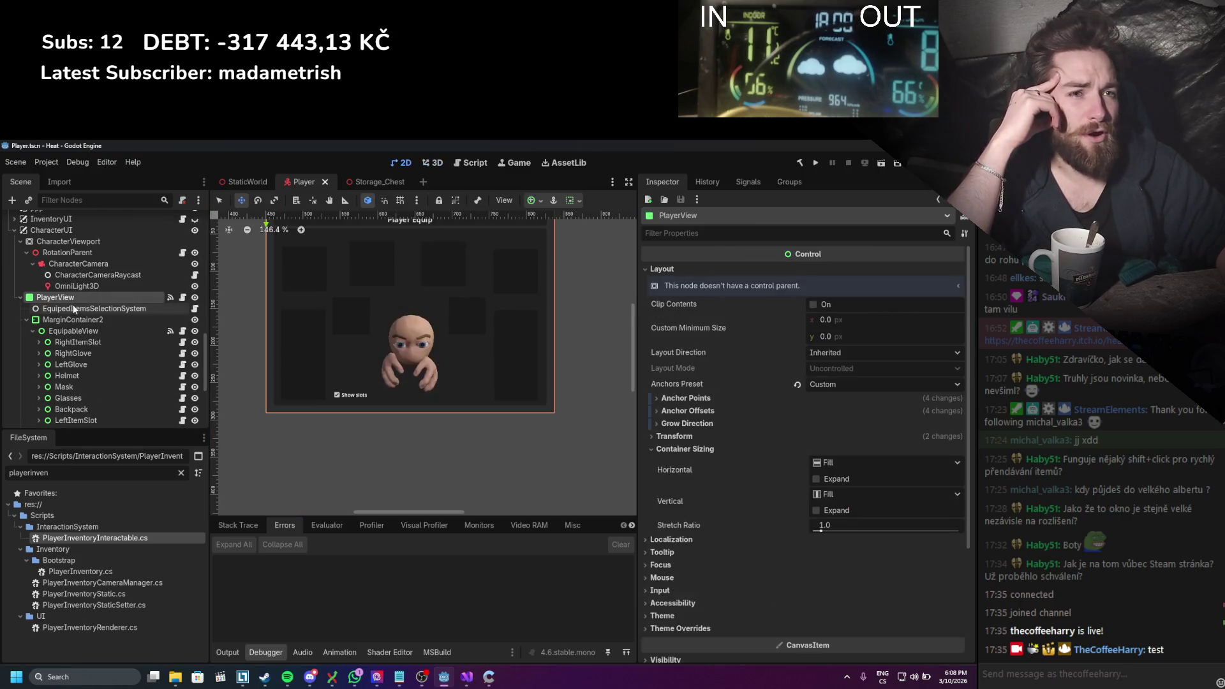
{"action": "scroll", "coordinate": [806, 464], "scroll_direction": "down", "scroll_amount": 3}
{"action": "scroll", "coordinate": [806, 464], "scroll_direction": "up", "scroll_amount": 3}
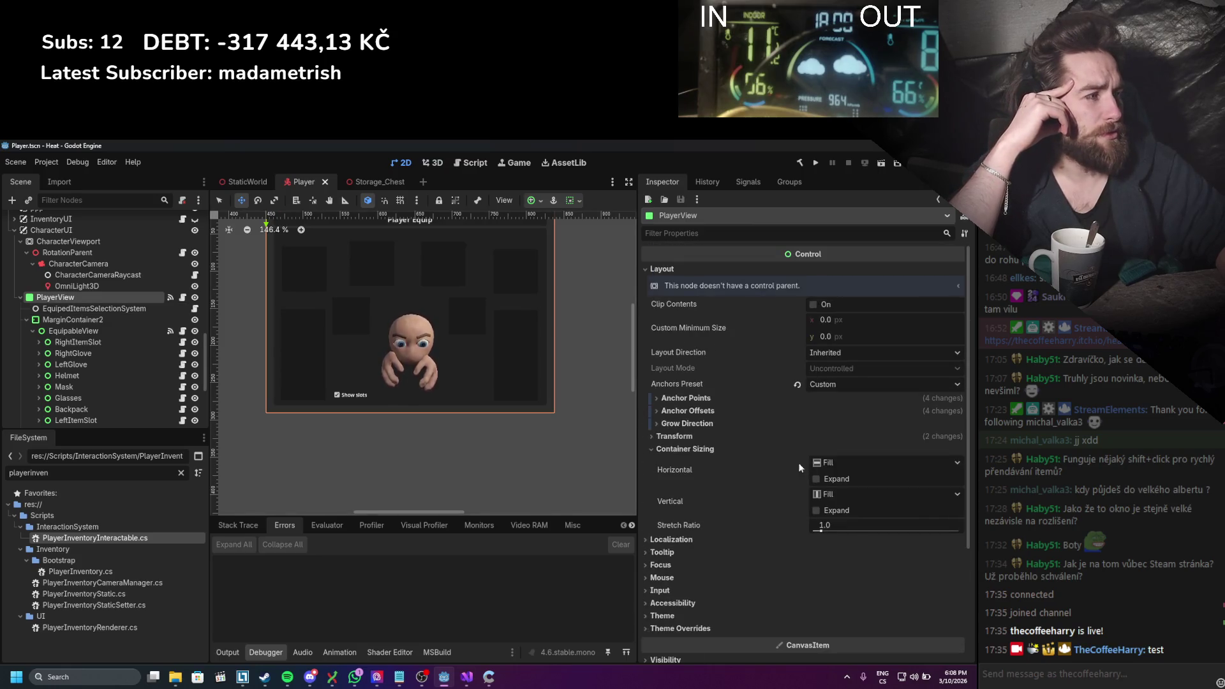
{"action": "left_click", "coordinate": [124, 308]}
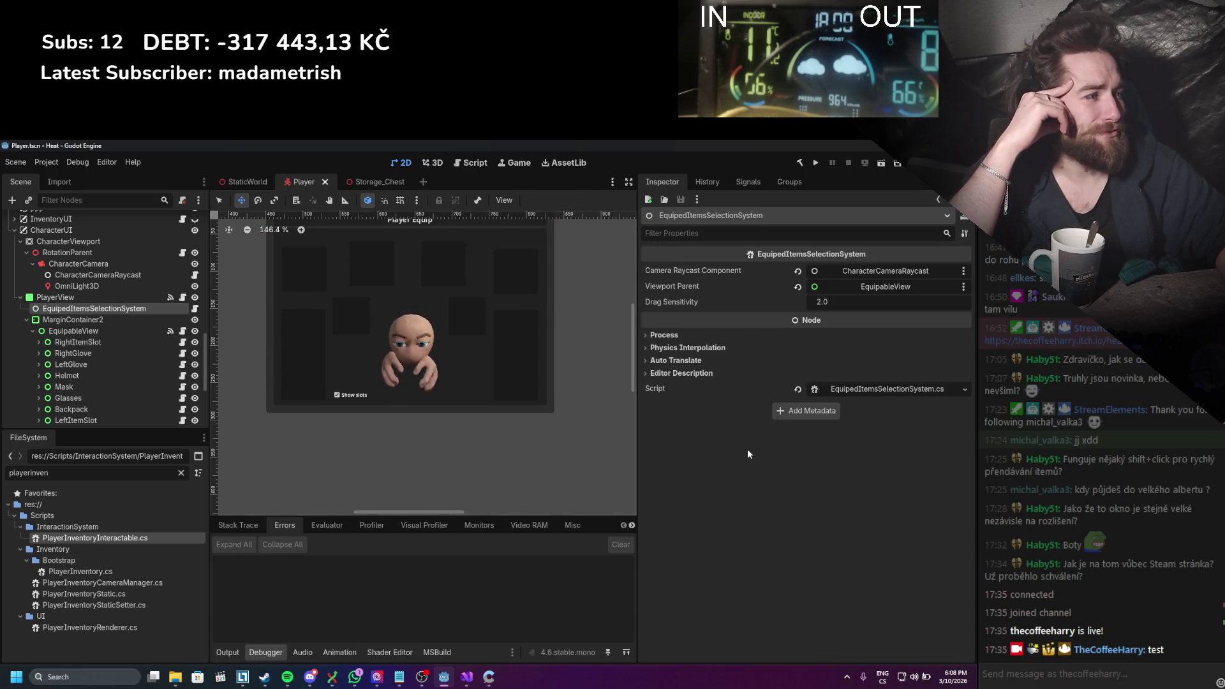
{"action": "scroll", "coordinate": [112, 345], "scroll_direction": "down", "scroll_amount": 2}
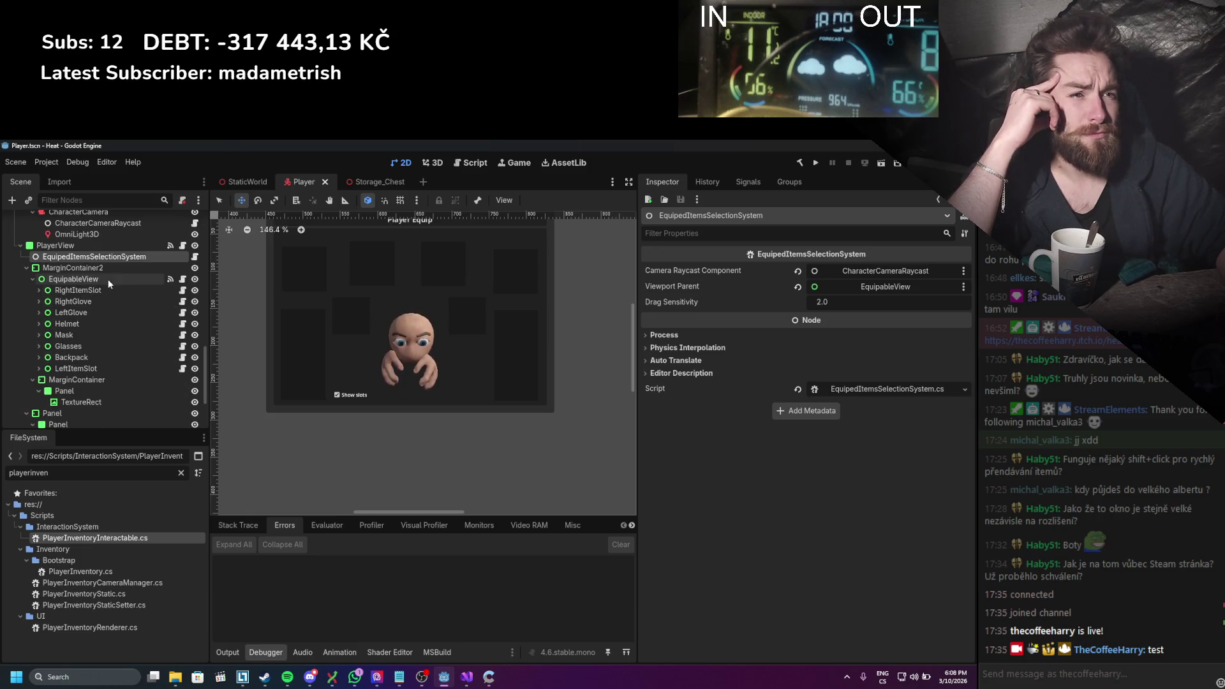
{"action": "left_click", "coordinate": [98, 279]}
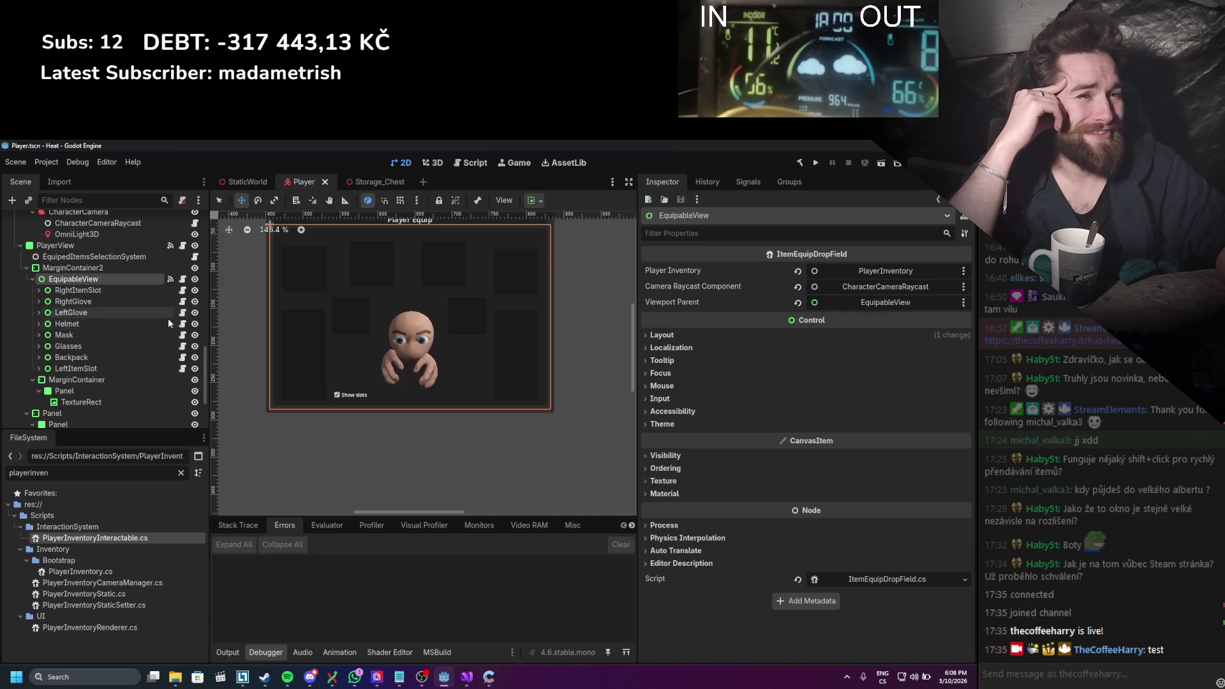
{"action": "scroll", "coordinate": [167, 318], "scroll_direction": "up", "scroll_amount": 5}
{"action": "scroll", "coordinate": [160, 354], "scroll_direction": "up", "scroll_amount": 1}
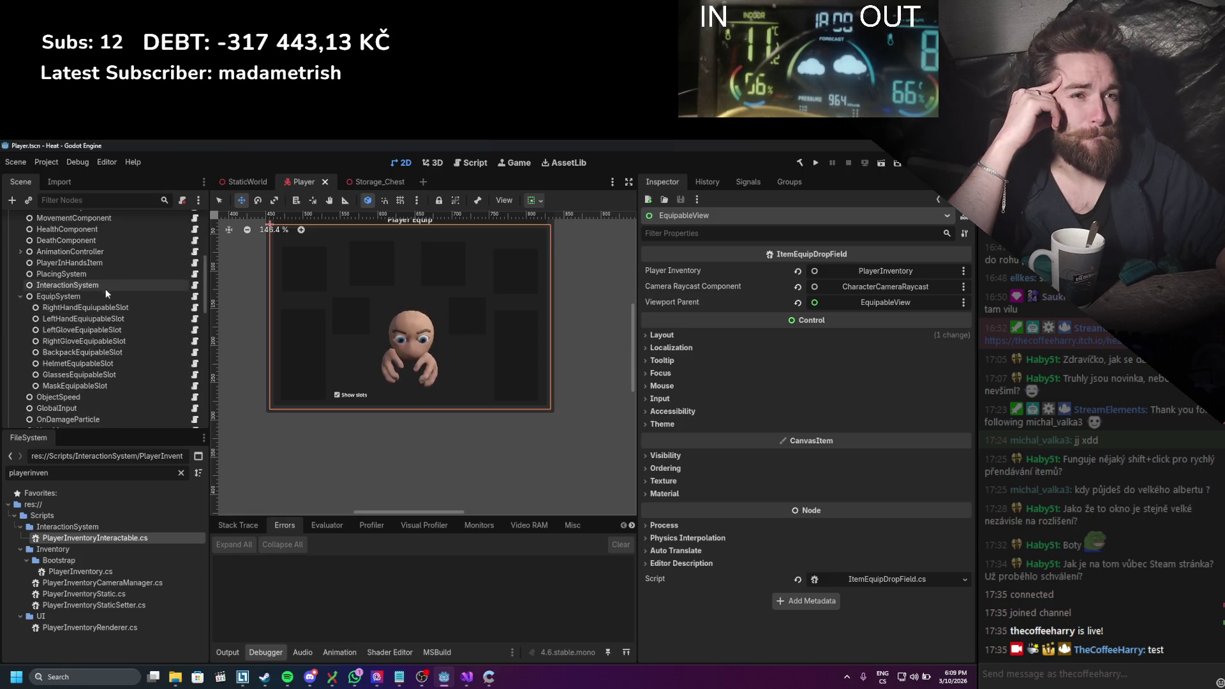
{"action": "left_click", "coordinate": [101, 294]}
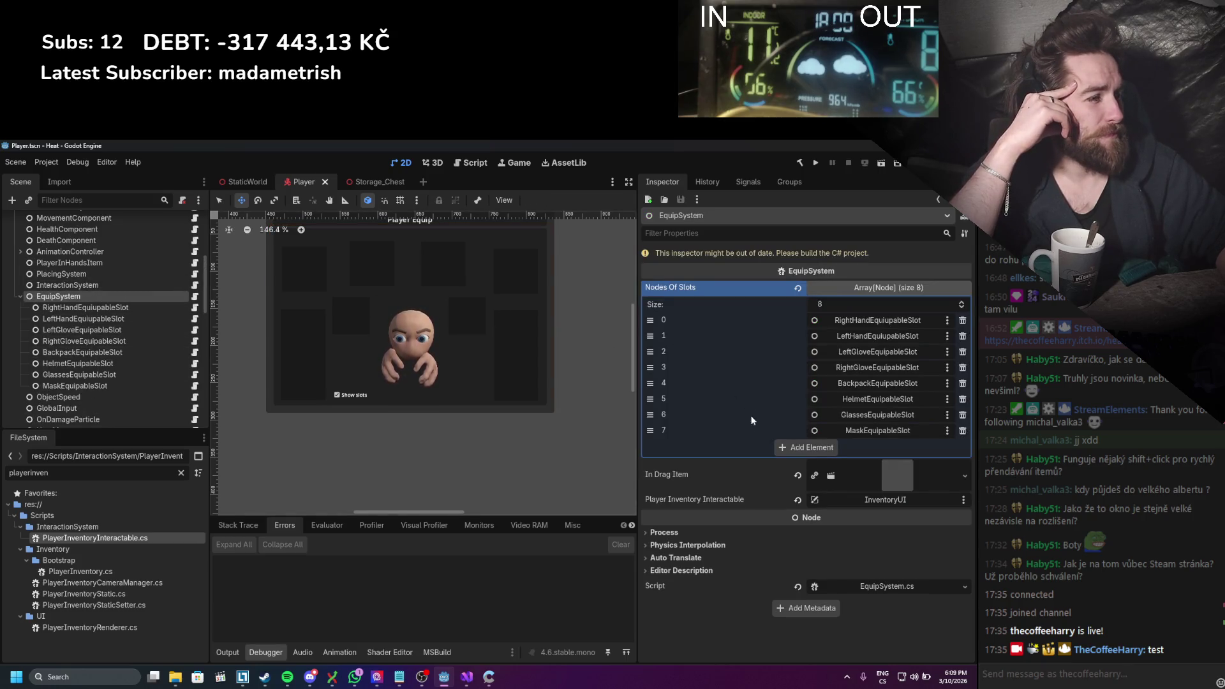
{"action": "scroll", "coordinate": [140, 335], "scroll_direction": "down", "scroll_amount": 3}
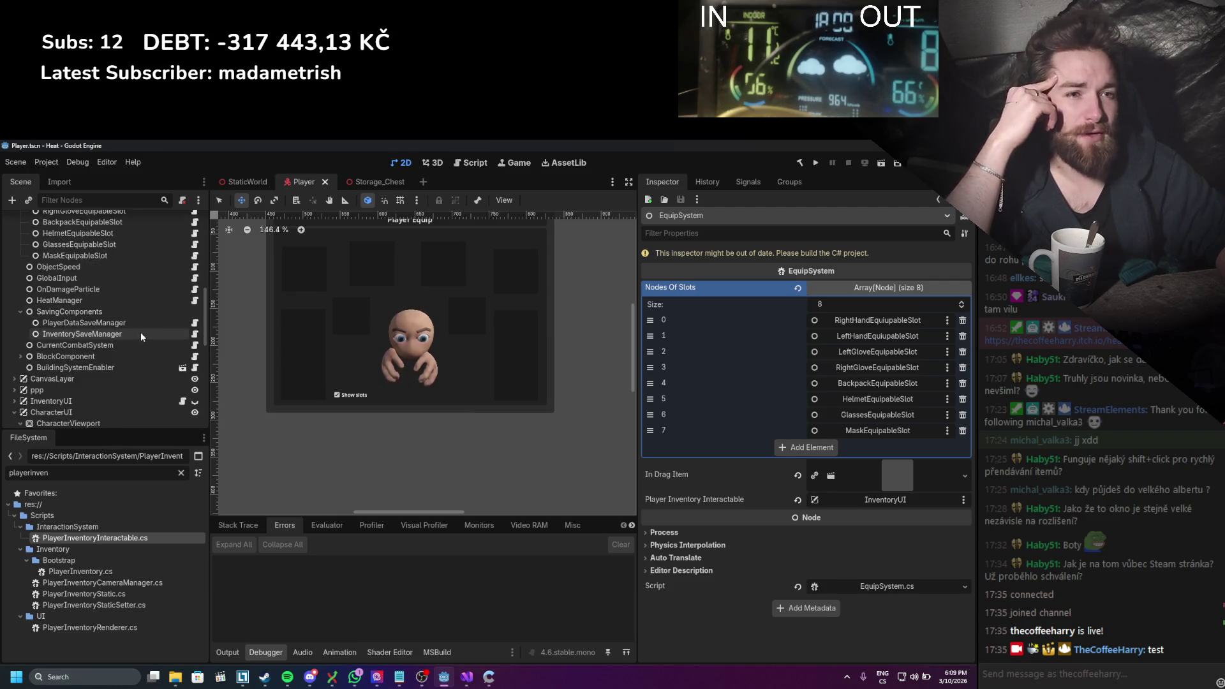
{"action": "scroll", "coordinate": [141, 332], "scroll_direction": "down", "scroll_amount": 3}
{"action": "left_click", "coordinate": [80, 348]}
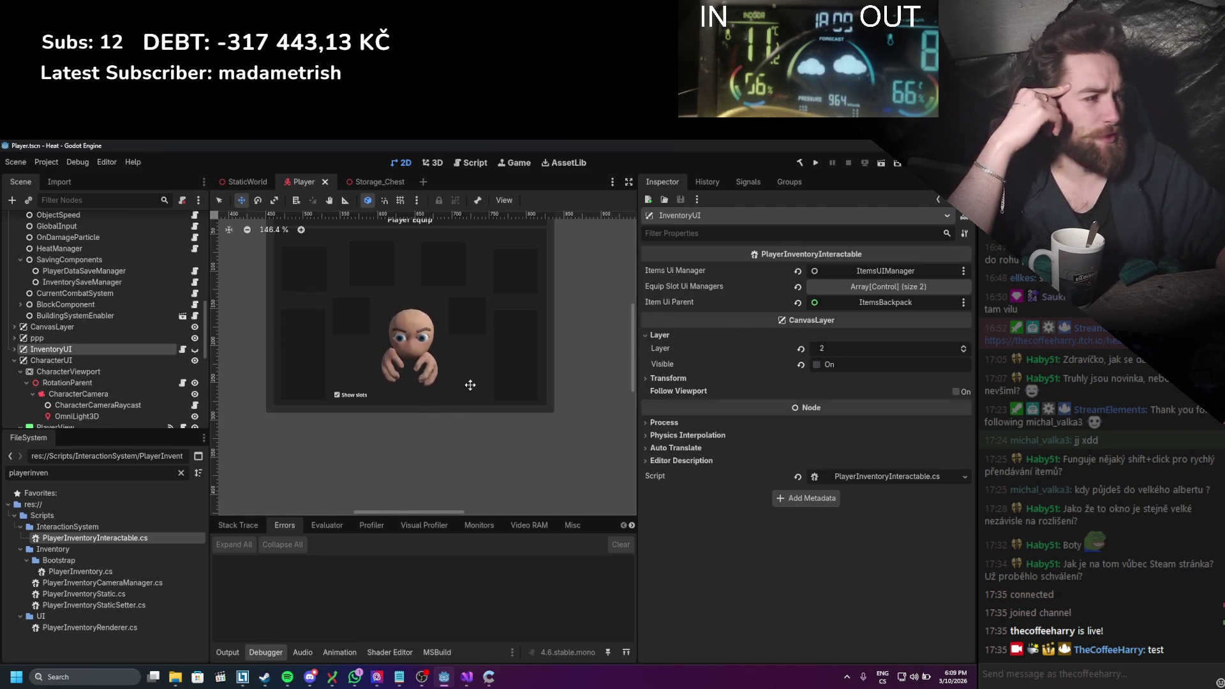
{"action": "left_click", "coordinate": [866, 473]}
Step: Delete the [Export] equipSlotUIManagers field and GetSlotUIManagers getter from PlayerInventoryInteractable.cs
{"action": "scroll", "coordinate": [435, 334], "scroll_direction": "down", "scroll_amount": 7}
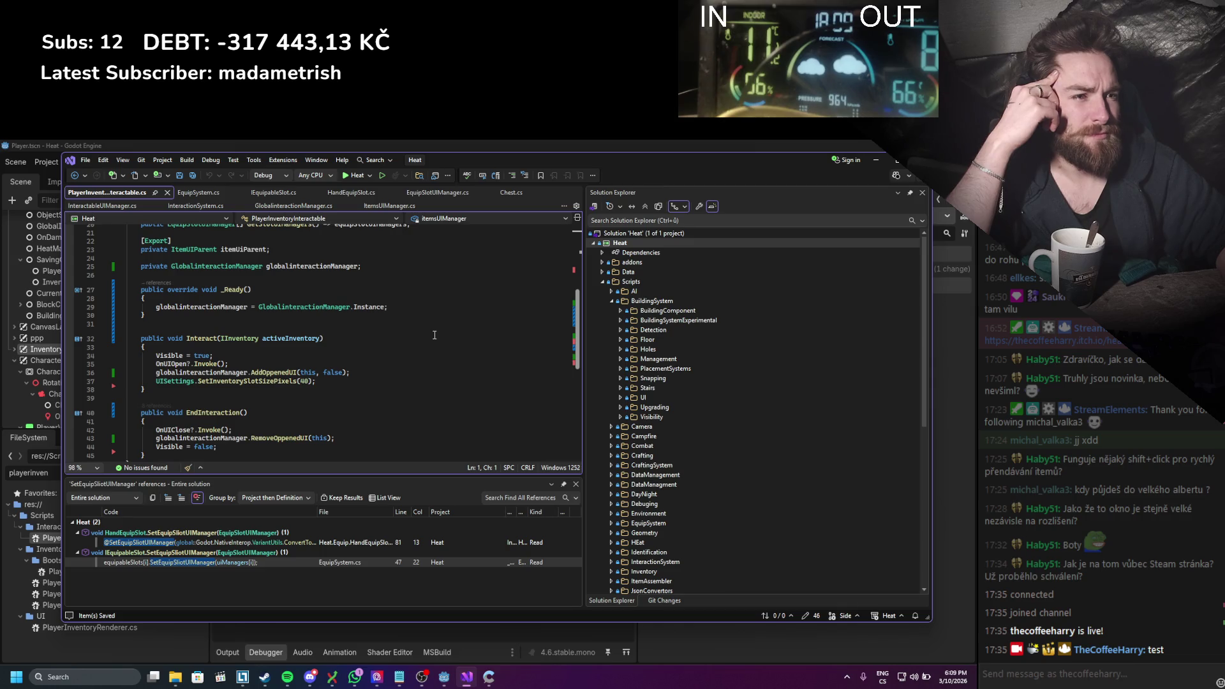
{"action": "scroll", "coordinate": [434, 335], "scroll_direction": "up", "scroll_amount": 4}
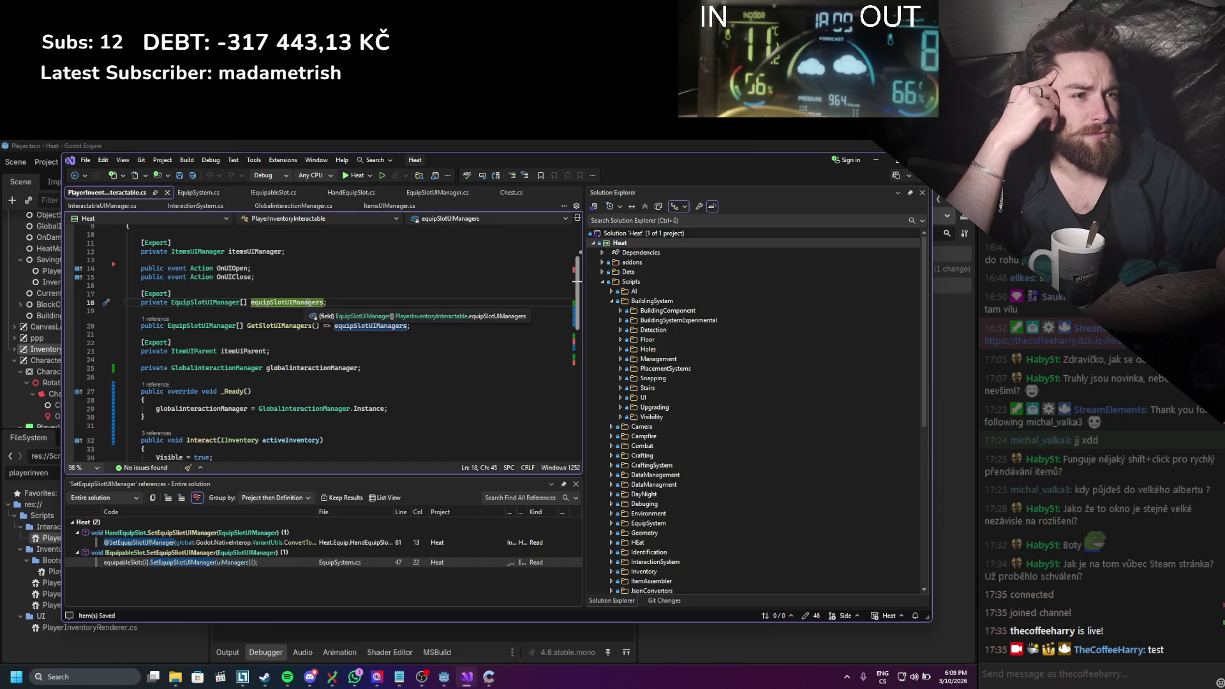
{"action": "mouse_move", "coordinate": [409, 326]}
{"action": "left_mouse_down"}
{"action": "mouse_move", "coordinate": [128, 317]}
{"action": "mouse_move", "coordinate": [126, 293]}
{"action": "left_mouse_up"}
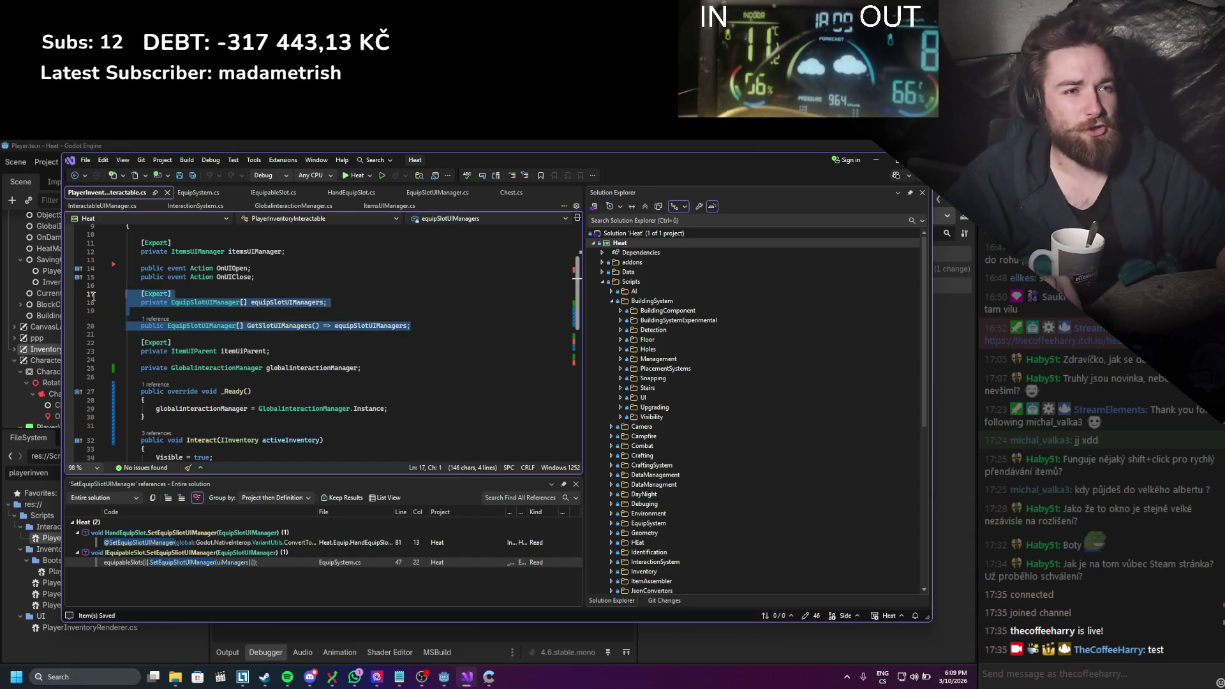
{"action": "key", "text": "Delete"}
{"action": "key", "text": "BackSpace"}
{"action": "key", "text": "BackSpace"}
{"action": "scroll", "coordinate": [333, 305], "scroll_direction": "down", "scroll_amount": 5}
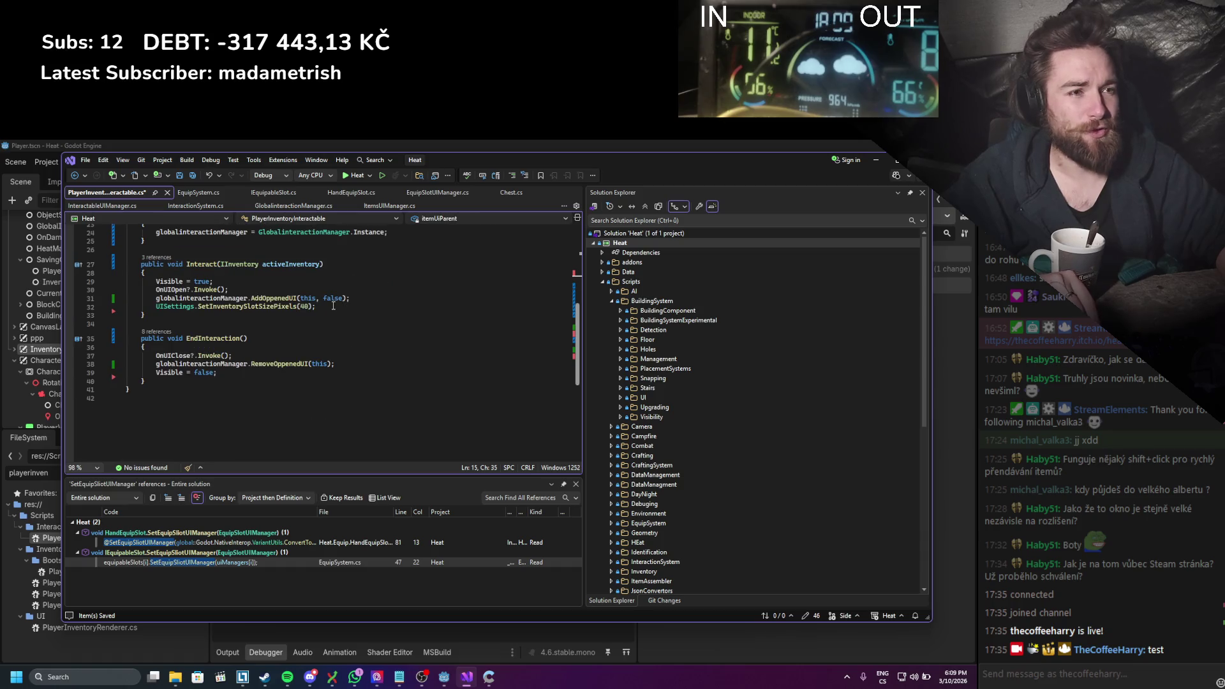
{"action": "scroll", "coordinate": [333, 305], "scroll_direction": "up", "scroll_amount": 5}
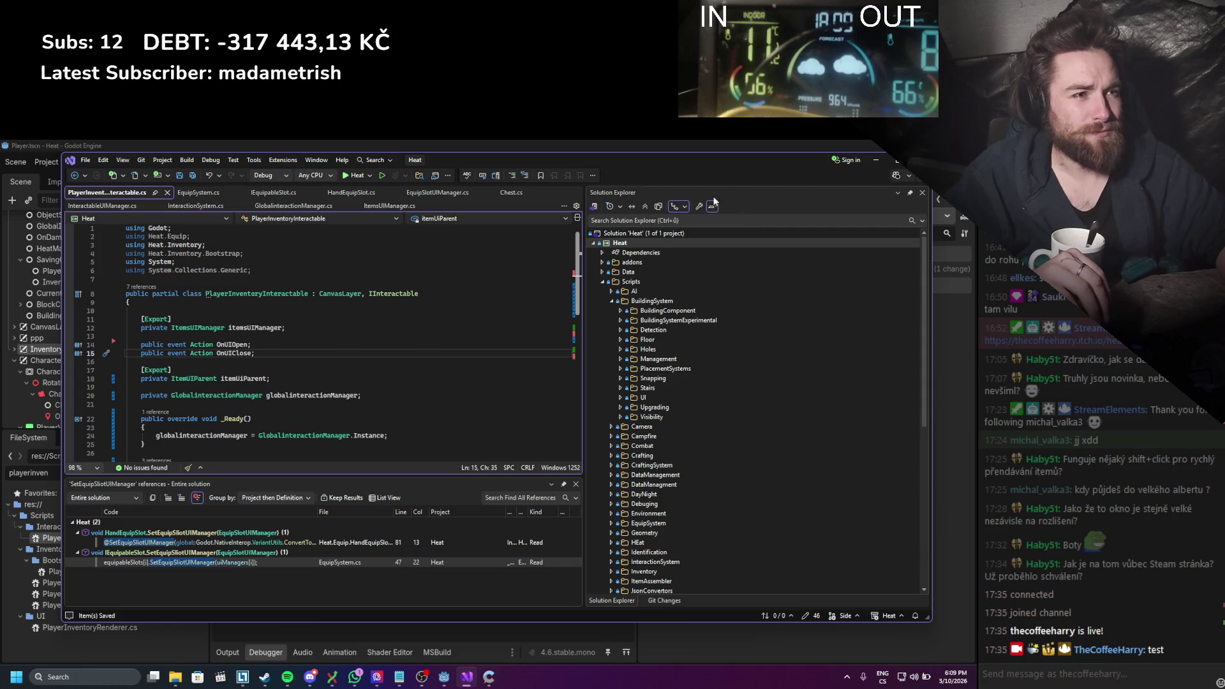
{"action": "left_click", "coordinate": [877, 161]}
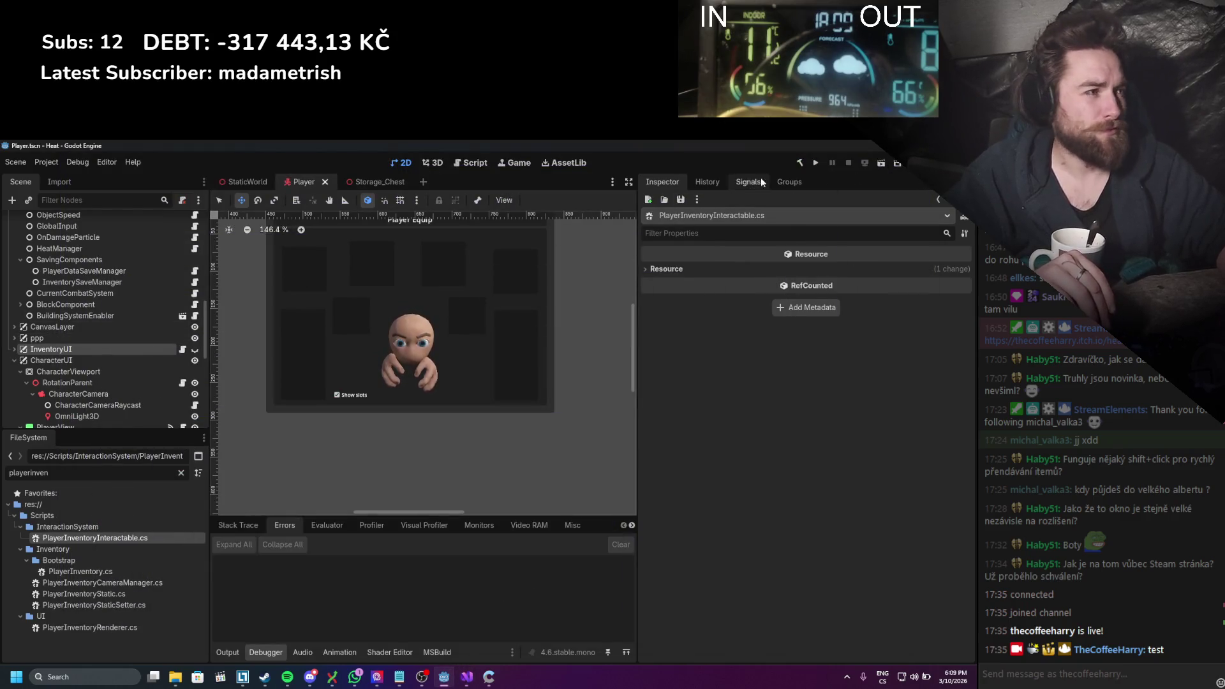
Step: Build the C# project, then hide the InventoryUI node in the editor
{"action": "left_click", "coordinate": [800, 164]}
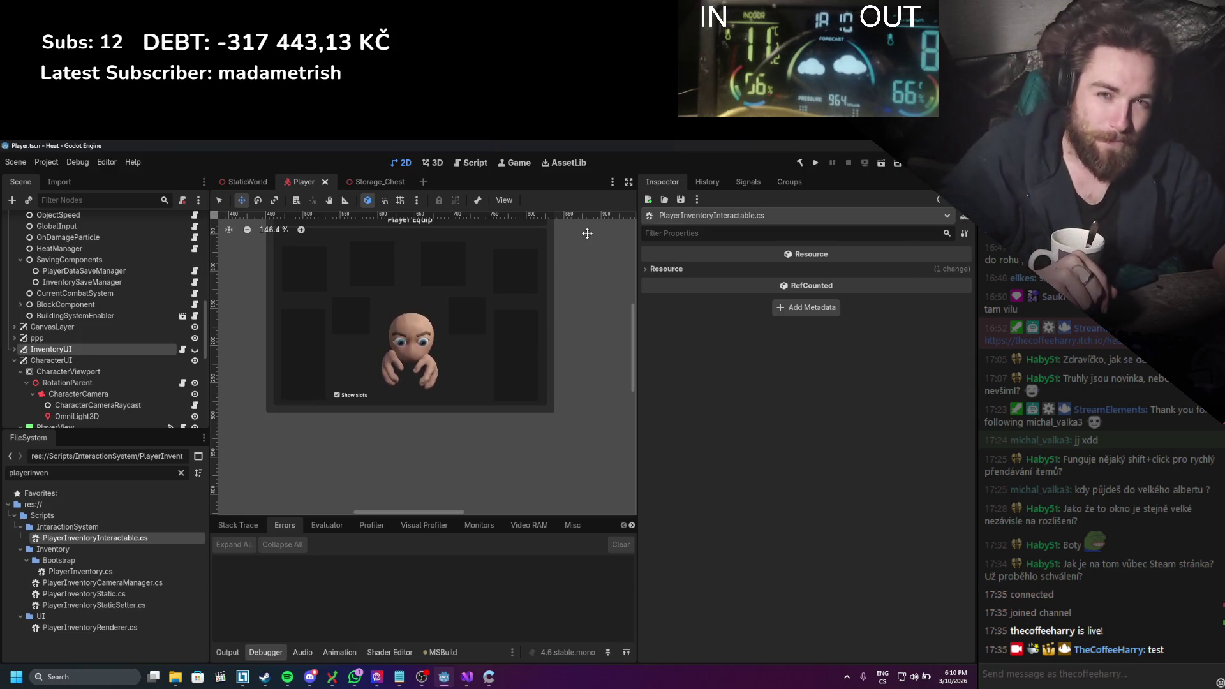
{"action": "scroll", "coordinate": [546, 372], "scroll_direction": "down", "scroll_amount": 1}
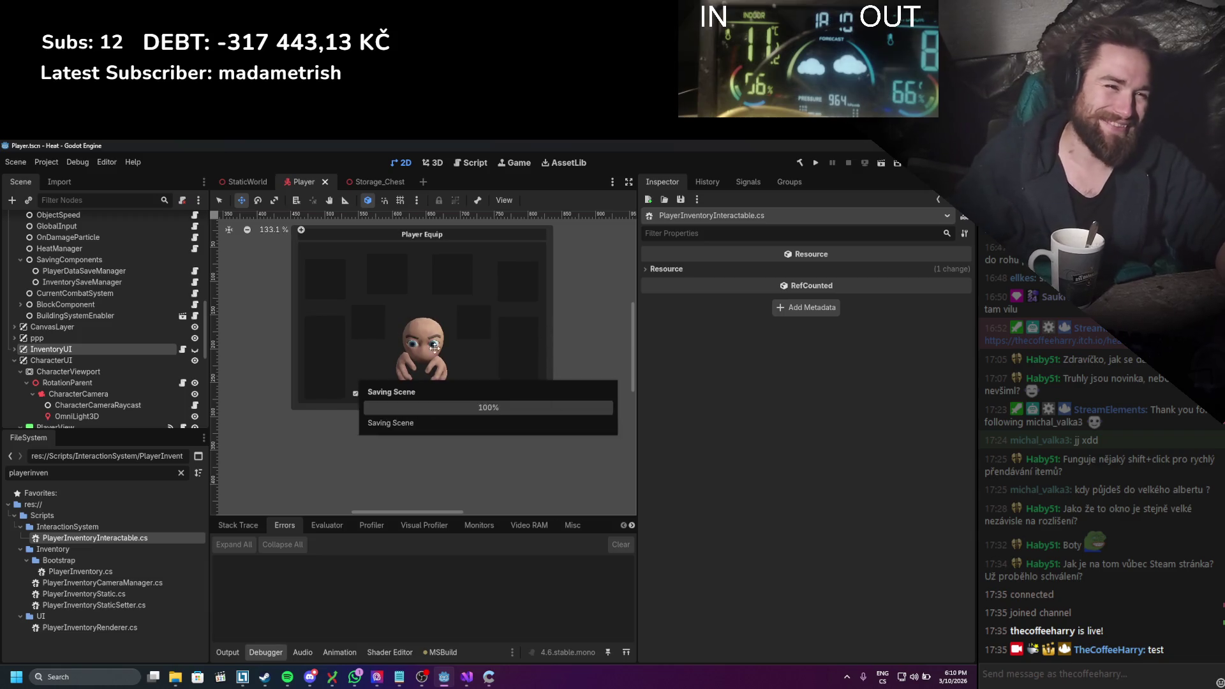
{"action": "left_click", "coordinate": [194, 350]}
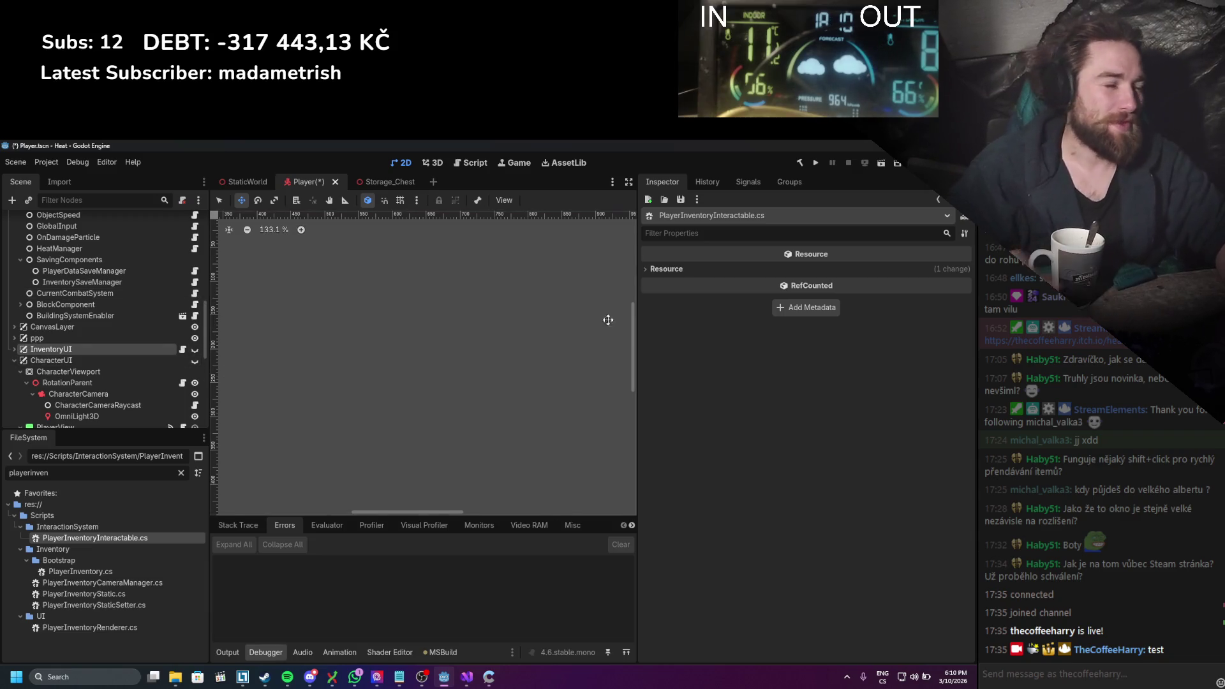
Step: Save the scene, test-run the game, stop it and view the Debugger errors
{"action": "left_click", "coordinate": [815, 162]}
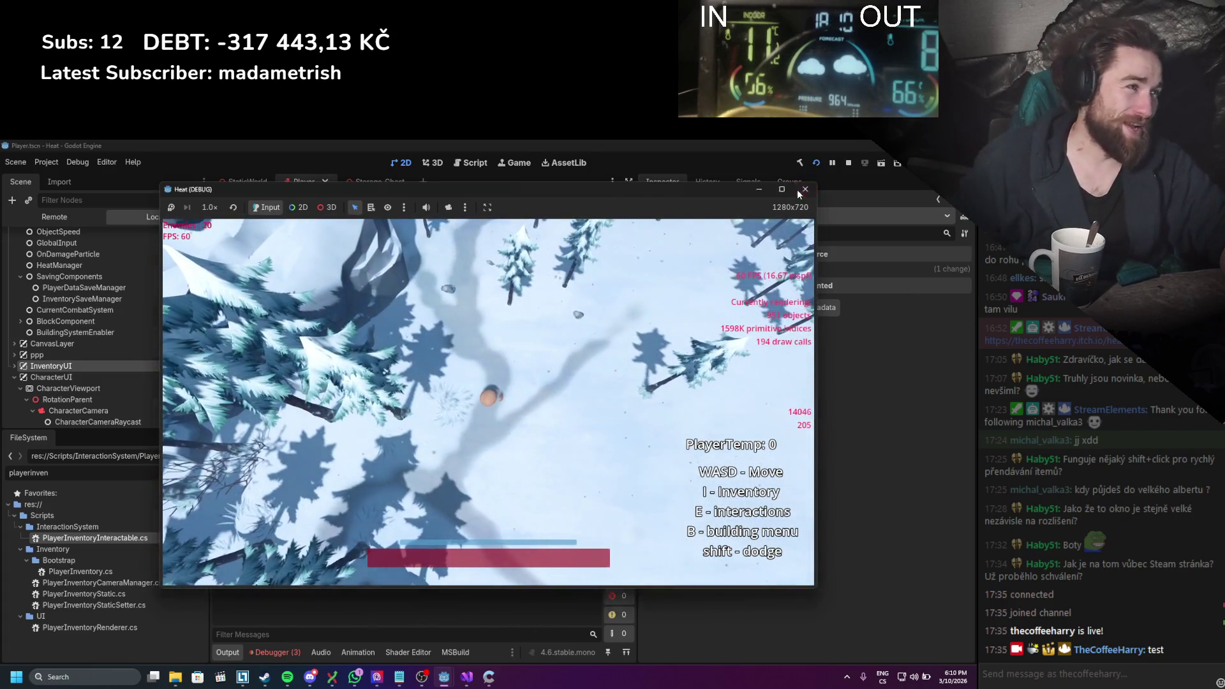
{"action": "left_click", "coordinate": [804, 189]}
{"action": "left_click", "coordinate": [289, 651]}
Step: Open the NullReferenceException in HandEquipSlot.cs, inspect line 39's equipSlotUIManager, then return to Godot
{"action": "double_click", "coordinate": [366, 588]}
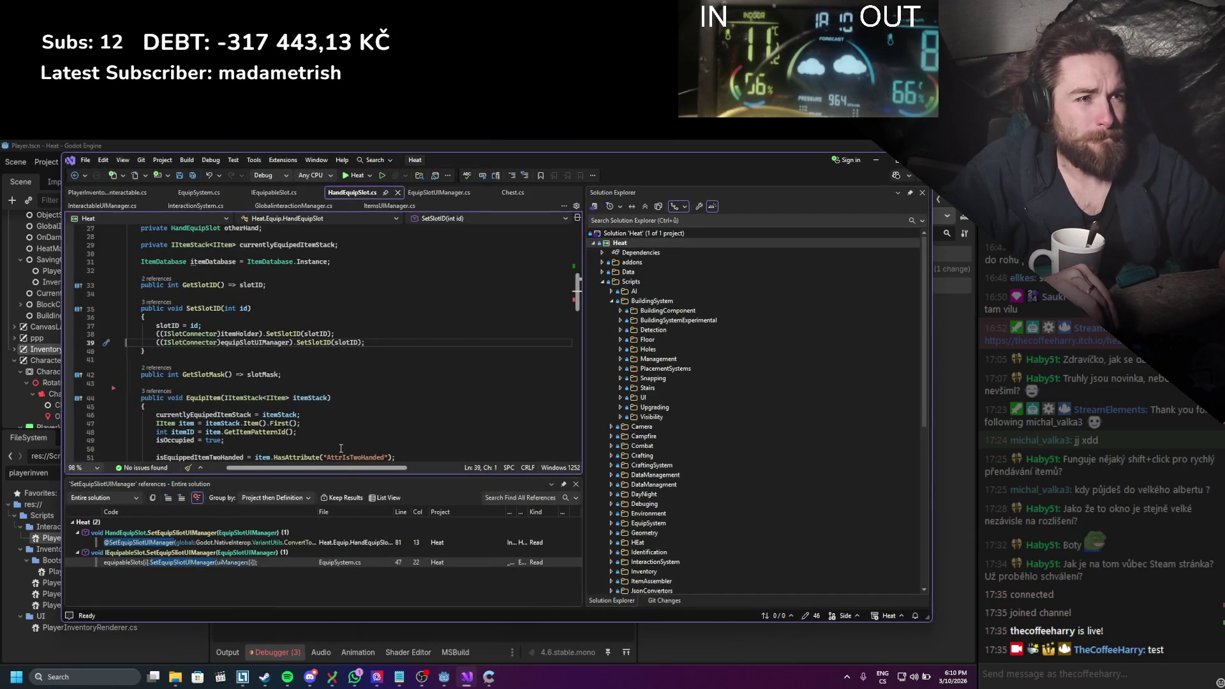
{"action": "left_click", "coordinate": [277, 345]}
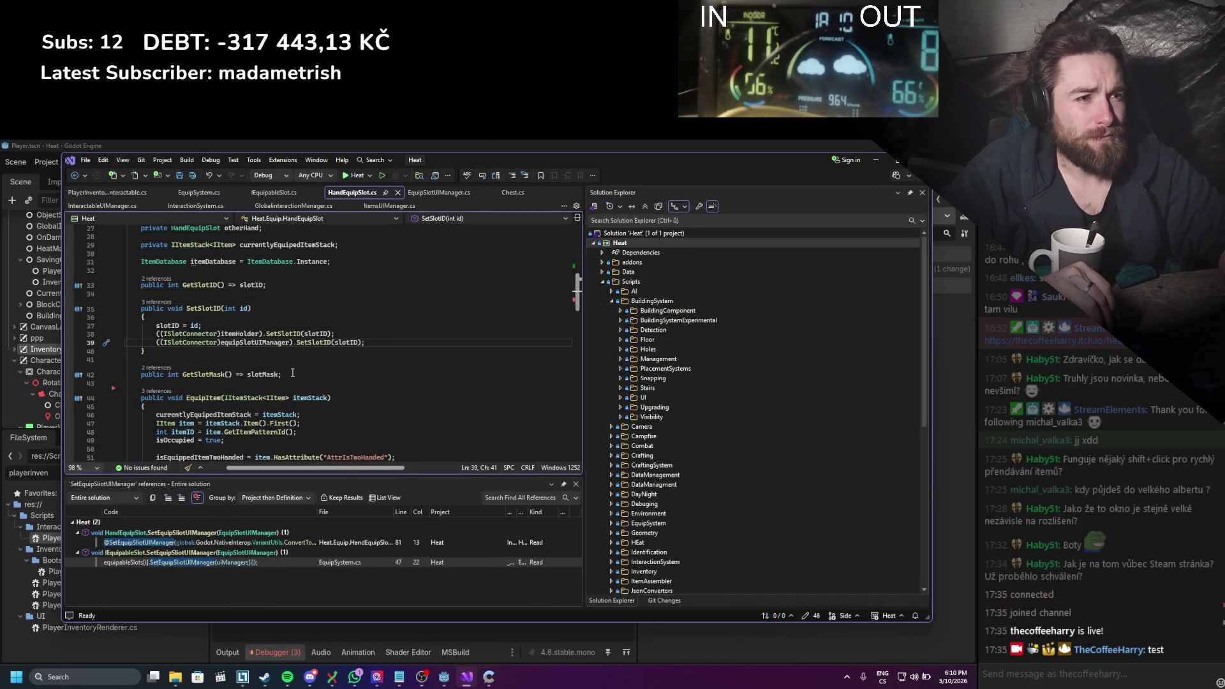
{"action": "scroll", "coordinate": [292, 373], "scroll_direction": "up", "scroll_amount": 4}
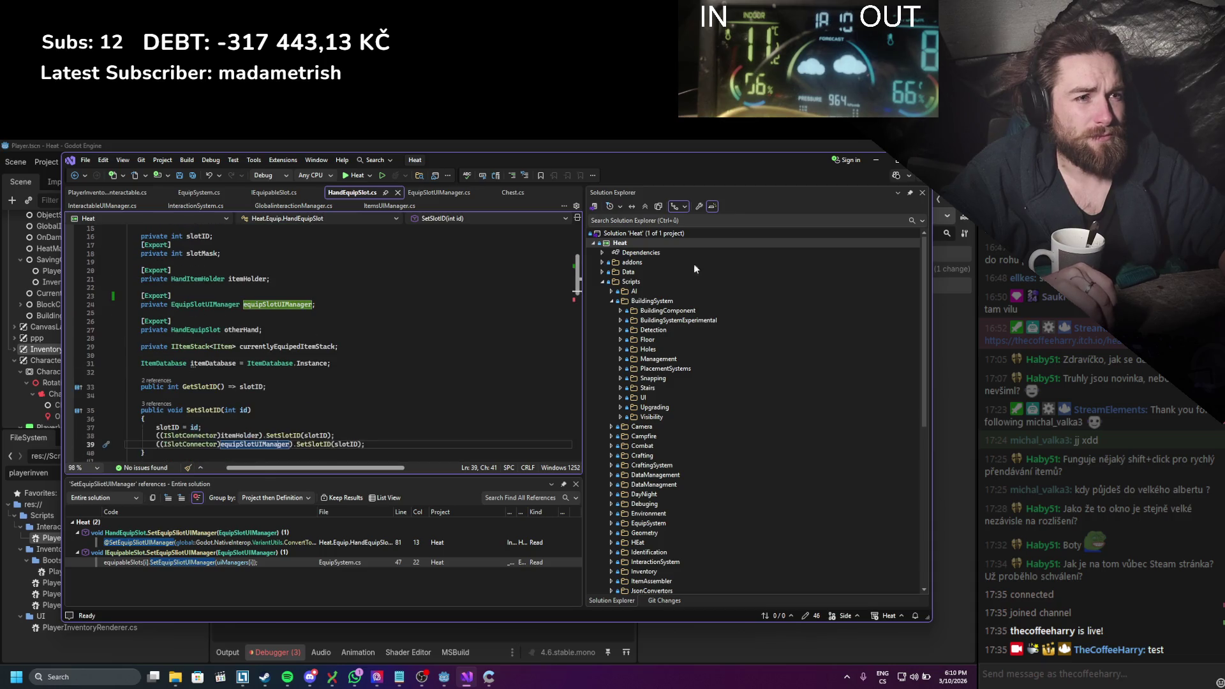
{"action": "left_click", "coordinate": [875, 160]}
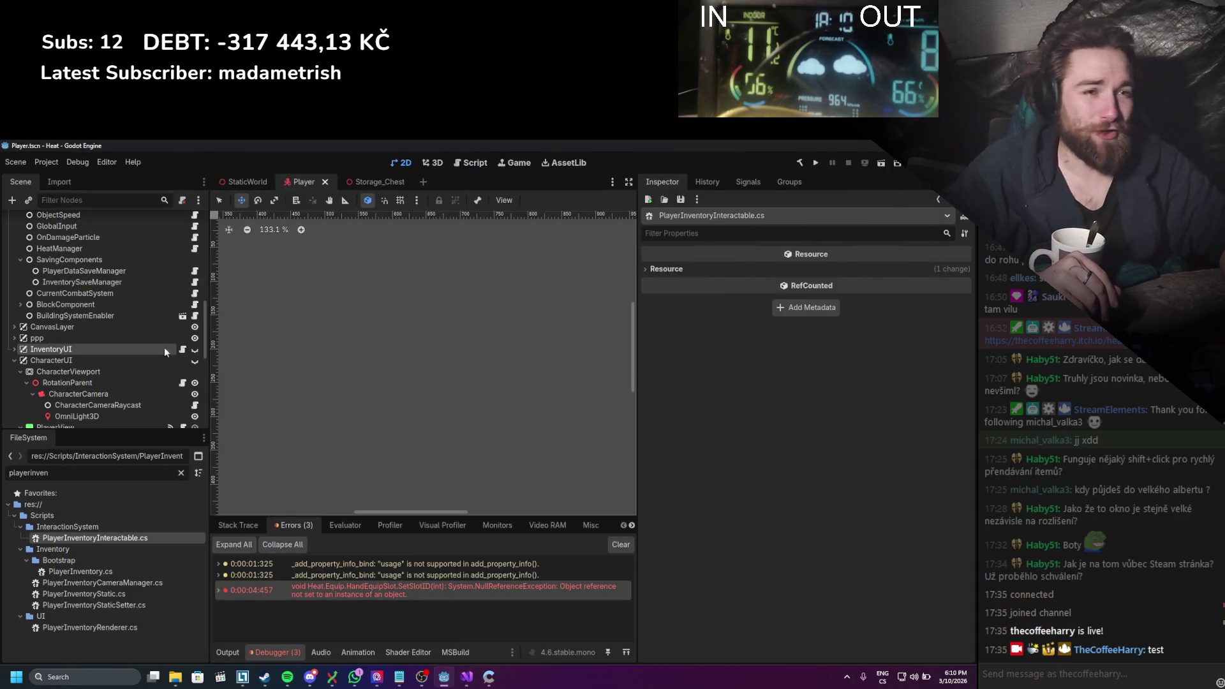
Step: Collapse the InventoryUI branch and make CharacterUI visible to show the Player Equip panel
{"action": "left_click", "coordinate": [15, 349]}
{"action": "scroll", "coordinate": [26, 344], "scroll_direction": "down", "scroll_amount": 3}
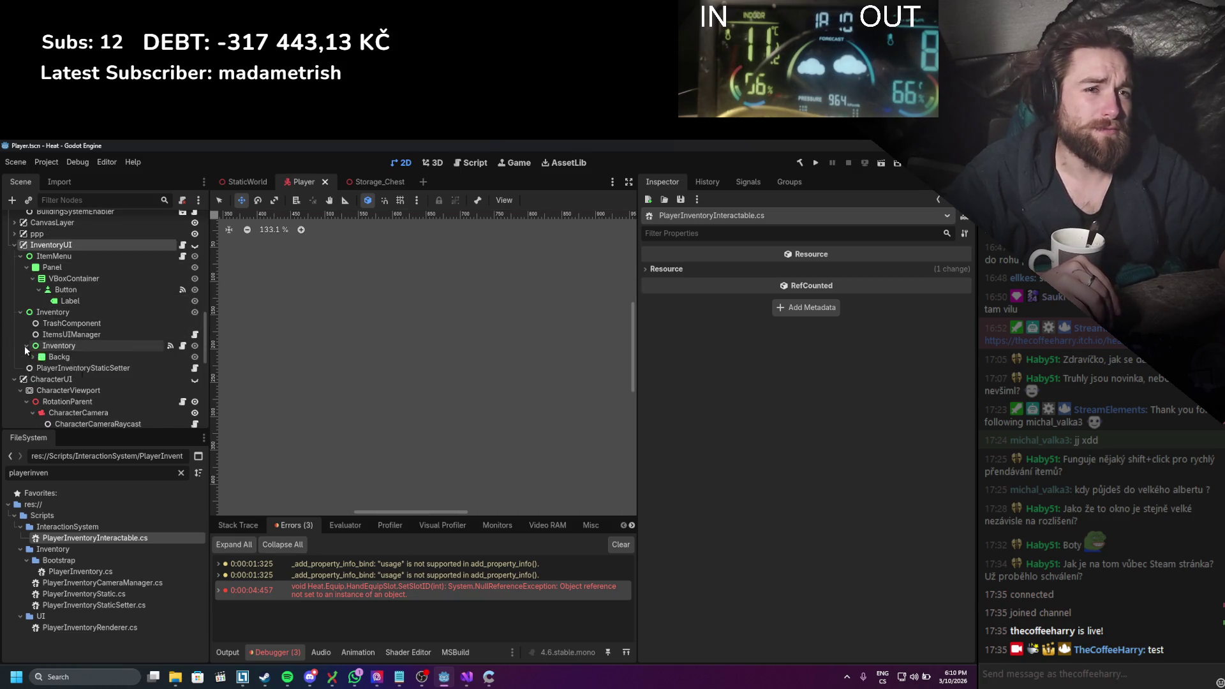
{"action": "left_click", "coordinate": [20, 313]}
{"action": "scroll", "coordinate": [26, 332], "scroll_direction": "up", "scroll_amount": 2}
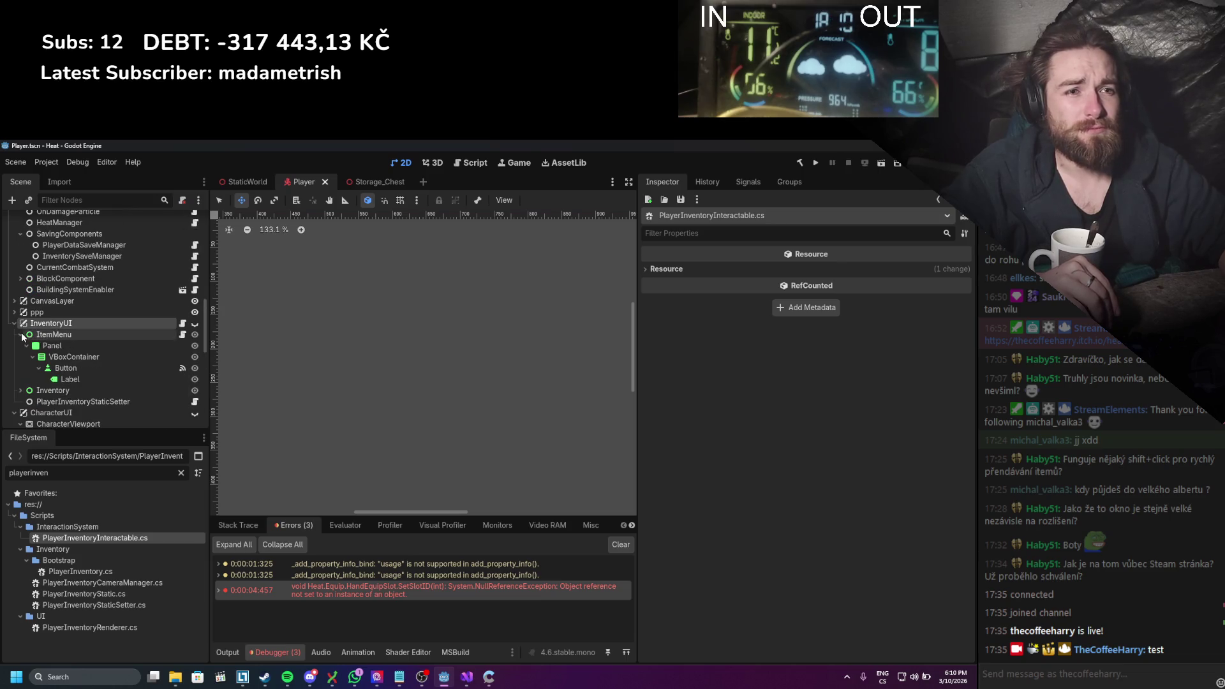
{"action": "left_click", "coordinate": [22, 334]}
{"action": "left_click", "coordinate": [14, 324]}
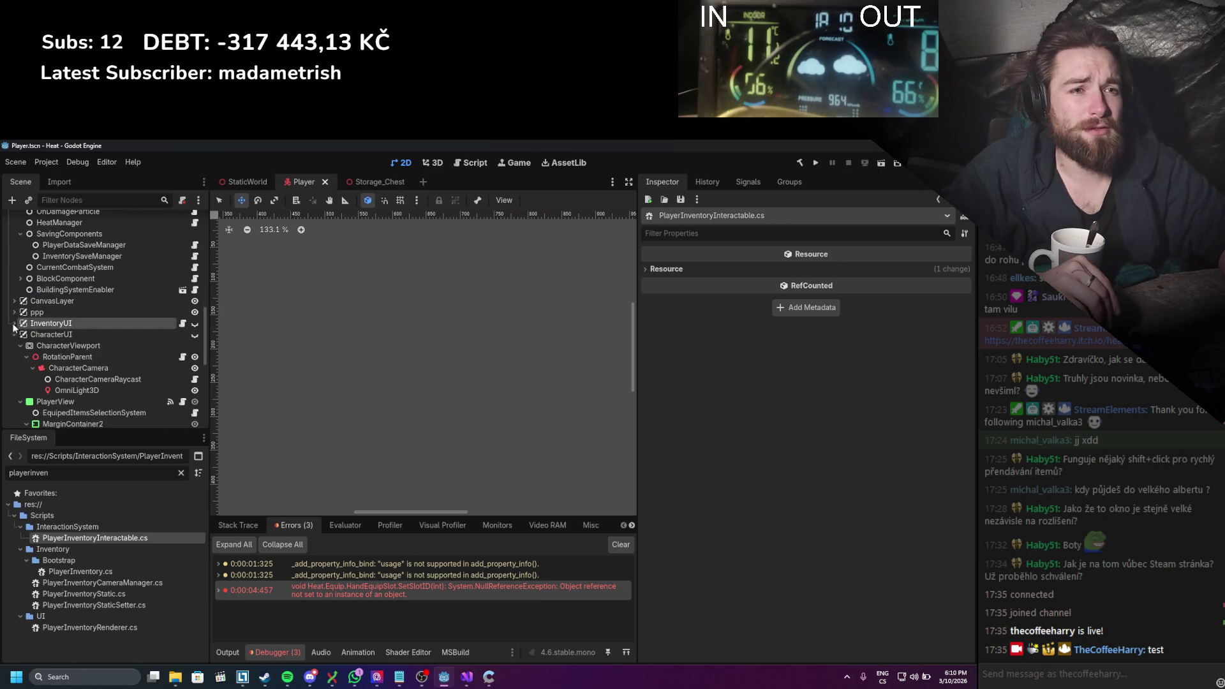
{"action": "left_click", "coordinate": [194, 336]}
{"action": "left_click", "coordinate": [194, 336]}
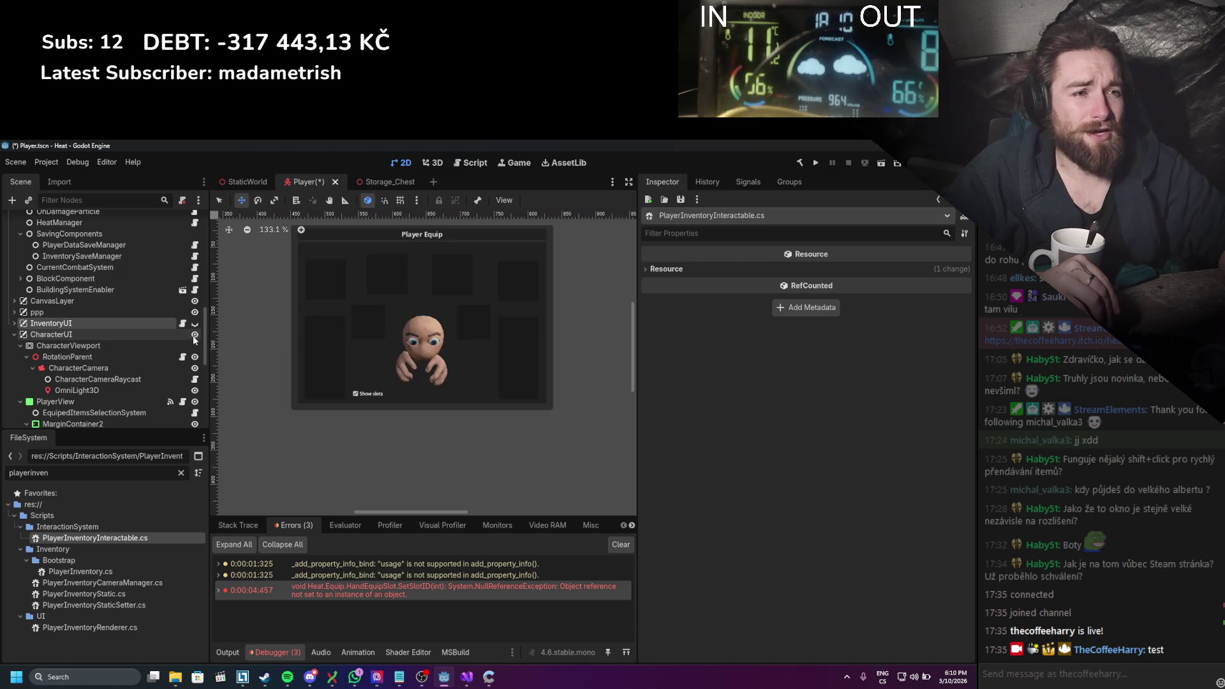
{"action": "scroll", "coordinate": [77, 331], "scroll_direction": "down", "scroll_amount": 2}
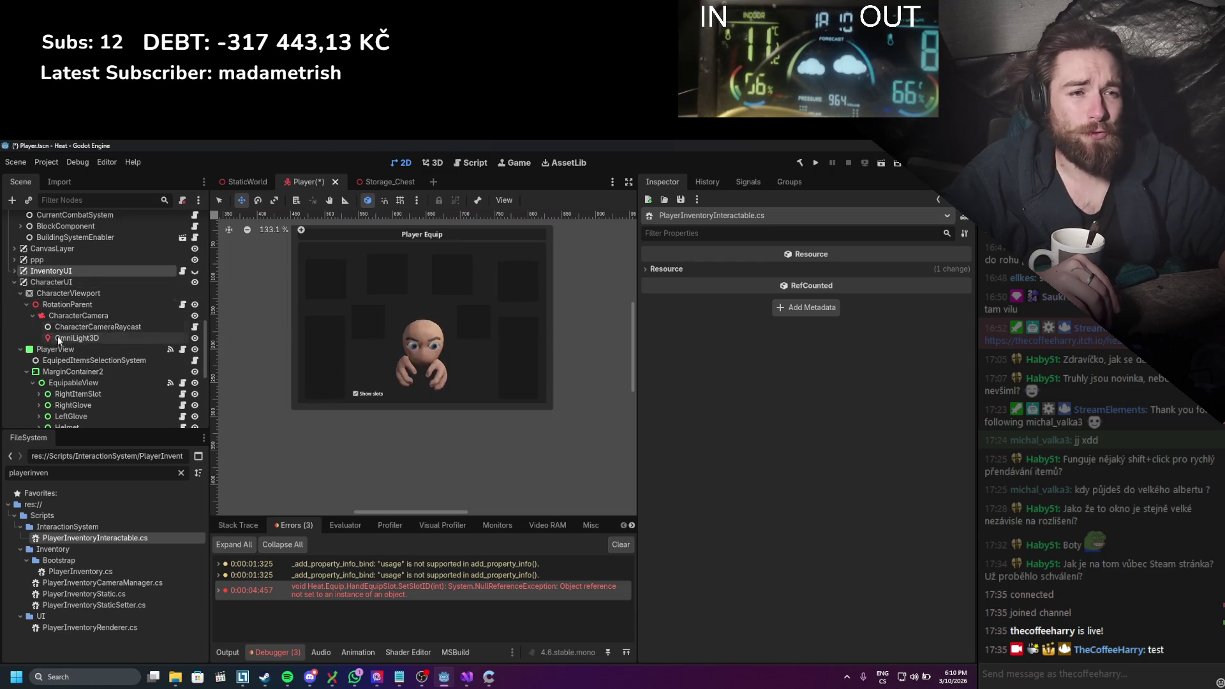
{"action": "scroll", "coordinate": [63, 341], "scroll_direction": "down", "scroll_amount": 3}
Step: Set LeftGloveEquipableSlot's Equip Slot Ui Manager to the LeftGlove node
{"action": "left_click", "coordinate": [88, 315]}
{"action": "scroll", "coordinate": [90, 322], "scroll_direction": "up", "scroll_amount": 5}
{"action": "scroll", "coordinate": [87, 322], "scroll_direction": "up", "scroll_amount": 5}
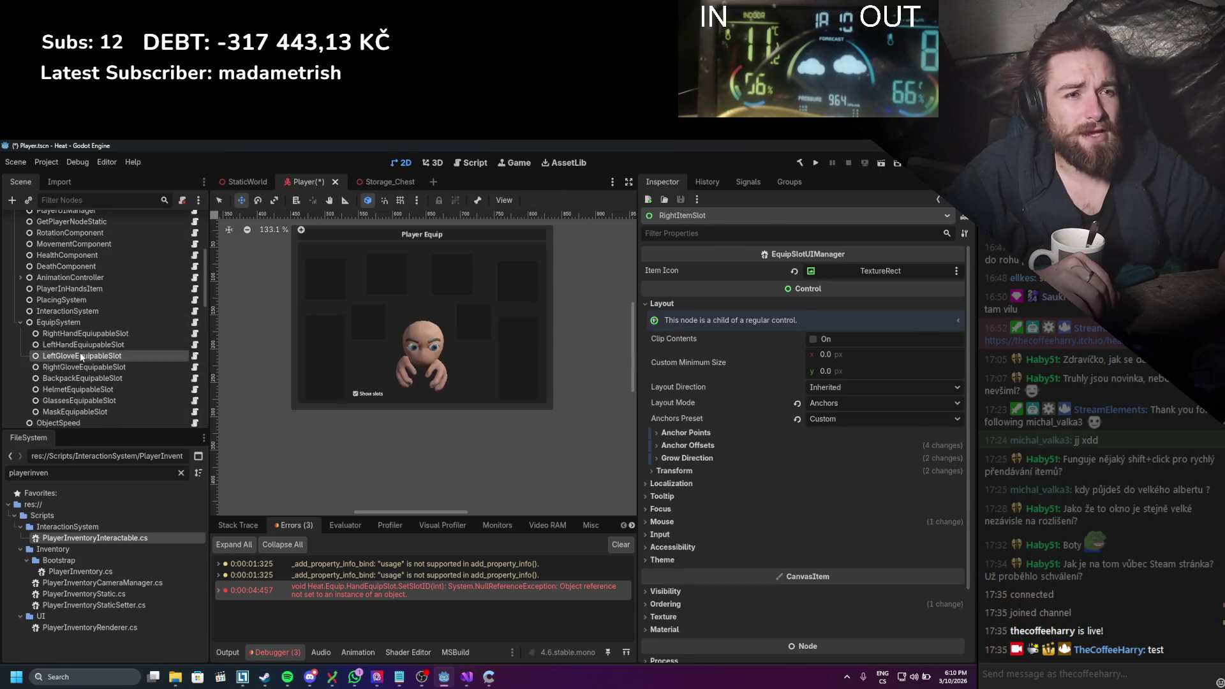
{"action": "left_click", "coordinate": [79, 352]}
{"action": "scroll", "coordinate": [98, 362], "scroll_direction": "down", "scroll_amount": 6}
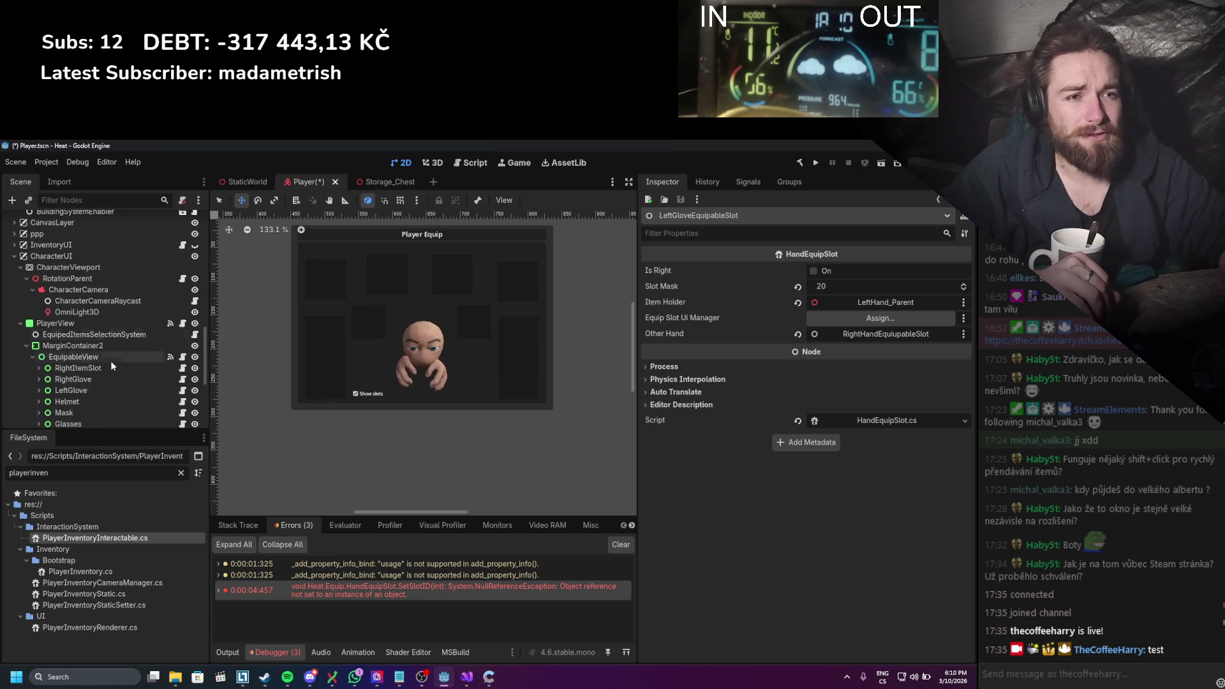
{"action": "scroll", "coordinate": [109, 355], "scroll_direction": "down", "scroll_amount": 2}
{"action": "mouse_move", "coordinate": [86, 338]}
{"action": "left_mouse_down"}
{"action": "mouse_move", "coordinate": [851, 304]}
{"action": "mouse_move", "coordinate": [847, 326]}
{"action": "left_mouse_up"}
Step: Set RightGloveEquipableSlot's Equip Slot Ui Manager to the RightGlove node
{"action": "scroll", "coordinate": [120, 351], "scroll_direction": "up", "scroll_amount": 5}
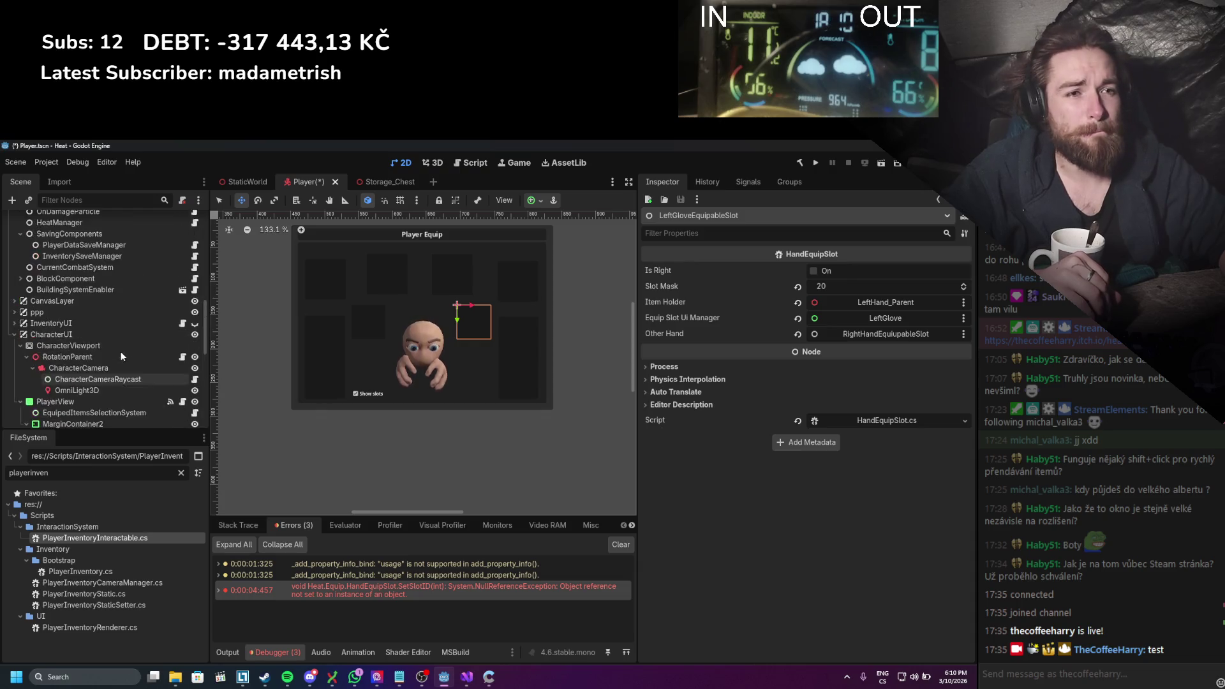
{"action": "scroll", "coordinate": [108, 356], "scroll_direction": "up", "scroll_amount": 3}
{"action": "left_click", "coordinate": [76, 366]}
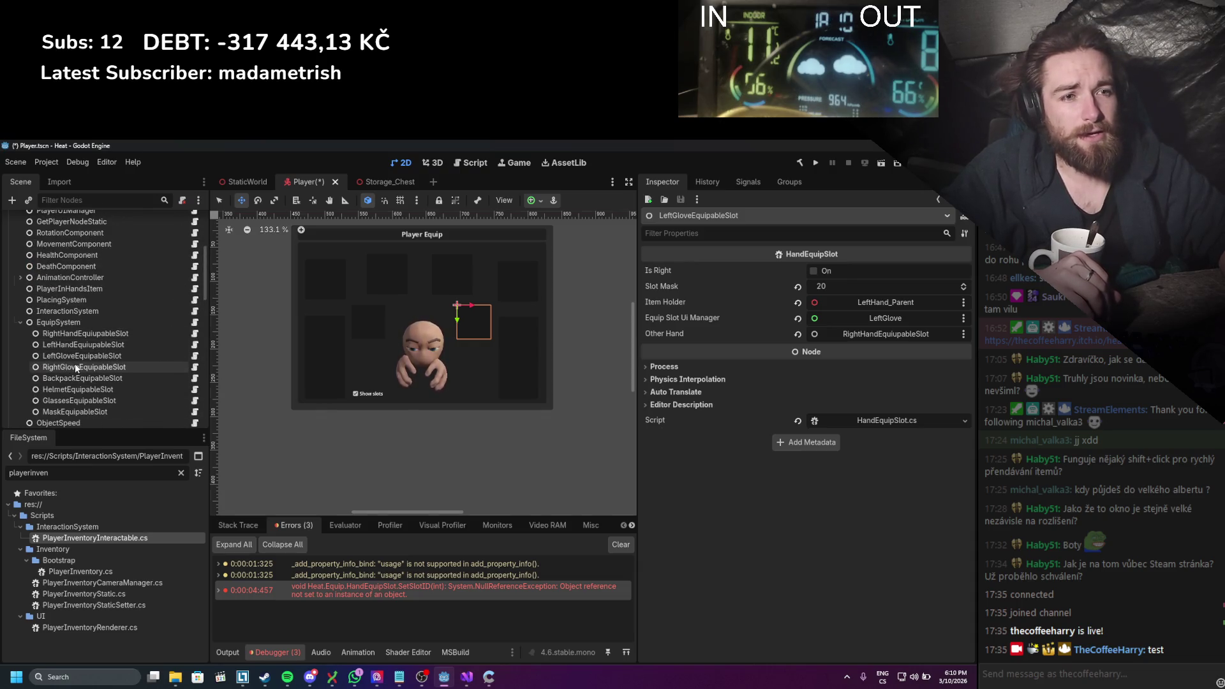
{"action": "scroll", "coordinate": [87, 356], "scroll_direction": "down", "scroll_amount": 6}
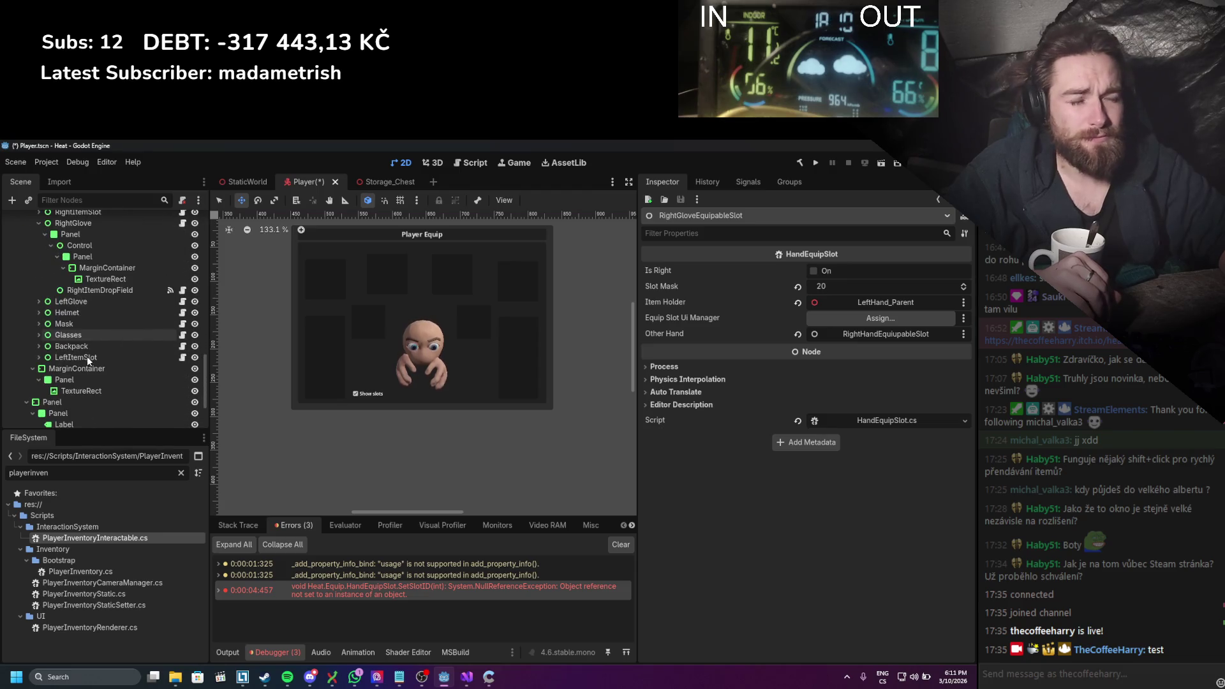
{"action": "scroll", "coordinate": [86, 302], "scroll_direction": "up", "scroll_amount": 3}
{"action": "left_click_drag", "start_coordinate": [92, 300], "coordinate": [933, 318]}
Step: Set BackpackEquipableSlot's Equip Slot Ui Manager to the Backpack node
{"action": "scroll", "coordinate": [156, 342], "scroll_direction": "up", "scroll_amount": 5}
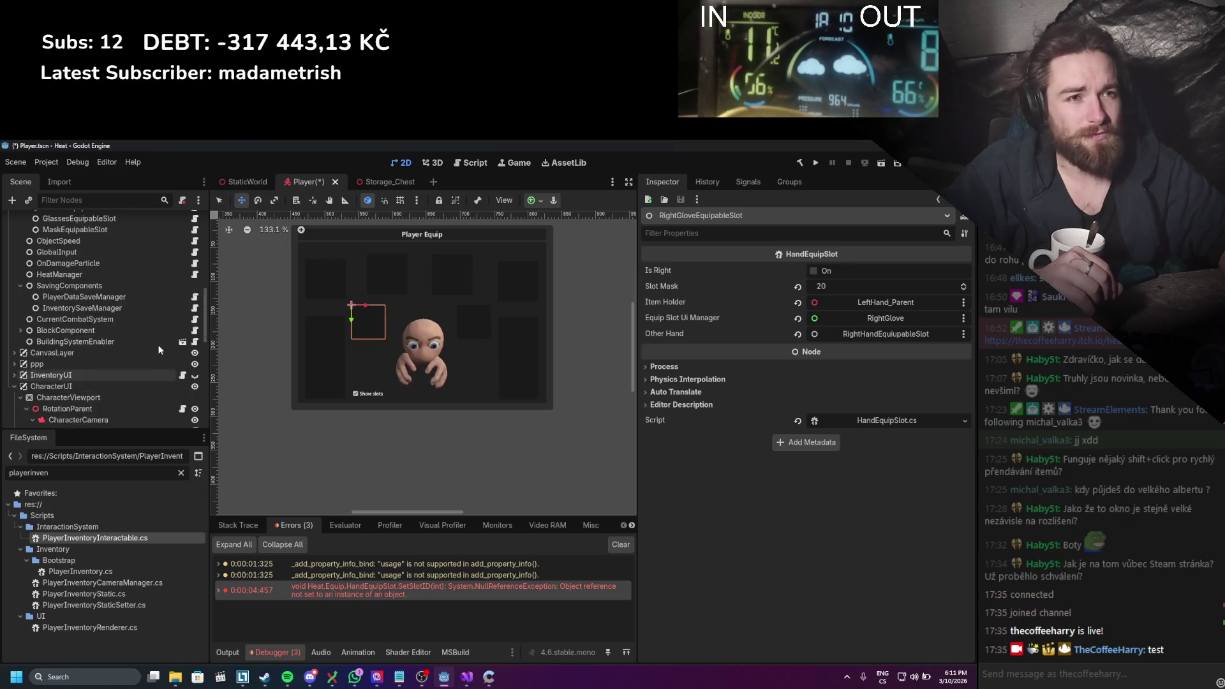
{"action": "scroll", "coordinate": [159, 349], "scroll_direction": "up", "scroll_amount": 3}
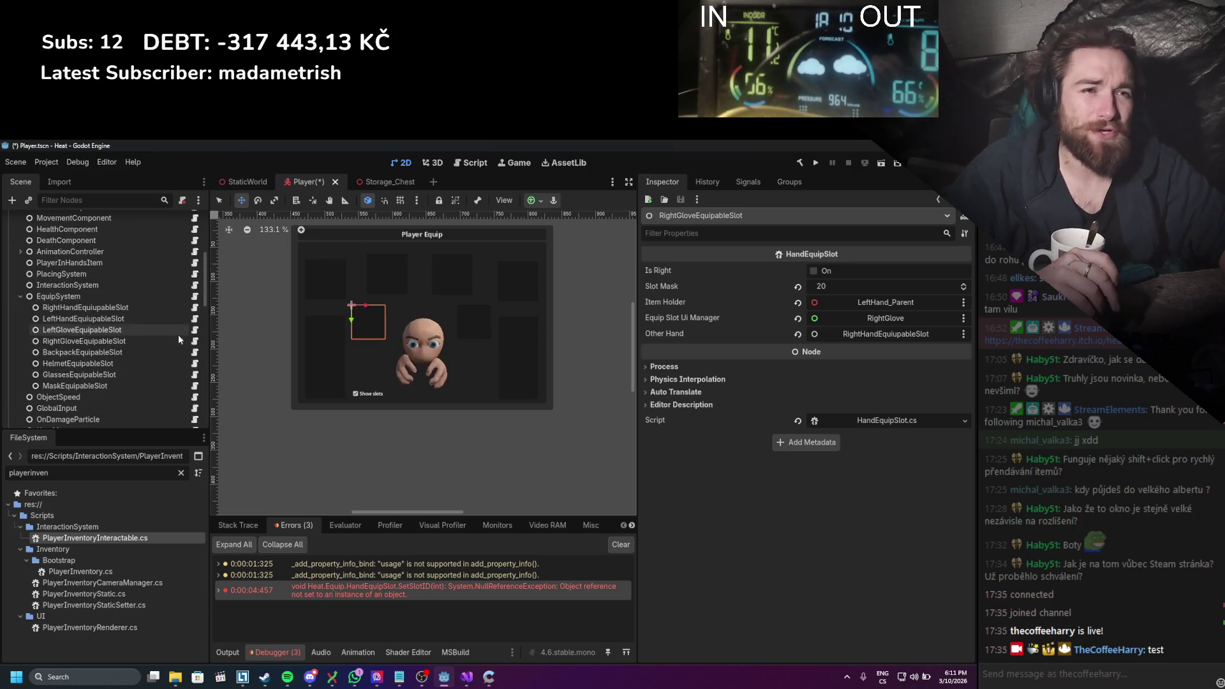
{"action": "left_click", "coordinate": [116, 350]}
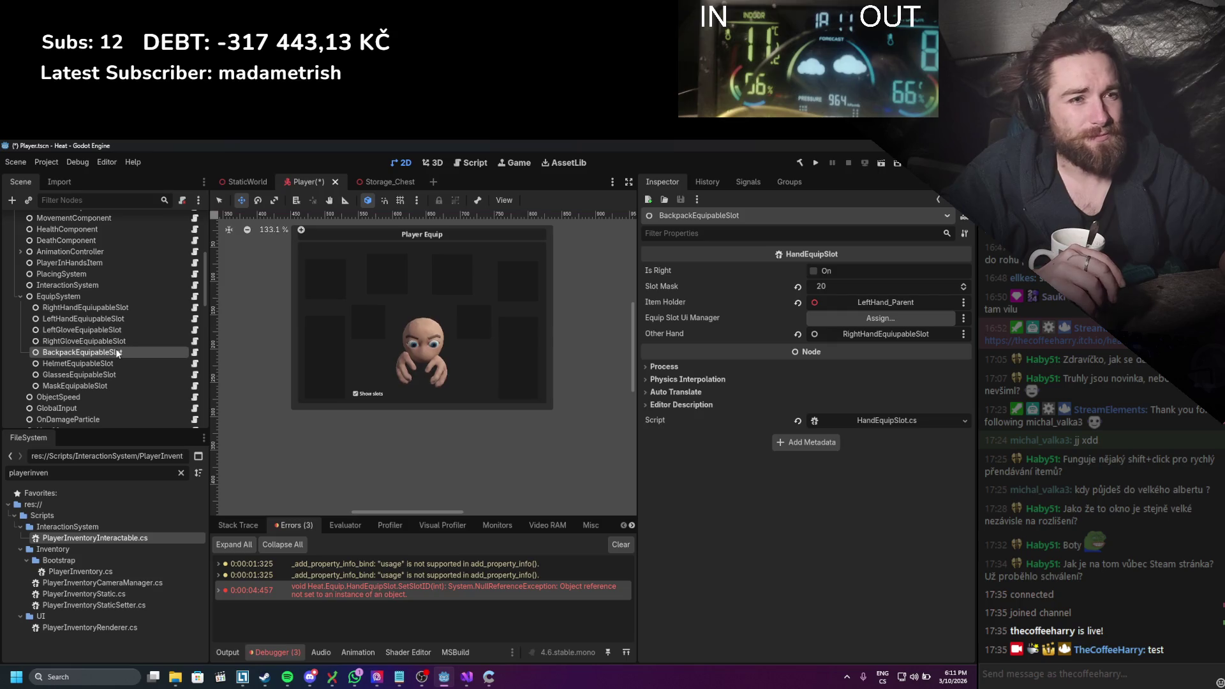
{"action": "scroll", "coordinate": [116, 348], "scroll_direction": "down", "scroll_amount": 6}
{"action": "scroll", "coordinate": [120, 343], "scroll_direction": "down", "scroll_amount": 4}
{"action": "scroll", "coordinate": [114, 319], "scroll_direction": "up", "scroll_amount": 3}
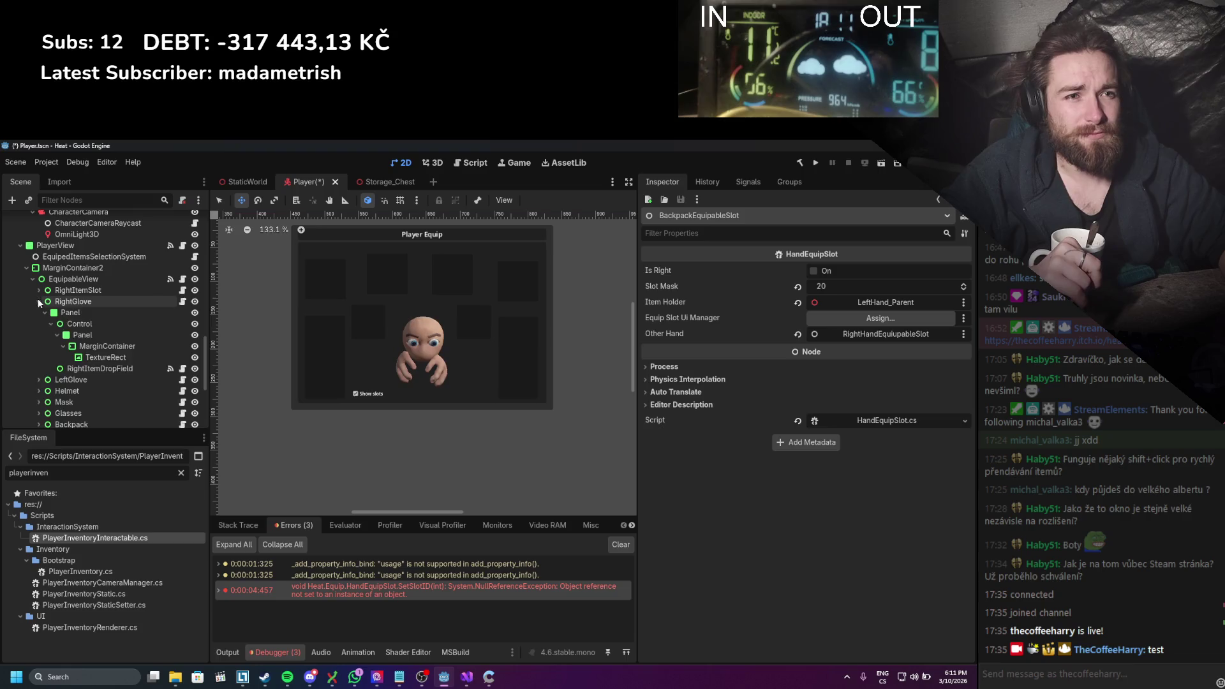
{"action": "left_click", "coordinate": [39, 301]}
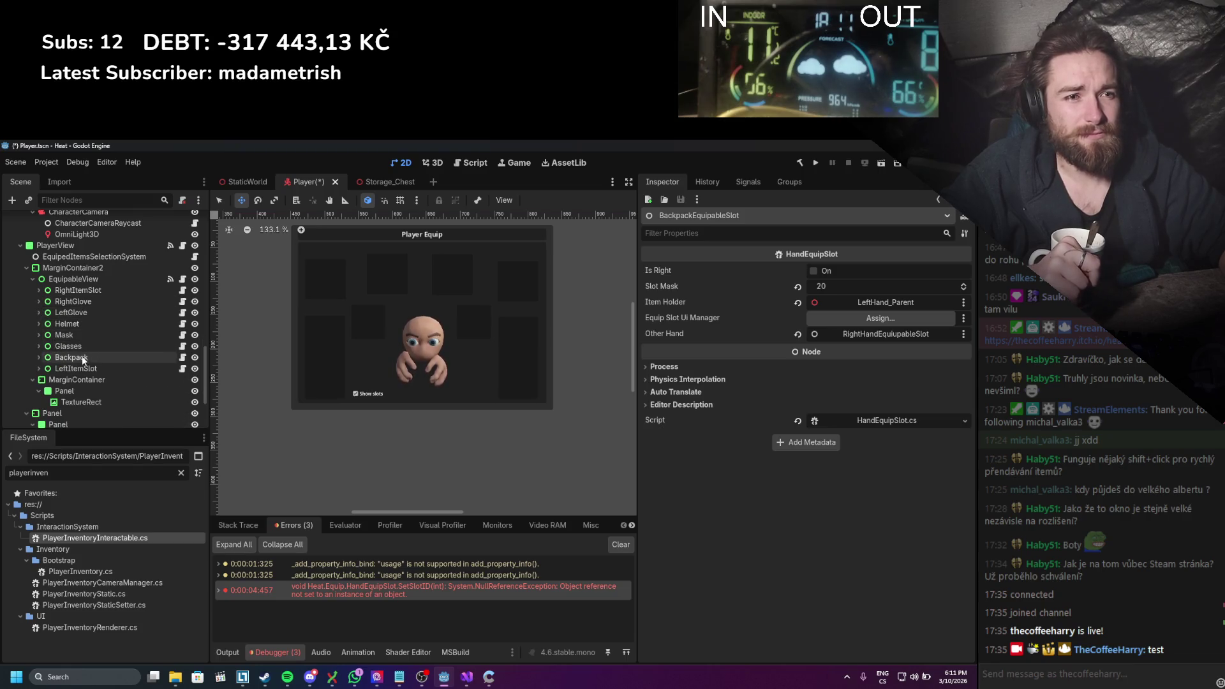
{"action": "left_click_drag", "start_coordinate": [82, 357], "coordinate": [848, 318]}
{"action": "scroll", "coordinate": [136, 396], "scroll_direction": "up", "scroll_amount": 10}
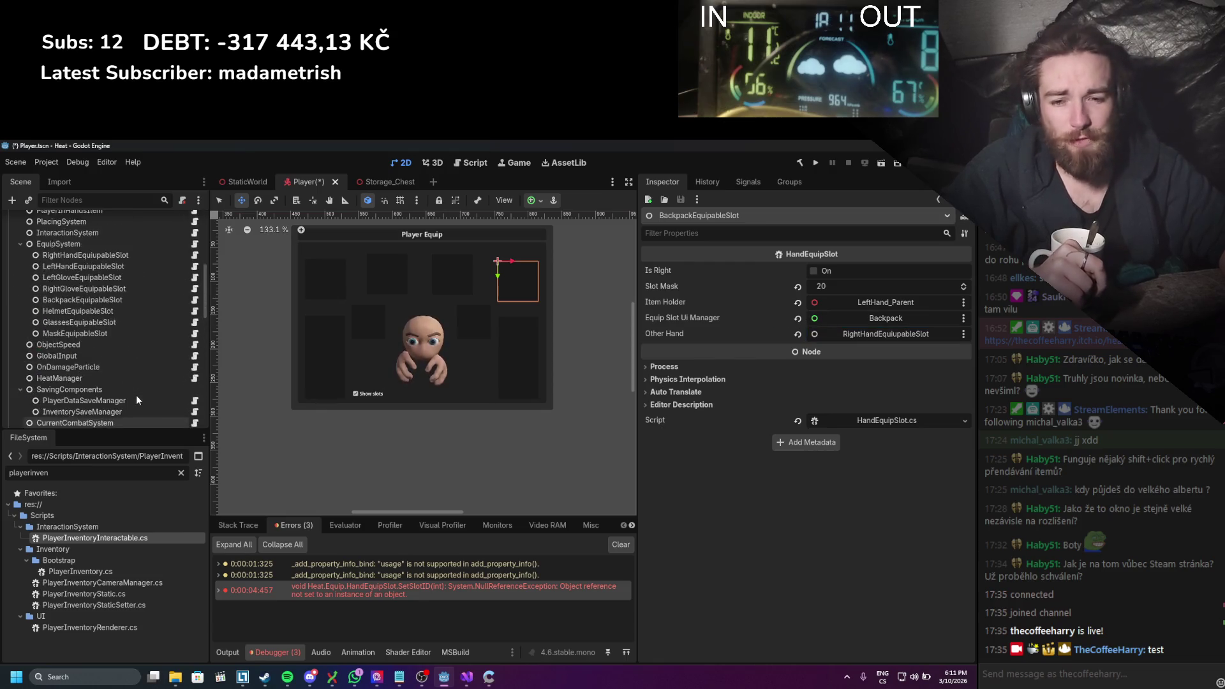
Step: Set HelmetEquipableSlot's Equip Slot Ui Manager to the Helmet node
{"action": "scroll", "coordinate": [128, 384], "scroll_direction": "down", "scroll_amount": 3}
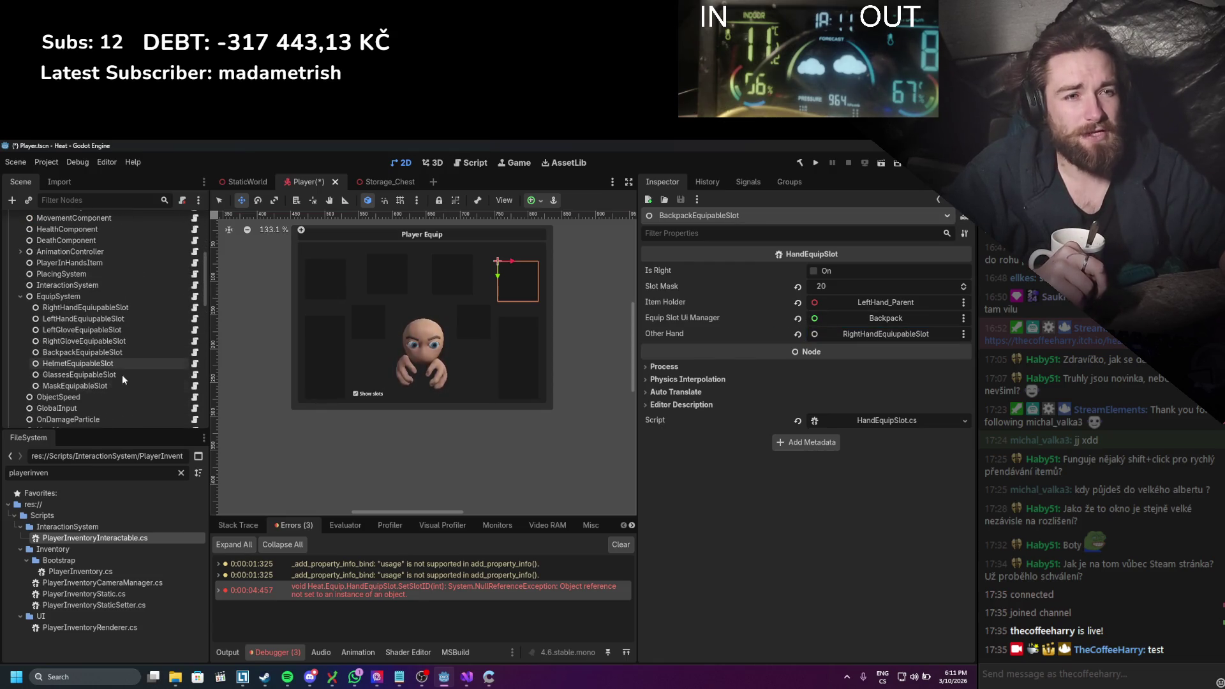
{"action": "left_click", "coordinate": [82, 361]}
{"action": "scroll", "coordinate": [82, 361], "scroll_direction": "down", "scroll_amount": 8}
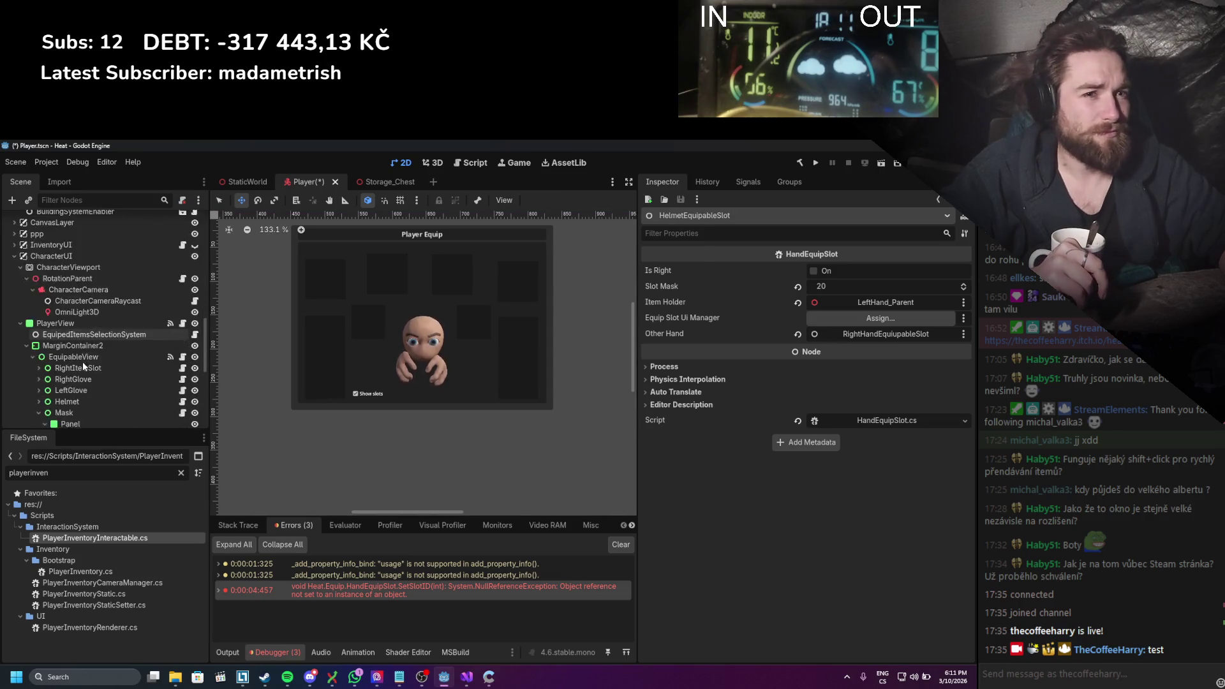
{"action": "scroll", "coordinate": [83, 361], "scroll_direction": "down", "scroll_amount": 2}
{"action": "left_click", "coordinate": [39, 335]}
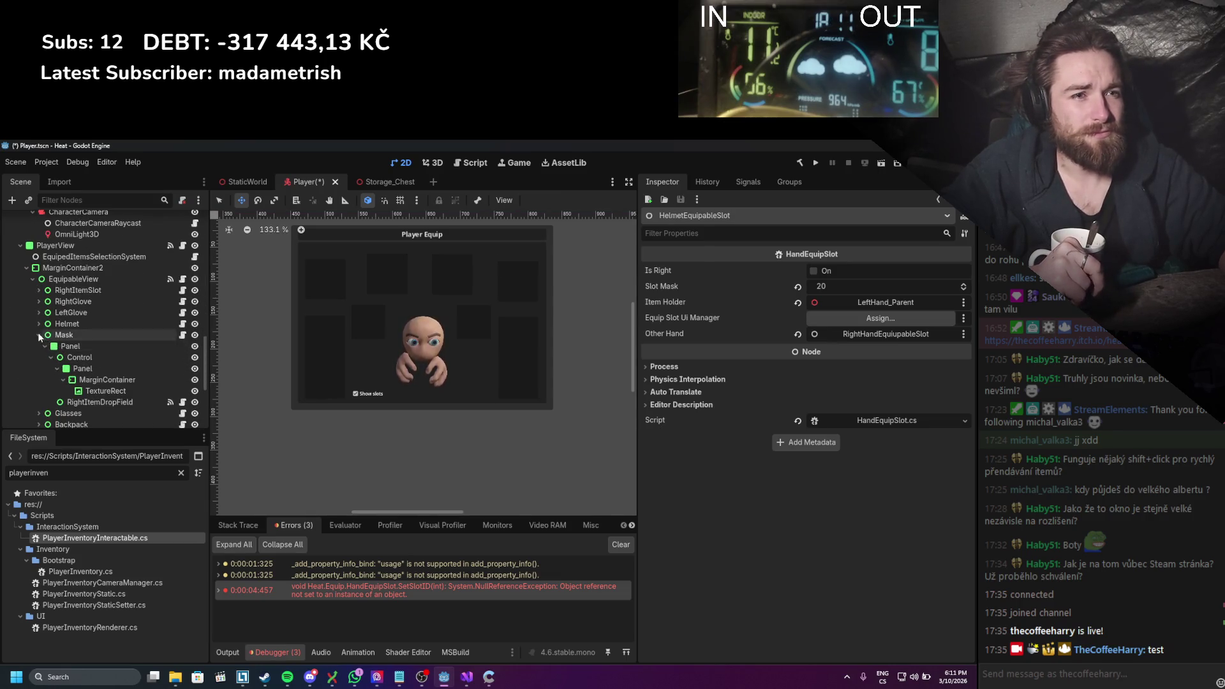
{"action": "scroll", "coordinate": [90, 354], "scroll_direction": "up", "scroll_amount": 4}
{"action": "scroll", "coordinate": [89, 355], "scroll_direction": "down", "scroll_amount": 3}
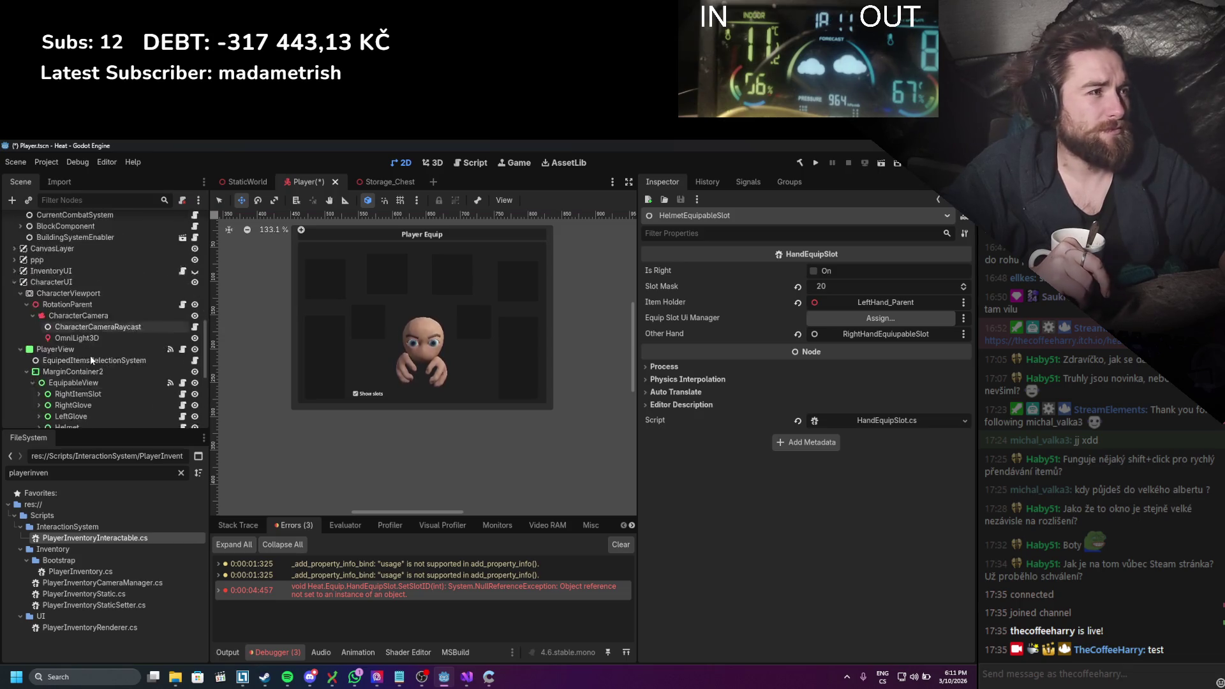
{"action": "mouse_move", "coordinate": [96, 349]}
{"action": "left_mouse_down"}
{"action": "mouse_move", "coordinate": [880, 318]}
{"action": "mouse_move", "coordinate": [829, 319]}
{"action": "left_mouse_up"}
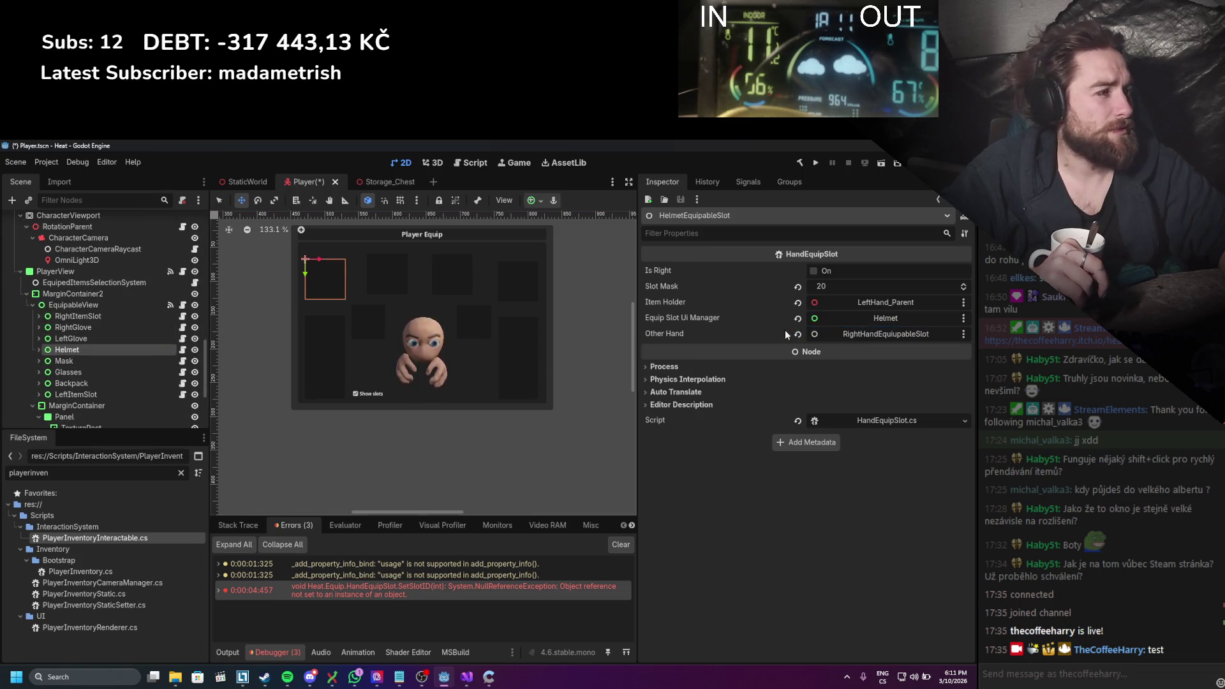
Step: Set GlassesEquipableSlot's Equip Slot Ui Manager to the Glasses node
{"action": "scroll", "coordinate": [167, 354], "scroll_direction": "up", "scroll_amount": 10}
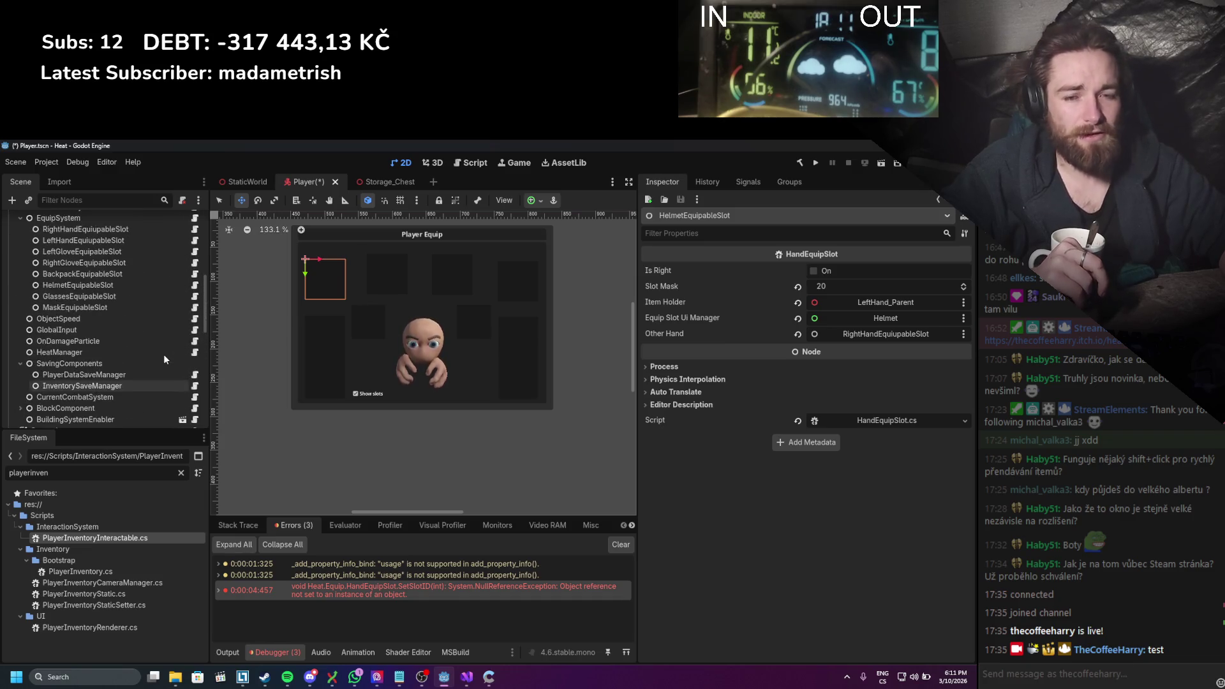
{"action": "scroll", "coordinate": [164, 359], "scroll_direction": "up", "scroll_amount": 2}
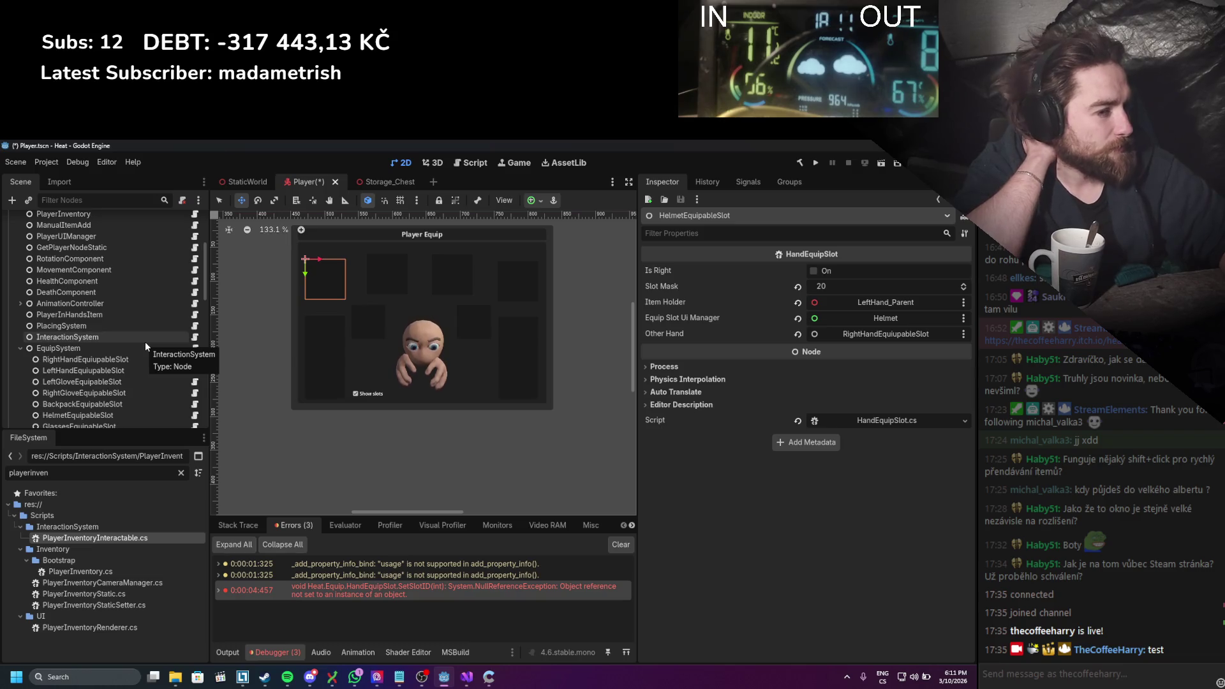
{"action": "scroll", "coordinate": [103, 382], "scroll_direction": "up", "scroll_amount": 3}
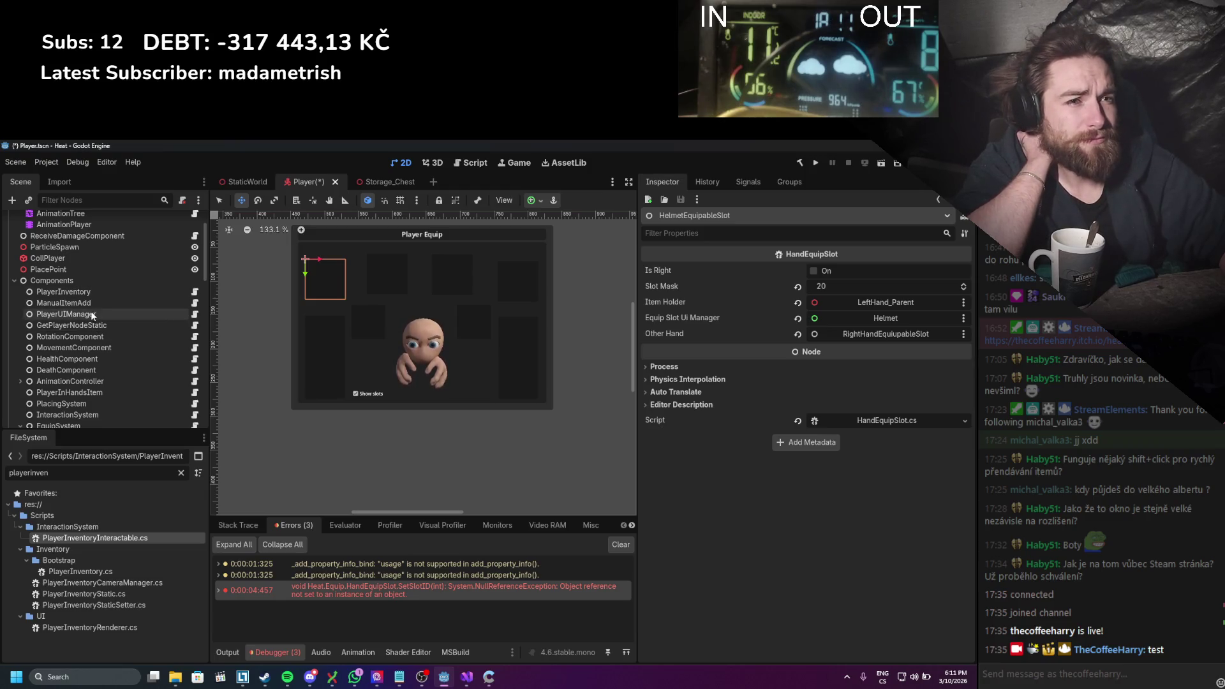
{"action": "scroll", "coordinate": [90, 311], "scroll_direction": "down", "scroll_amount": 4}
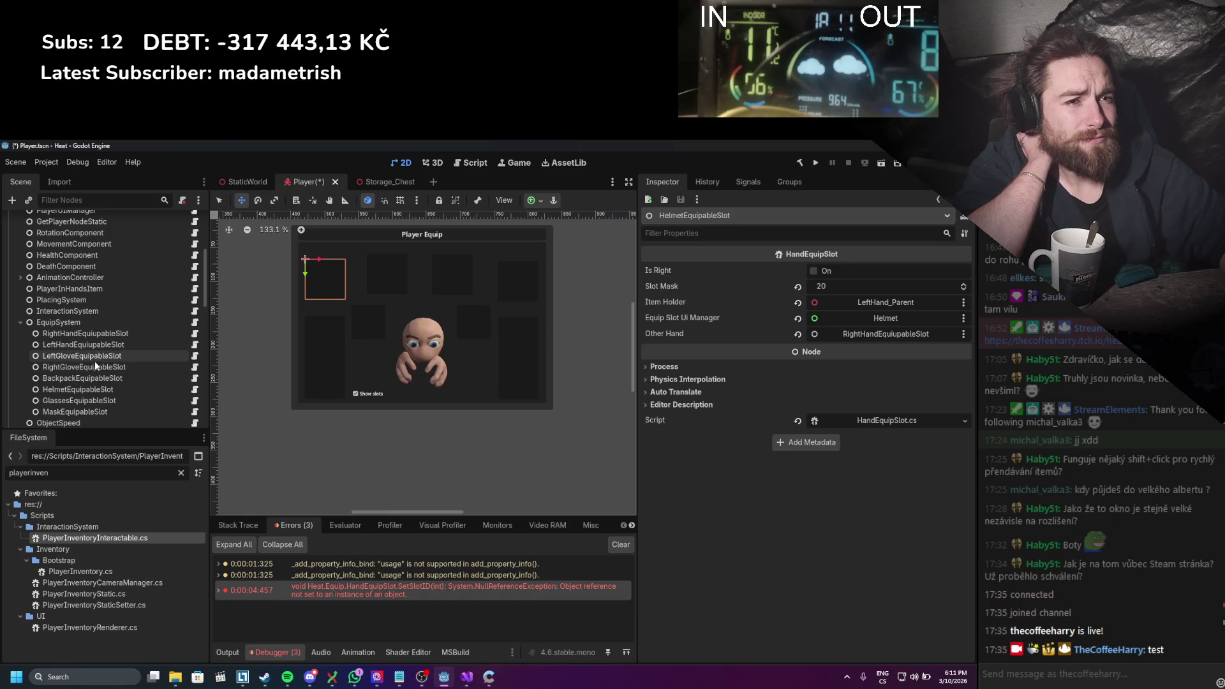
{"action": "left_click", "coordinate": [92, 400]}
{"action": "scroll", "coordinate": [92, 402], "scroll_direction": "down", "scroll_amount": 3}
{"action": "scroll", "coordinate": [91, 375], "scroll_direction": "down", "scroll_amount": 15}
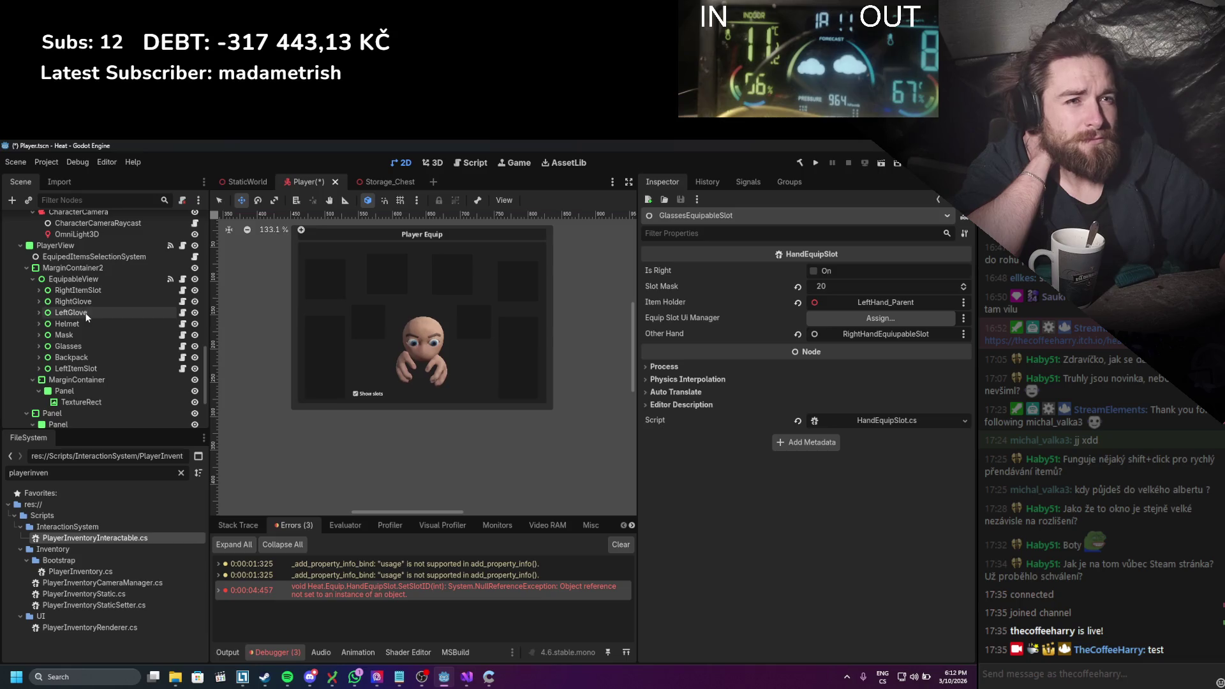
{"action": "left_click_drag", "start_coordinate": [81, 346], "coordinate": [862, 328]}
Step: Set MaskEquipableSlot's Equip Slot Ui Manager to the Mask node and save the Player scene
{"action": "scroll", "coordinate": [147, 358], "scroll_direction": "up", "scroll_amount": 8}
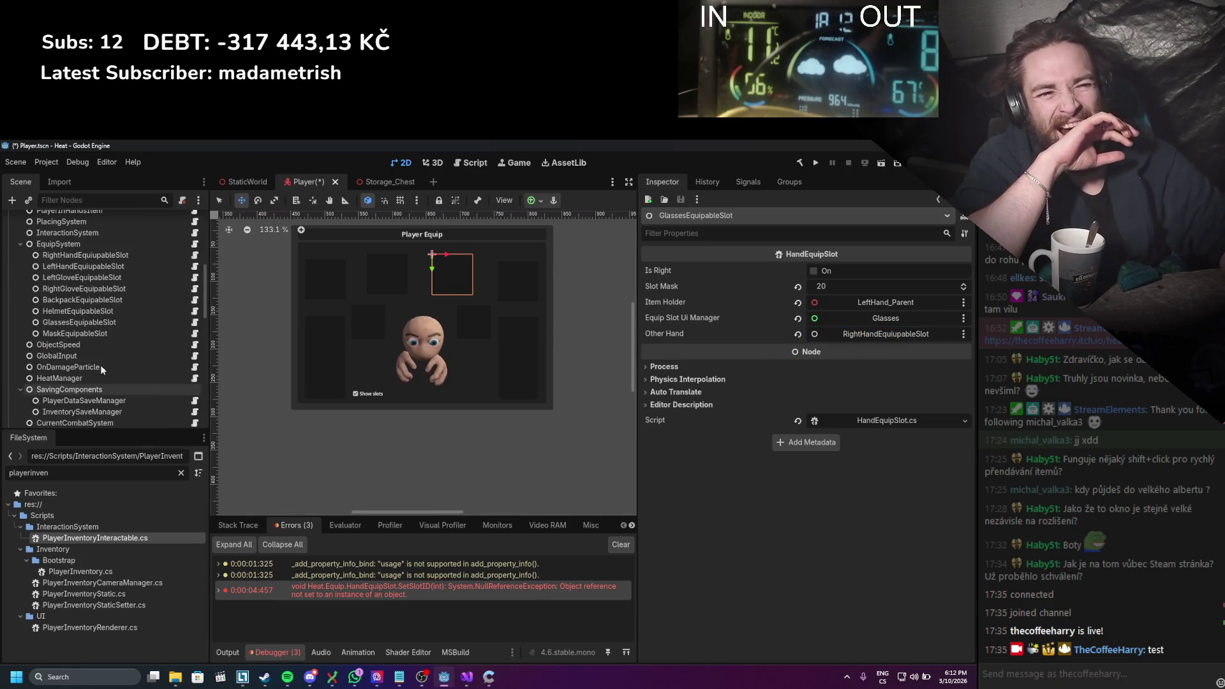
{"action": "left_click", "coordinate": [70, 332]}
{"action": "scroll", "coordinate": [76, 353], "scroll_direction": "down", "scroll_amount": 5}
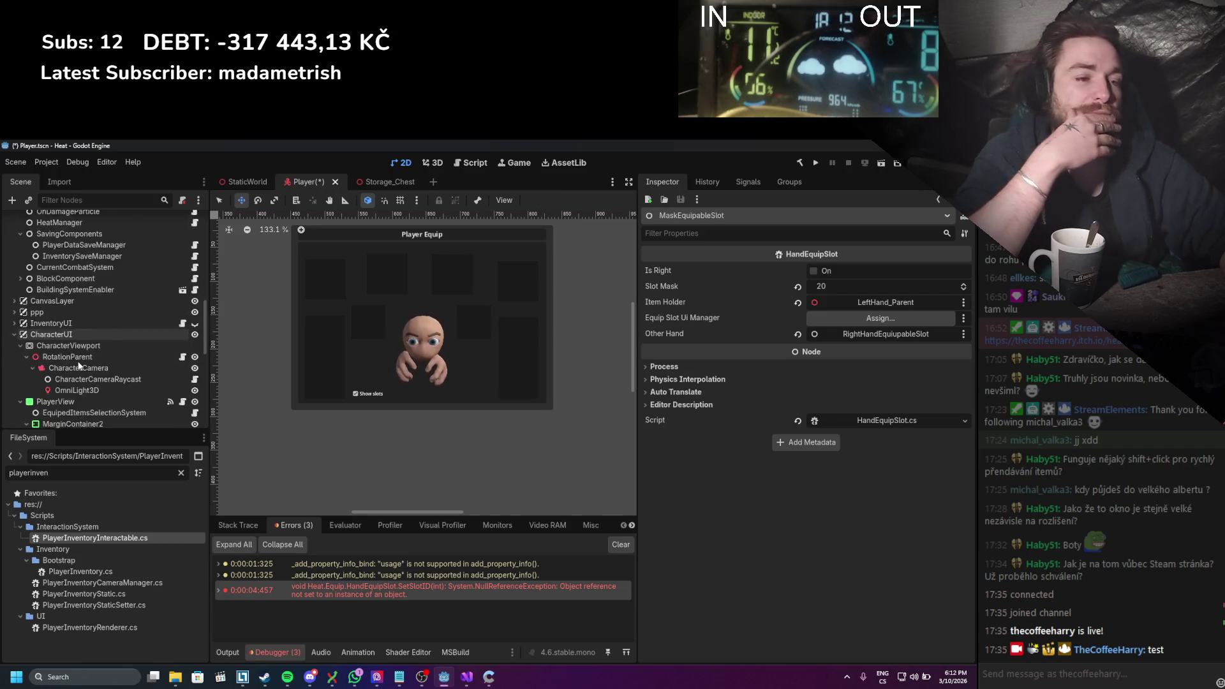
{"action": "scroll", "coordinate": [78, 357], "scroll_direction": "down", "scroll_amount": 5}
{"action": "left_click", "coordinate": [82, 234]}
{"action": "left_click_drag", "start_coordinate": [82, 235], "coordinate": [870, 318]}
{"action": "key", "text": "ctrl+s"}
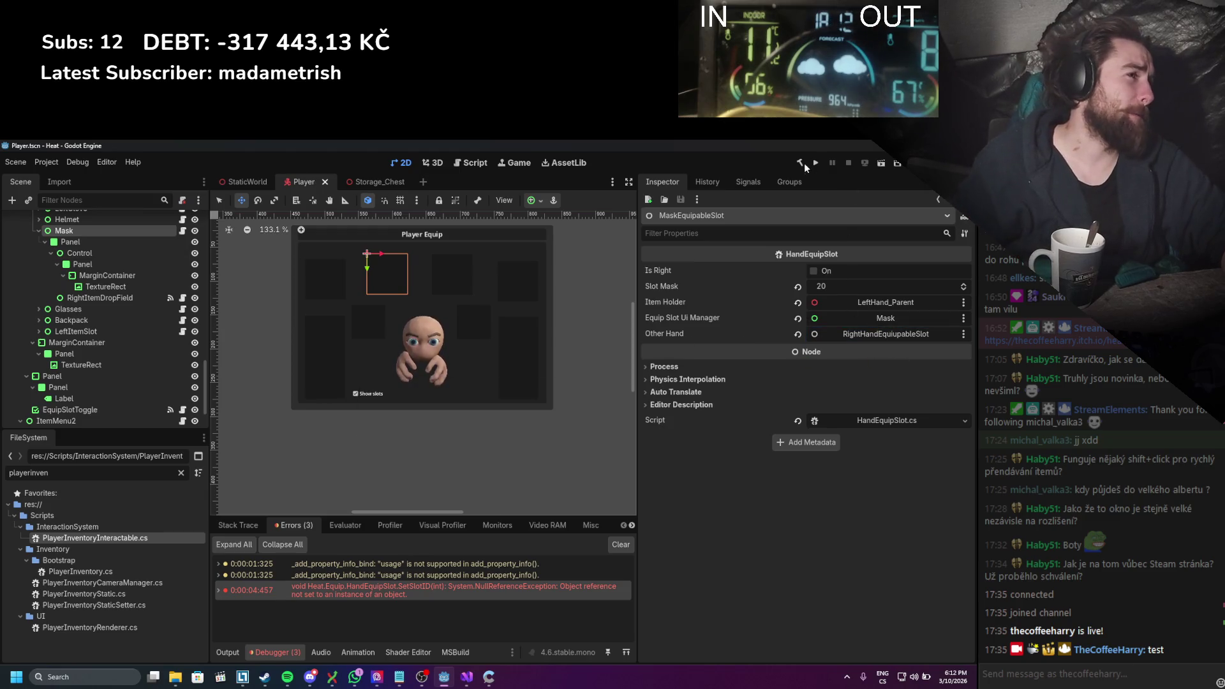
{"action": "left_click", "coordinate": [815, 163]}
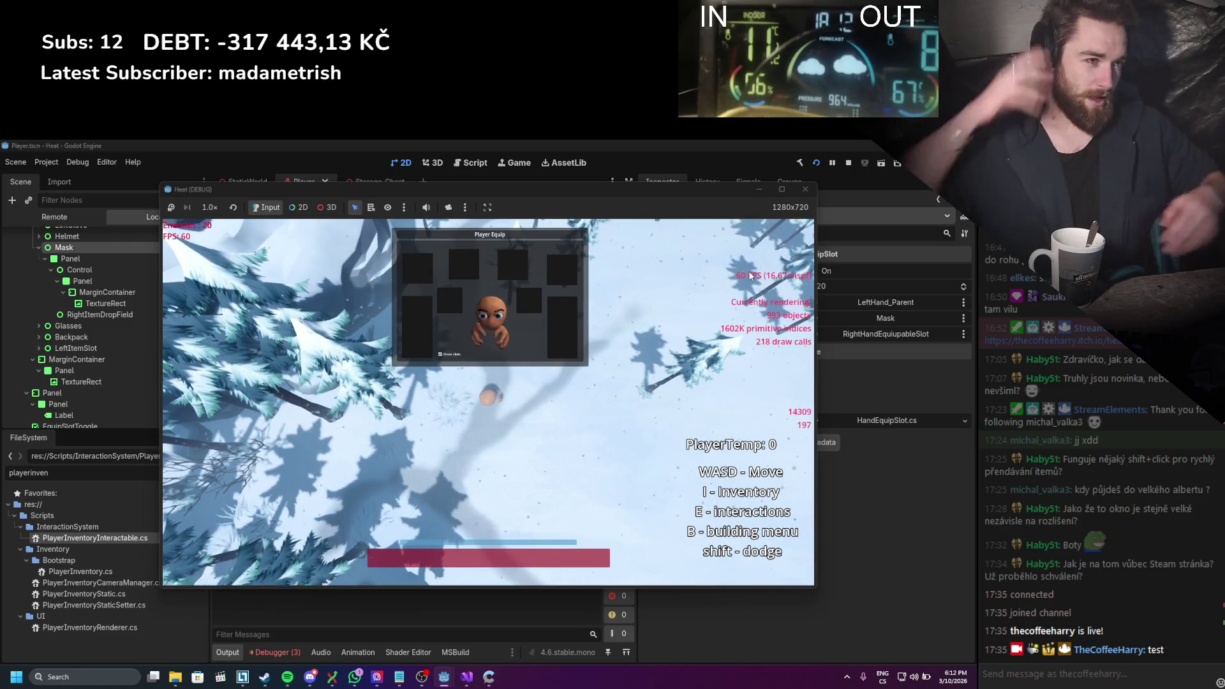
{"action": "left_click", "coordinate": [848, 163]}
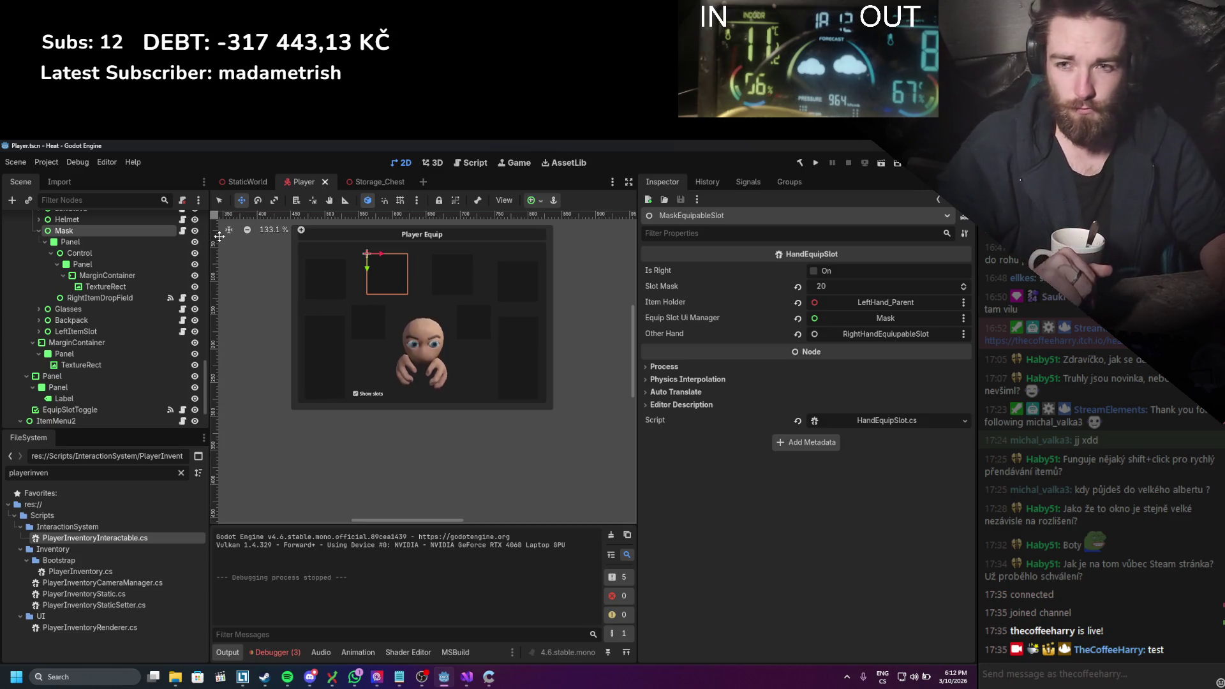
Step: Toggle the PlayerView panel's visibility off and back on, then save the Player scene
{"action": "scroll", "coordinate": [173, 296], "scroll_direction": "up", "scroll_amount": 3}
{"action": "scroll", "coordinate": [173, 296], "scroll_direction": "up", "scroll_amount": 1}
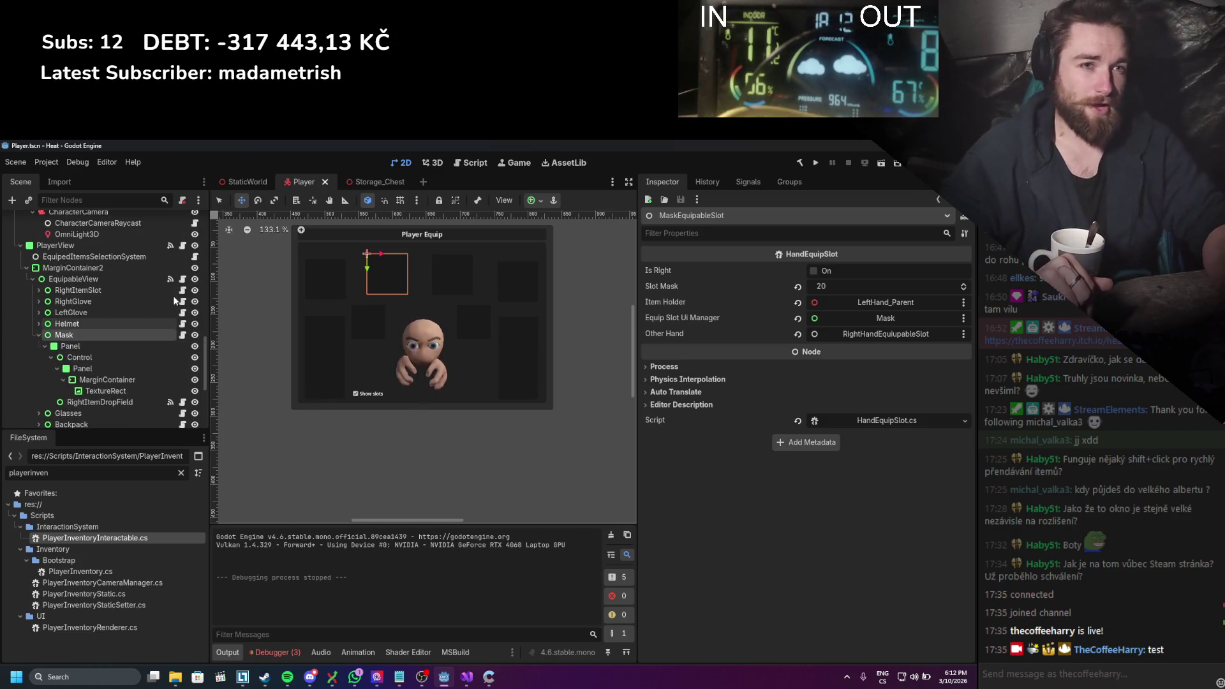
{"action": "scroll", "coordinate": [173, 296], "scroll_direction": "up", "scroll_amount": 1}
{"action": "left_click", "coordinate": [195, 271]}
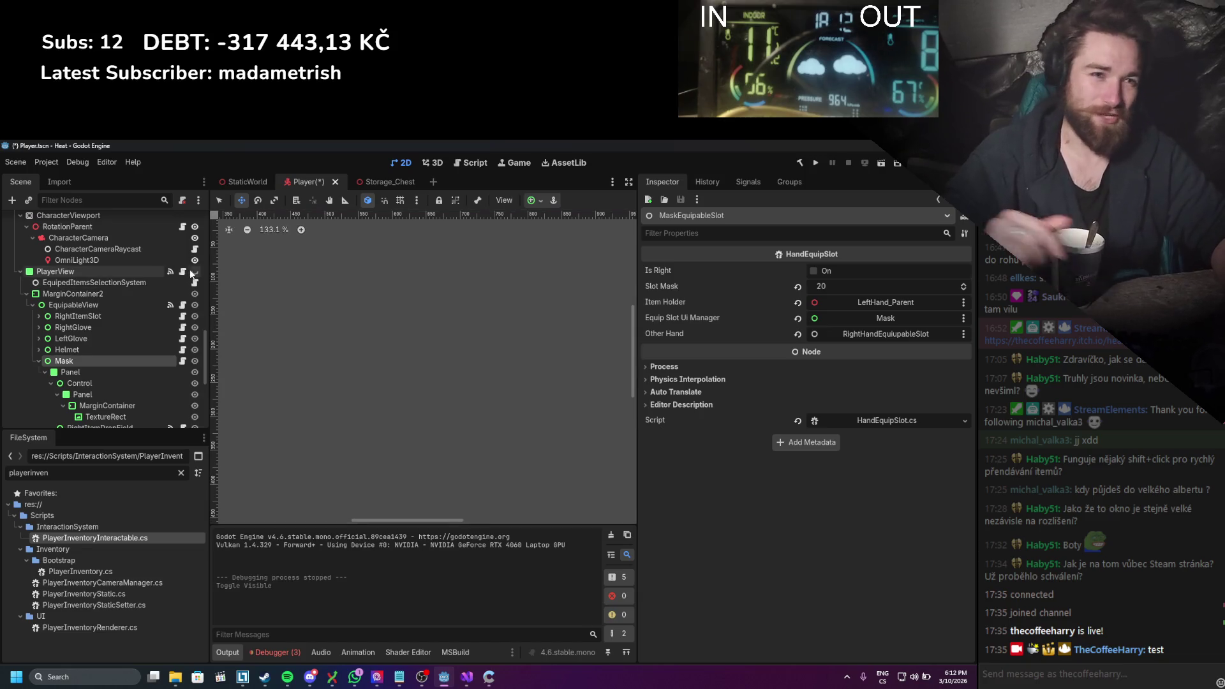
{"action": "scroll", "coordinate": [263, 299], "scroll_direction": "down", "scroll_amount": 1}
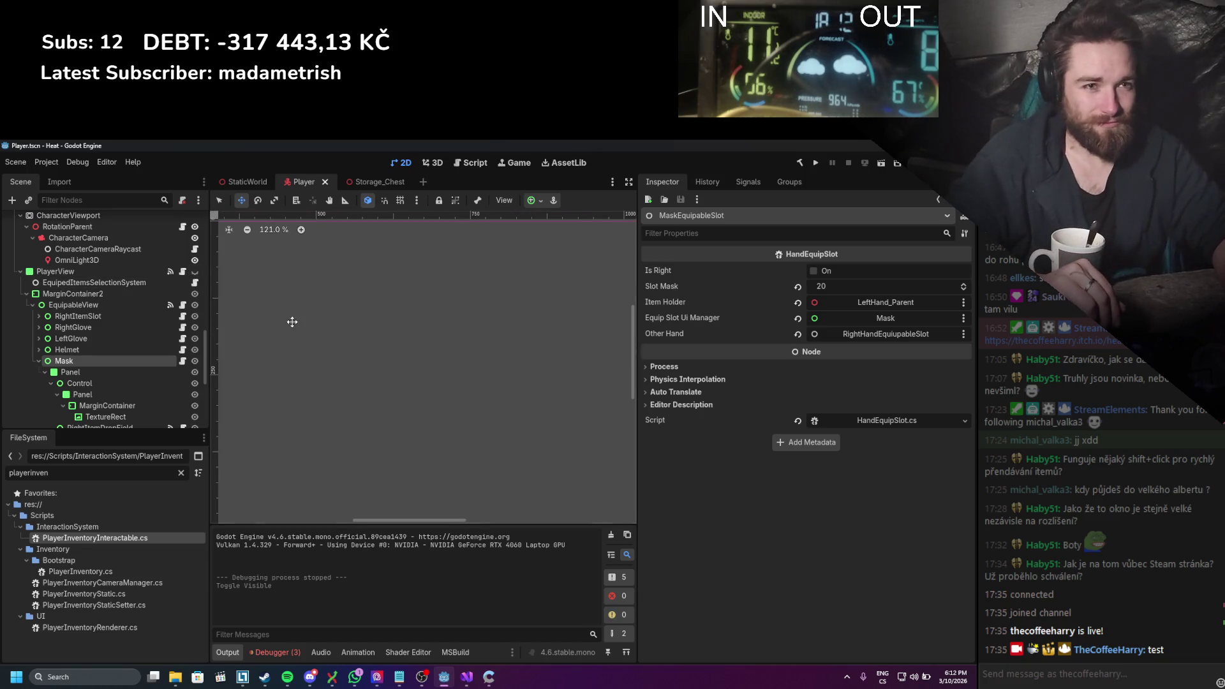
{"action": "scroll", "coordinate": [292, 322], "scroll_direction": "down", "scroll_amount": 3}
{"action": "scroll", "coordinate": [114, 306], "scroll_direction": "up", "scroll_amount": 2}
{"action": "left_click", "coordinate": [194, 349]}
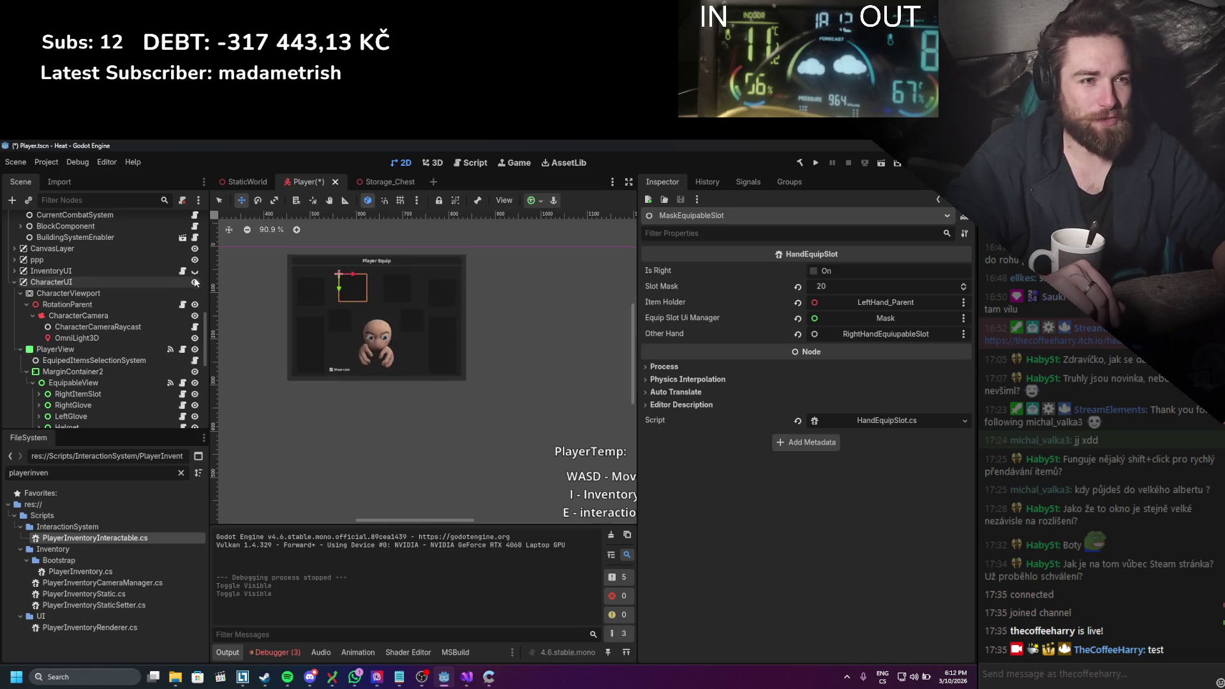
{"action": "key", "text": "ctrl+s"}
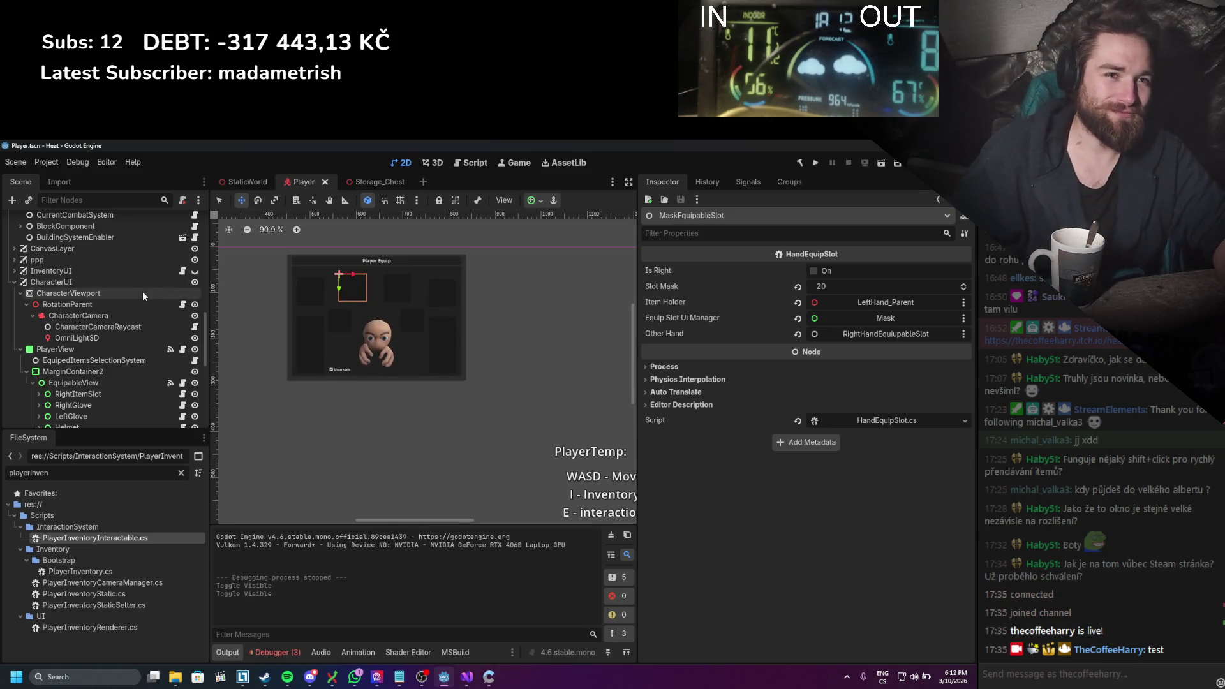
Step: Make the PlayerView panel taller by dragging its bottom edge down
{"action": "left_click", "coordinate": [127, 348]}
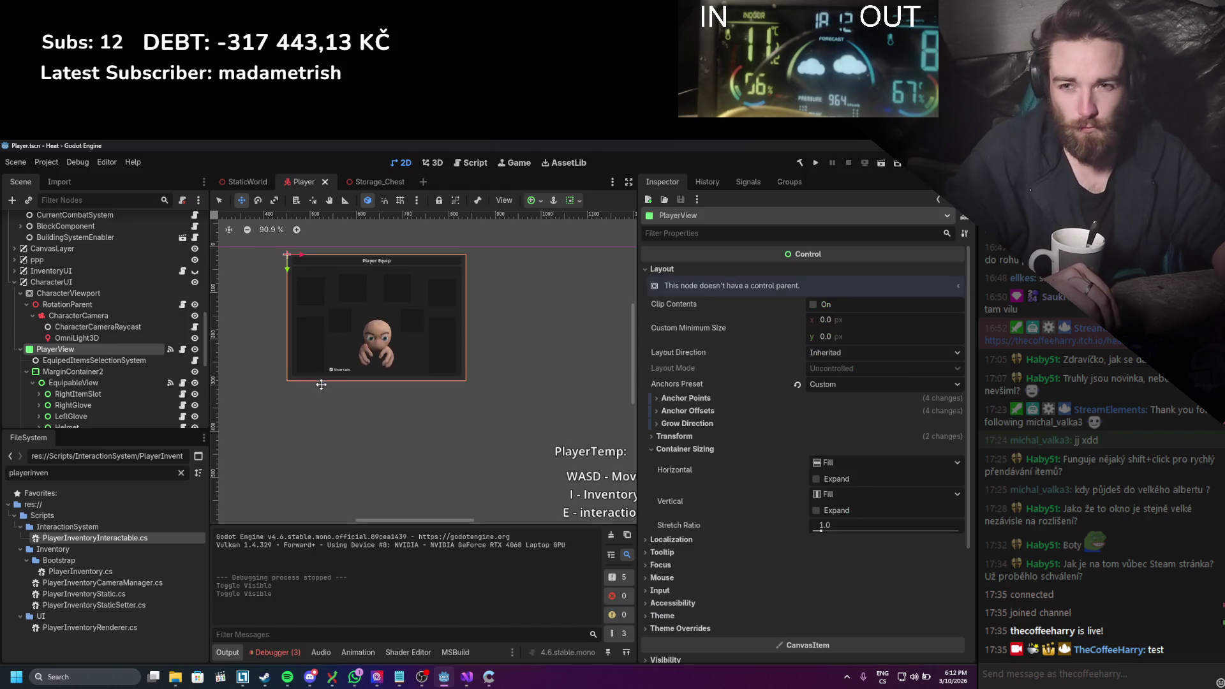
{"action": "scroll", "coordinate": [432, 373], "scroll_direction": "down", "scroll_amount": 1}
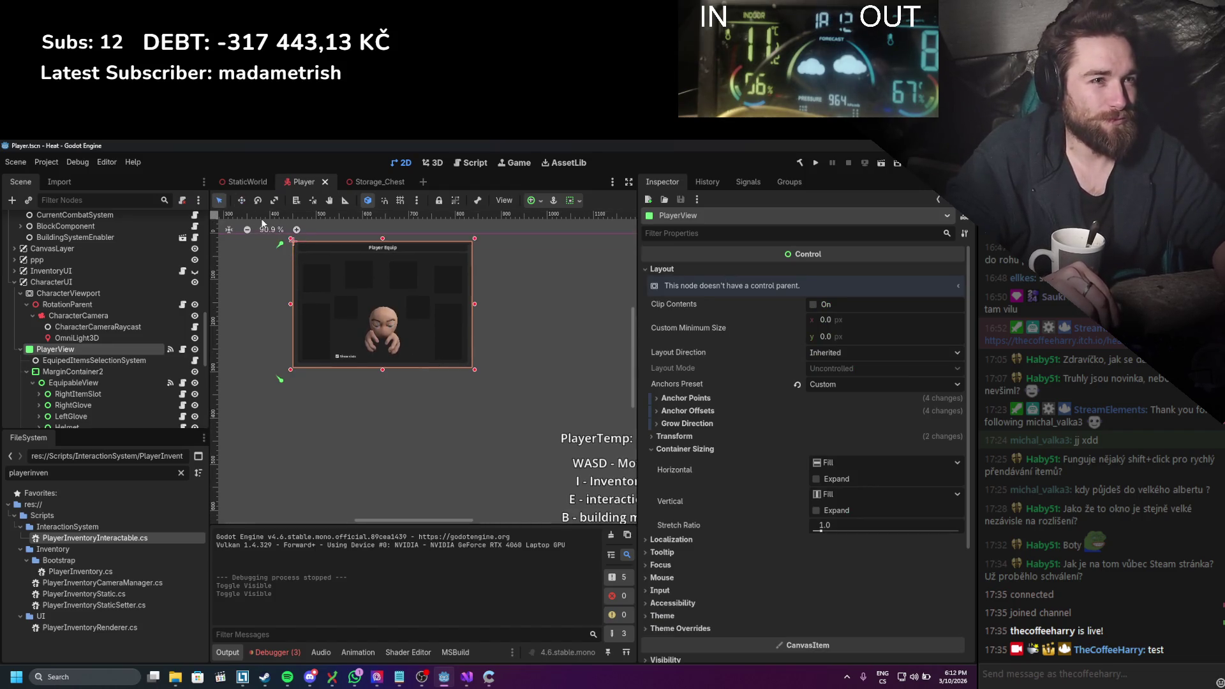
{"action": "scroll", "coordinate": [403, 376], "scroll_direction": "up", "scroll_amount": 2}
{"action": "left_click_drag", "start_coordinate": [368, 372], "coordinate": [375, 435]}
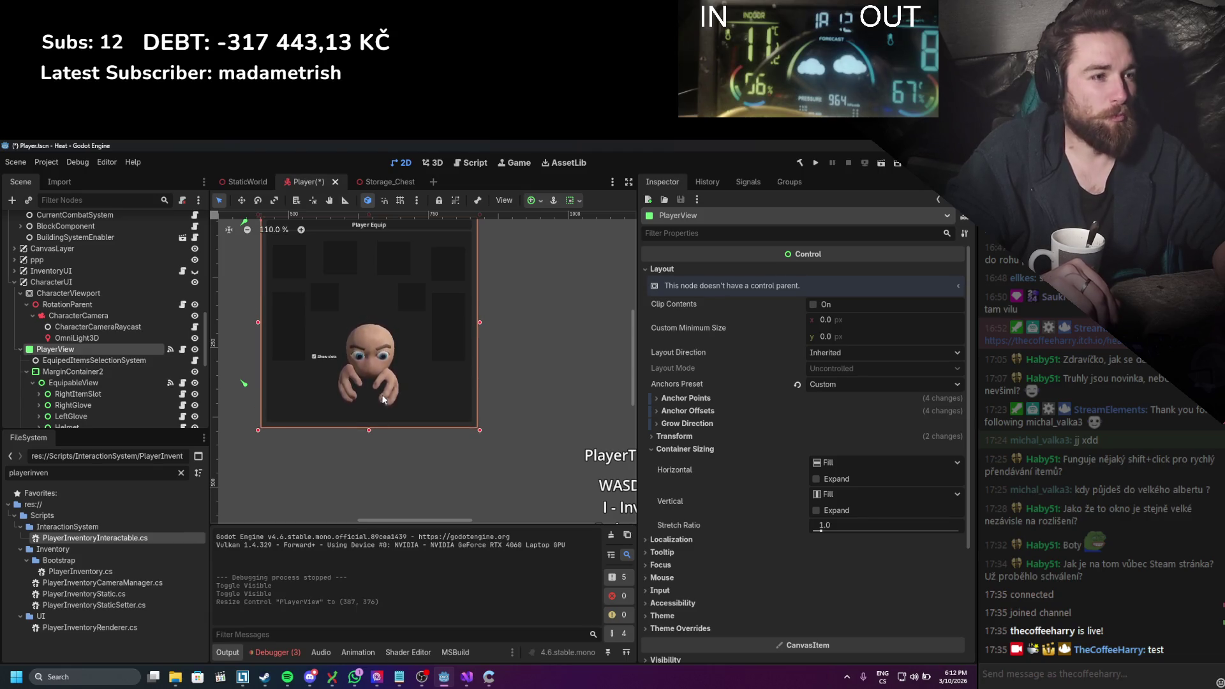
Step: Move the RightGlove slot to (19, 266) and the LeftGlove slot to (305, 269)
{"action": "left_click", "coordinate": [73, 405]}
{"action": "left_click", "coordinate": [241, 200]}
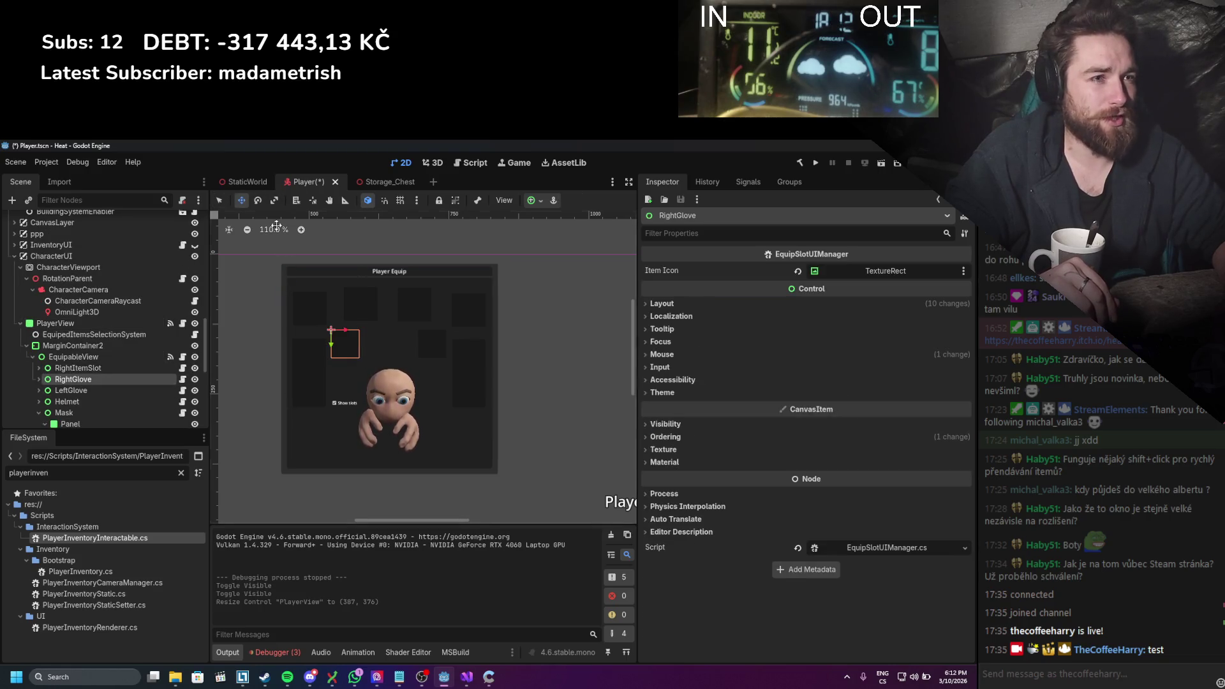
{"action": "left_click_drag", "start_coordinate": [346, 346], "coordinate": [313, 442]}
{"action": "left_click", "coordinate": [71, 389]}
{"action": "mouse_move", "coordinate": [432, 338]}
{"action": "left_mouse_down"}
{"action": "mouse_move", "coordinate": [446, 404]}
{"action": "mouse_move", "coordinate": [468, 436]}
{"action": "left_mouse_up"}
{"action": "scroll", "coordinate": [454, 385], "scroll_direction": "down", "scroll_amount": 1}
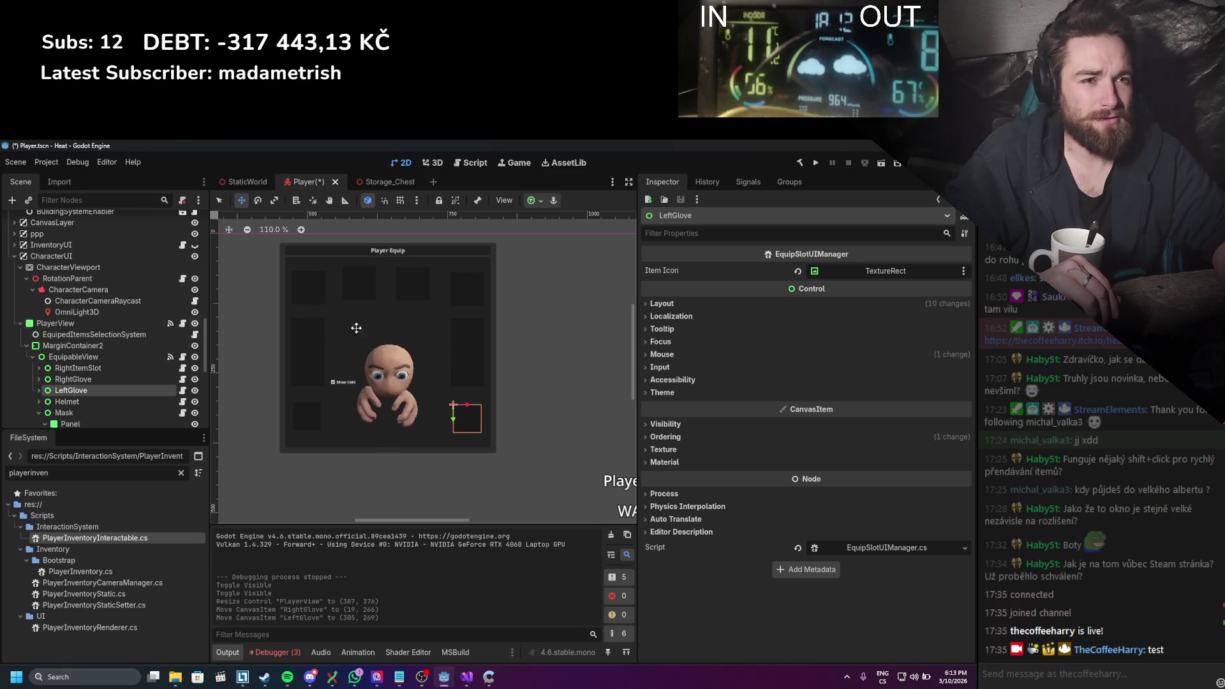
{"action": "left_click", "coordinate": [99, 369]}
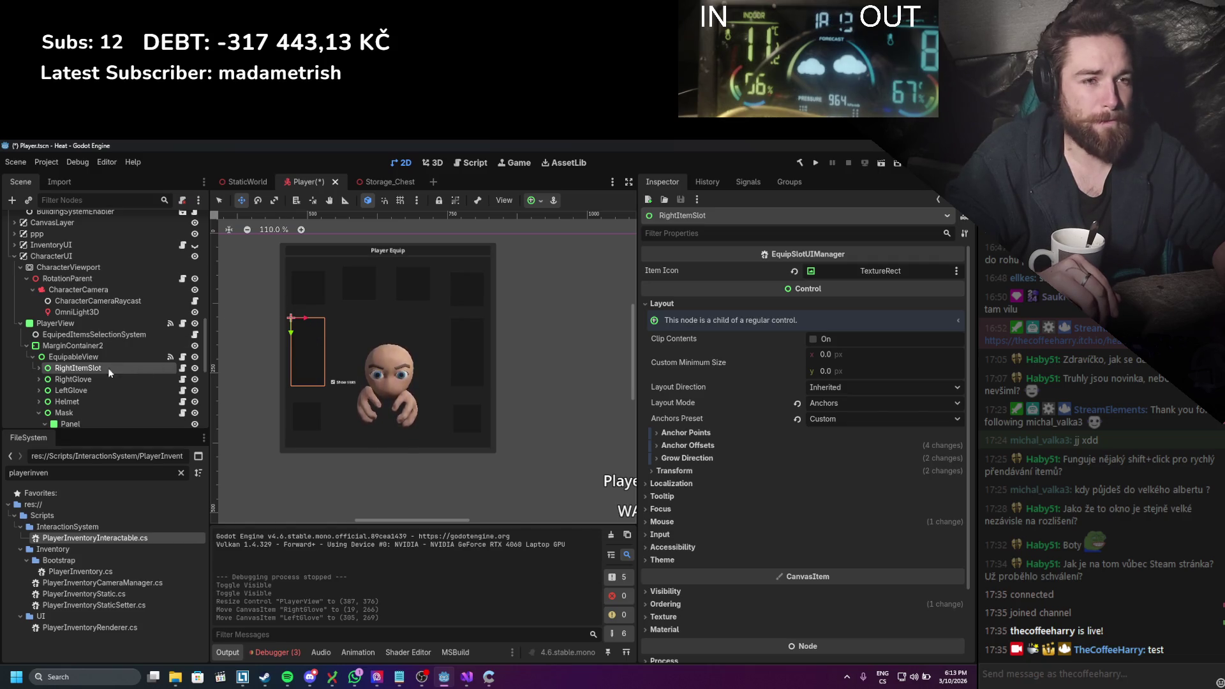
{"action": "scroll", "coordinate": [111, 367], "scroll_direction": "down", "scroll_amount": 2}
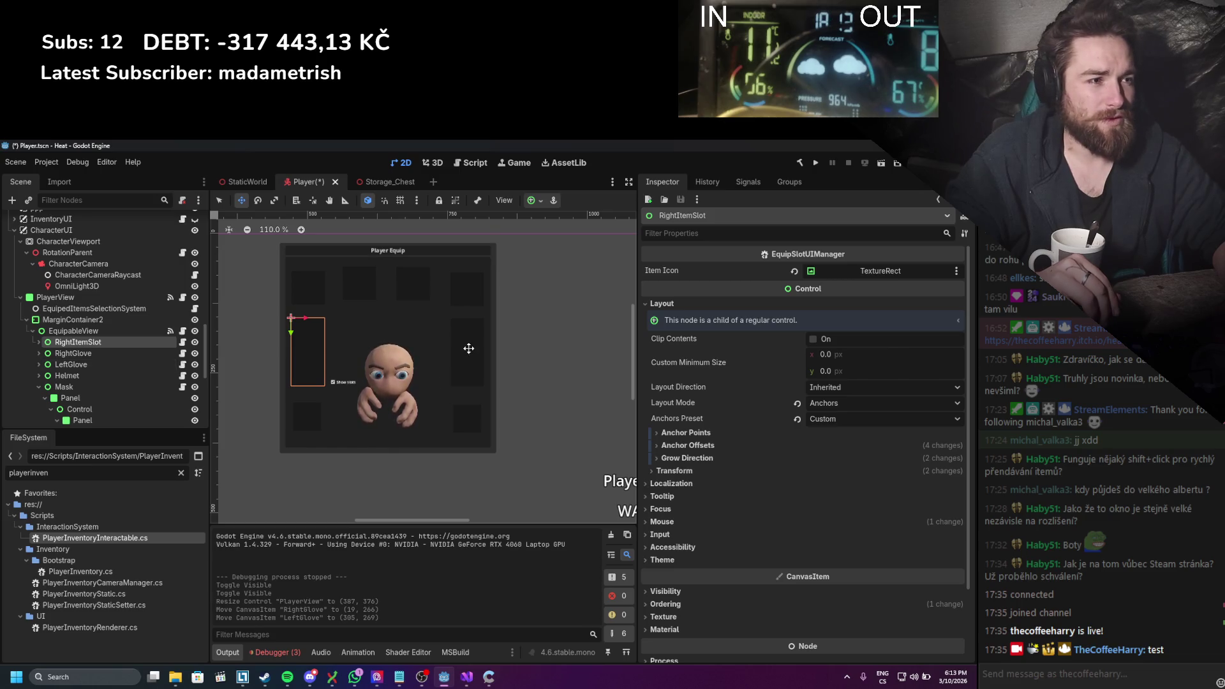
Step: Save the Player scene, run the game to check the taller equip panel, then stop it
{"action": "key", "text": "ctrl+s"}
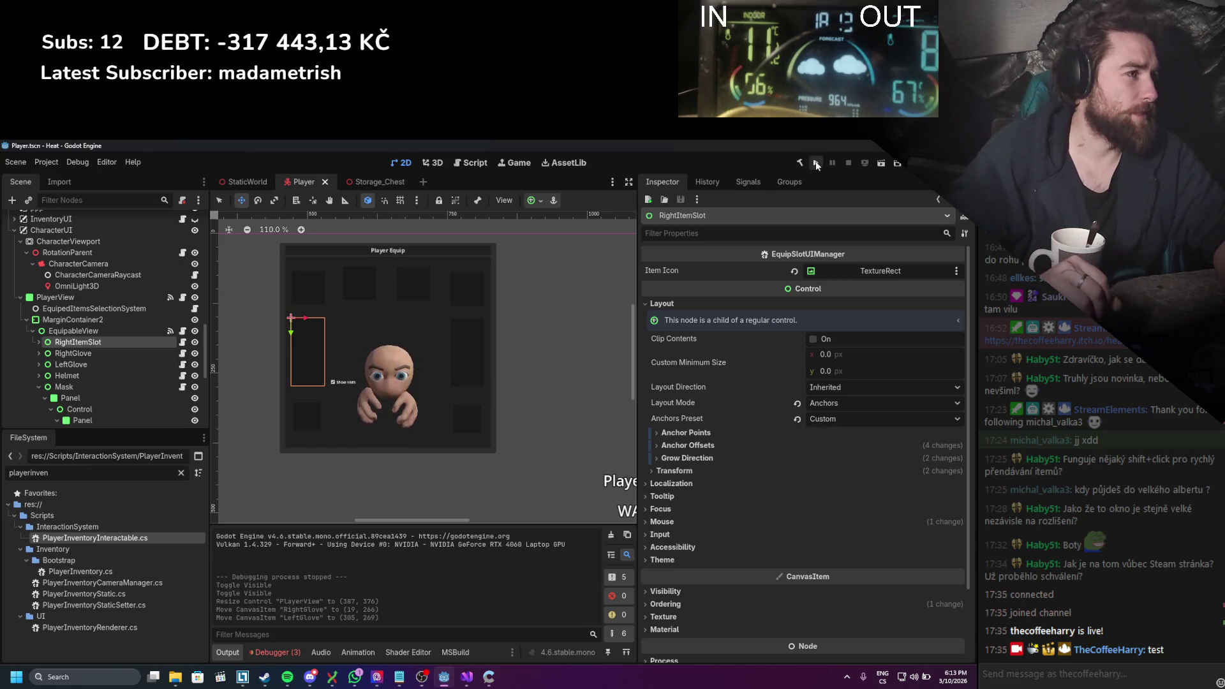
{"action": "left_click", "coordinate": [816, 164]}
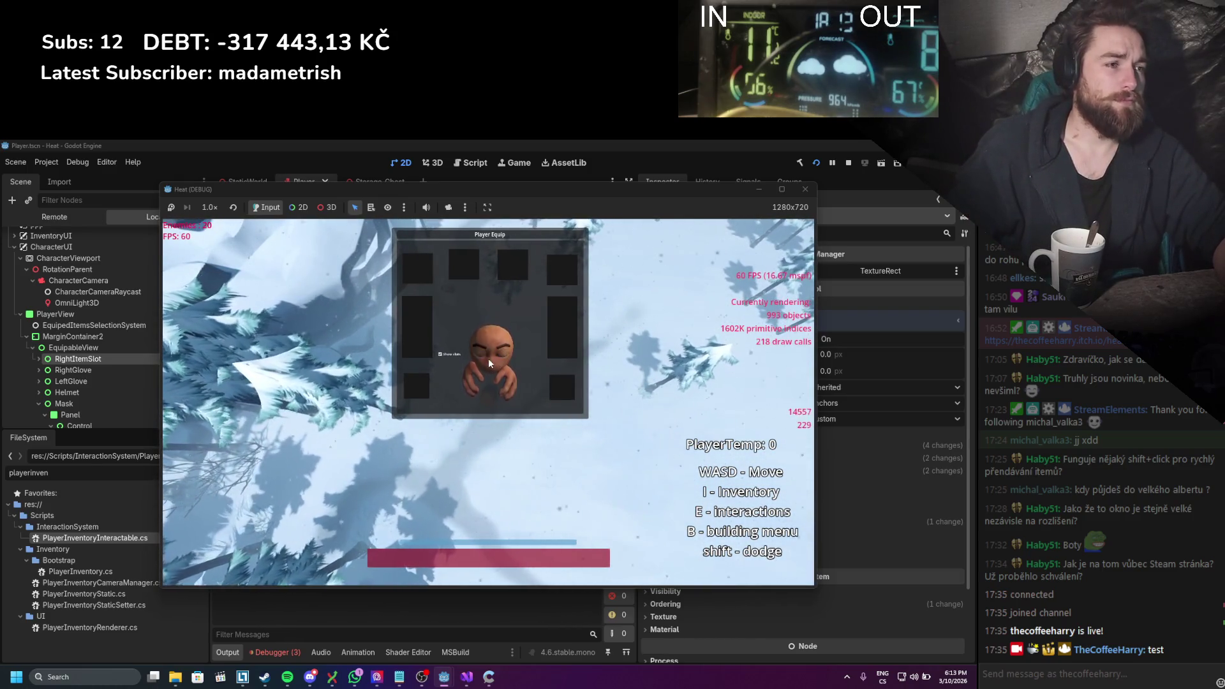
{"action": "left_click", "coordinate": [848, 163]}
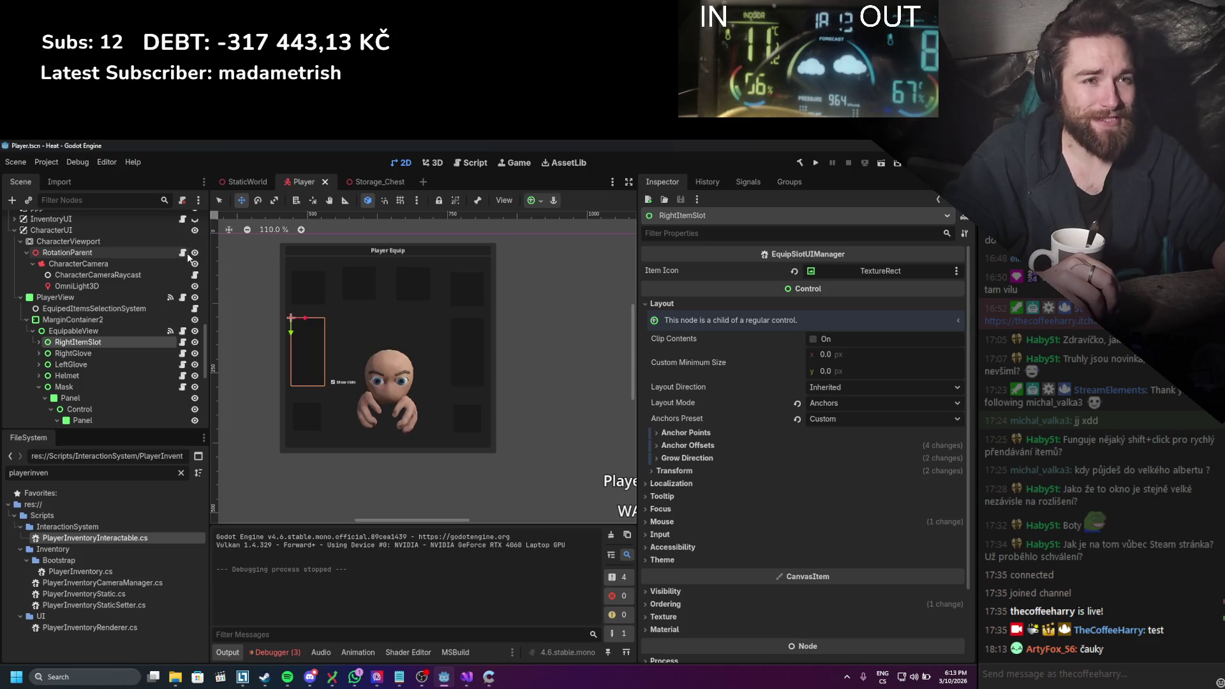
{"action": "scroll", "coordinate": [192, 261], "scroll_direction": "up", "scroll_amount": 1}
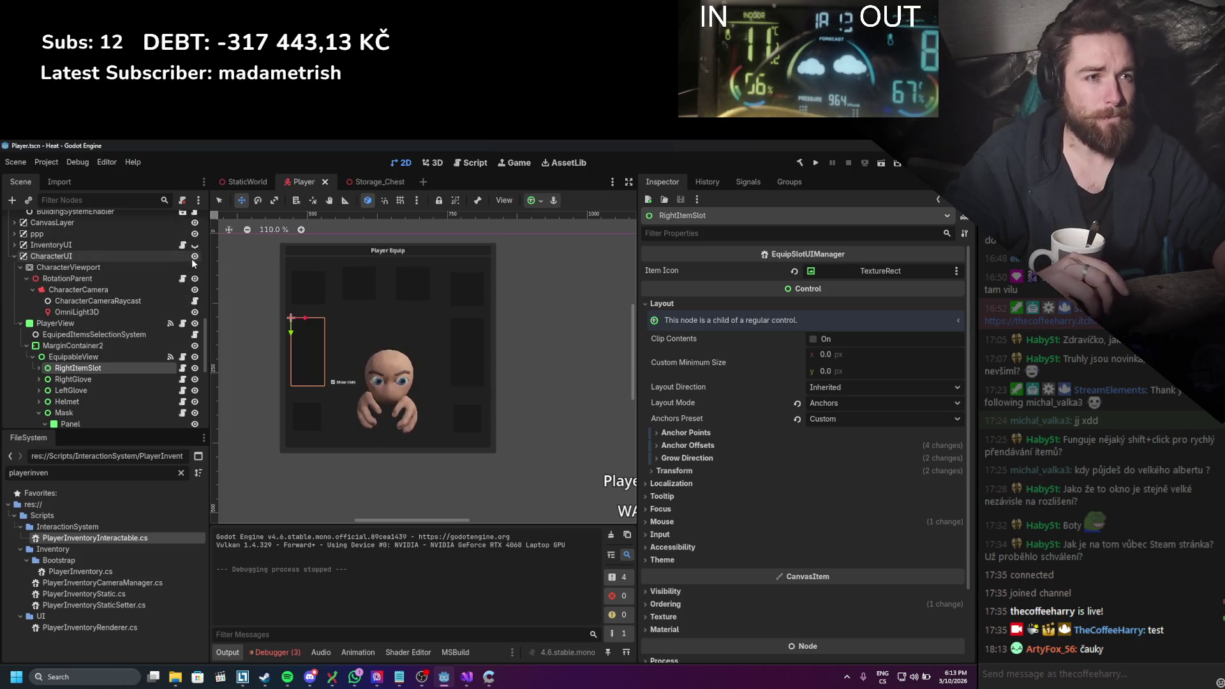
Step: Hide CharacterUI, then test-run: toggle the inventory, drag out and place a chest, stop
{"action": "left_click", "coordinate": [194, 257]}
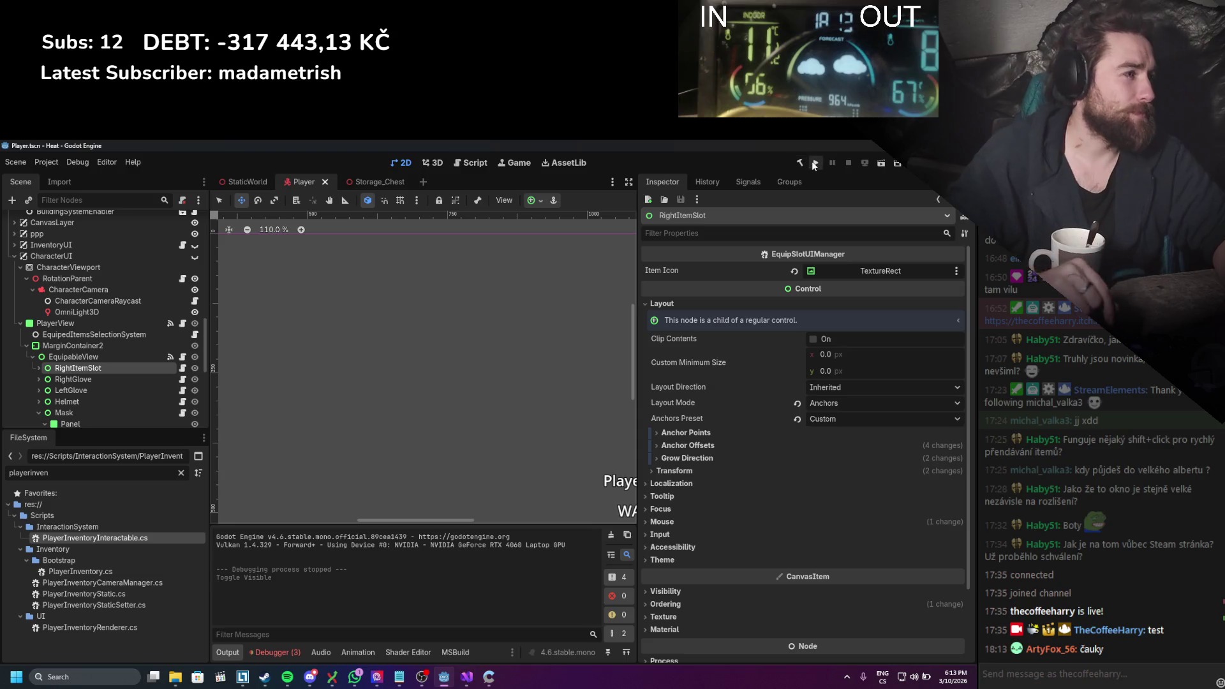
{"action": "left_click", "coordinate": [814, 163]}
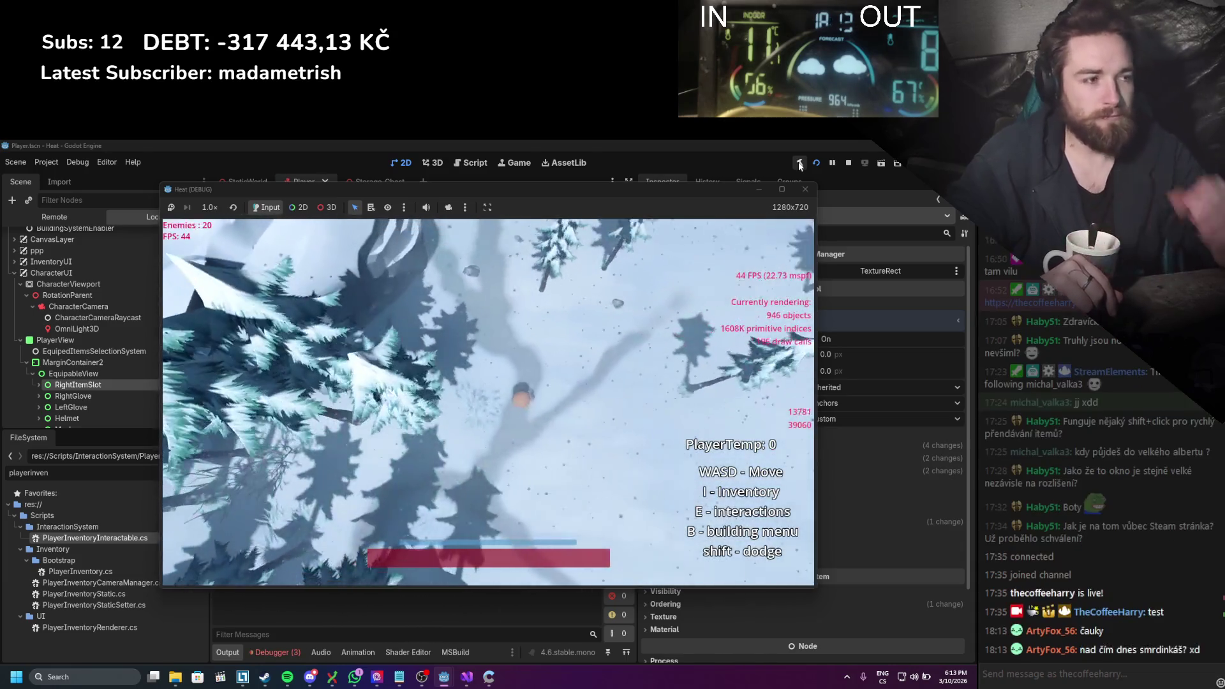
{"action": "key", "text": "i"}
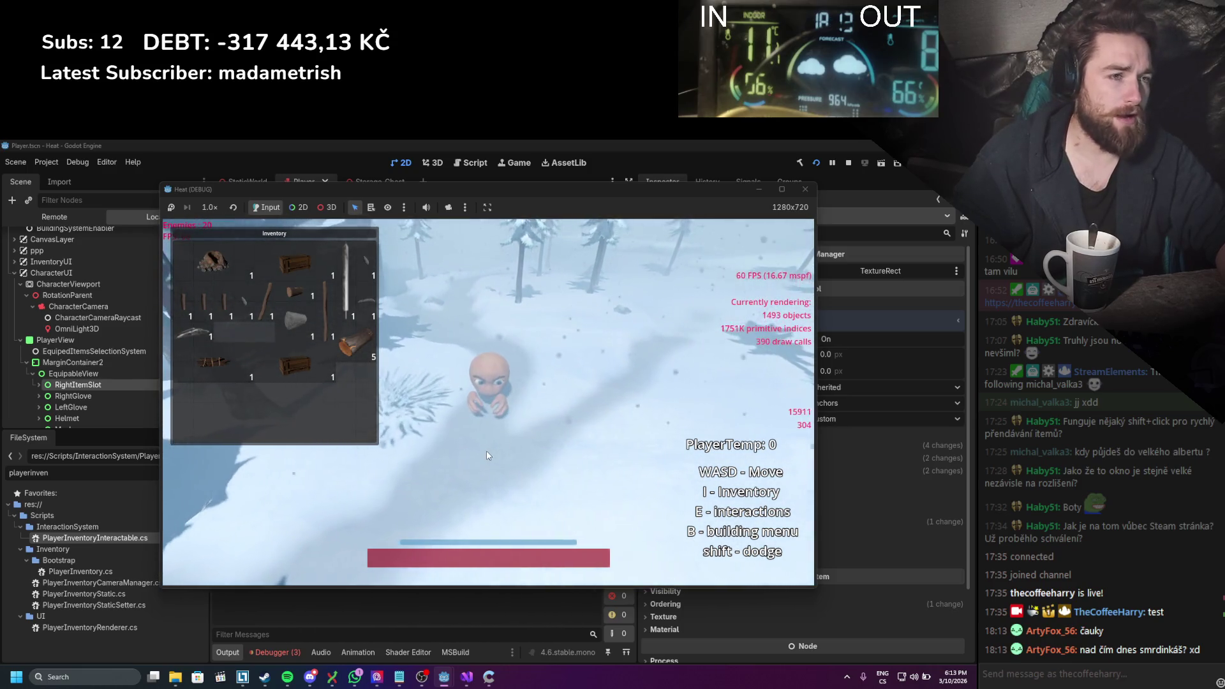
{"action": "key", "text": "i"}
{"action": "key", "text": "i"}
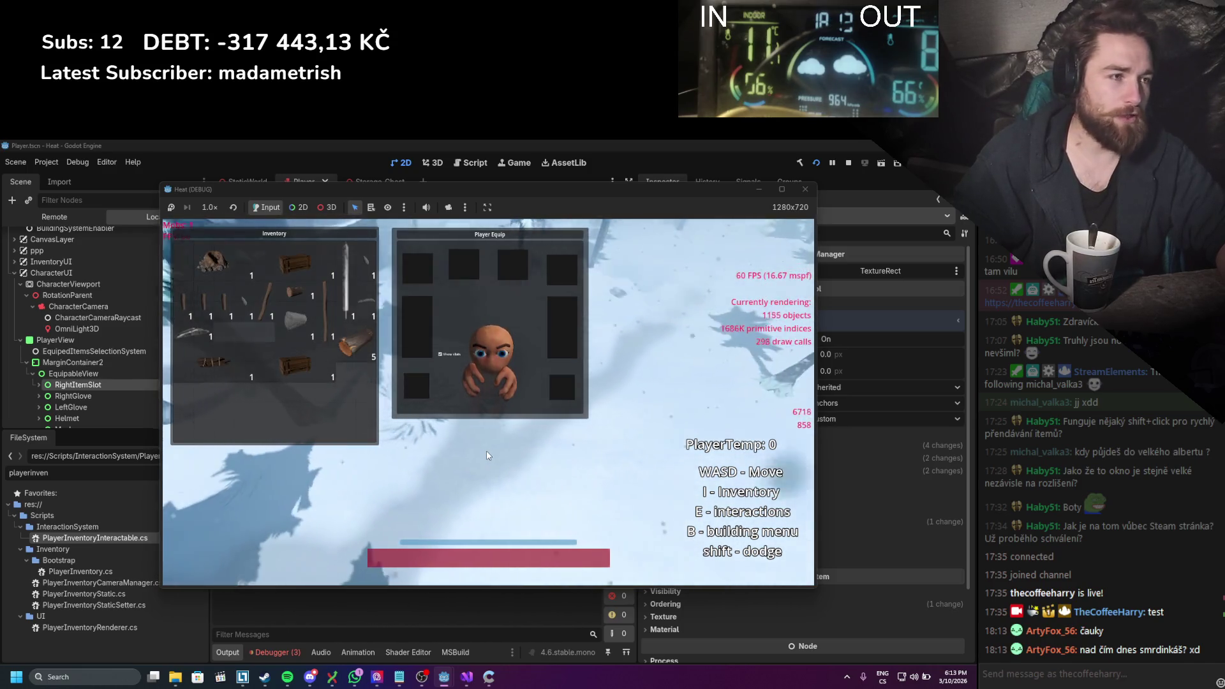
{"action": "mouse_move", "coordinate": [295, 365]}
{"action": "left_mouse_down"}
{"action": "mouse_move", "coordinate": [460, 430]}
{"action": "mouse_move", "coordinate": [440, 501]}
{"action": "mouse_move", "coordinate": [453, 469]}
{"action": "mouse_move", "coordinate": [474, 458]}
{"action": "left_mouse_up"}
{"action": "key", "text": "e"}
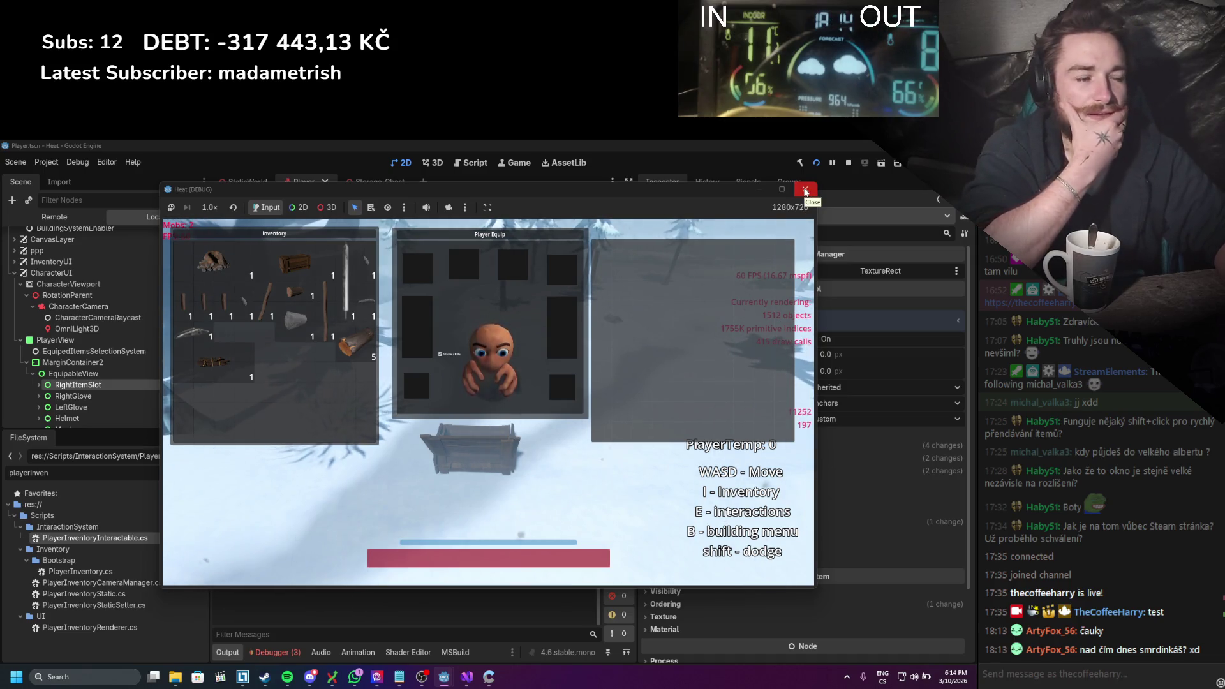
{"action": "left_click", "coordinate": [805, 191]}
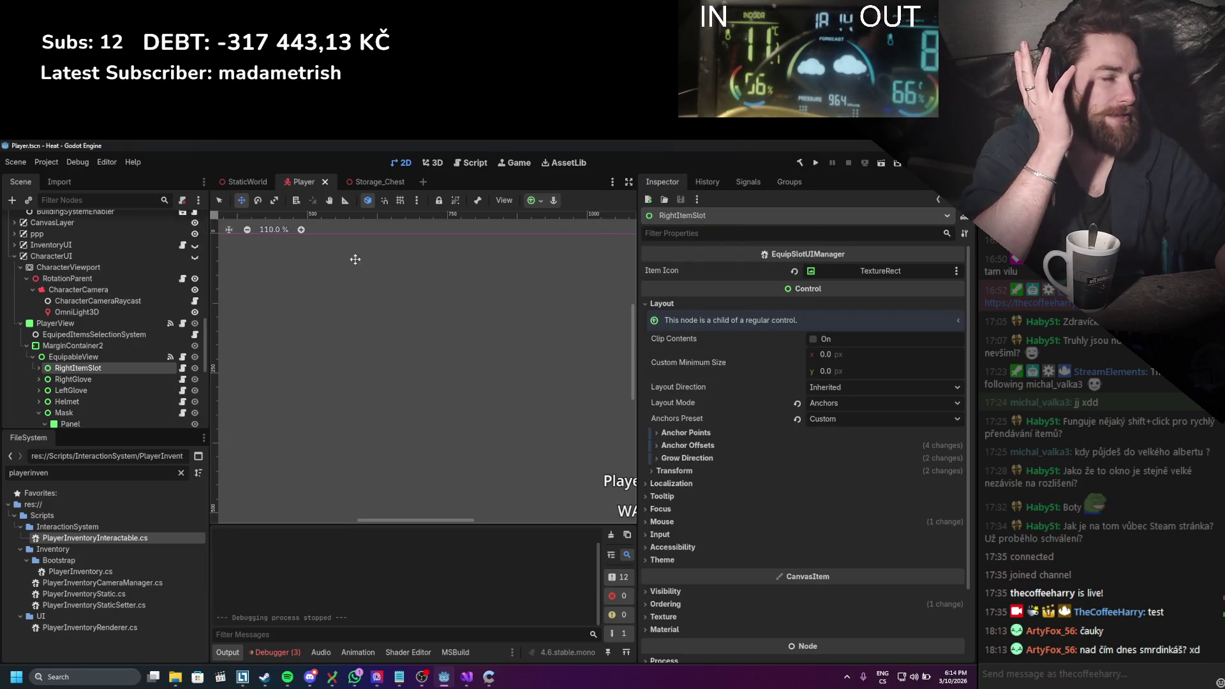
Step: Switch to the Storage_Chest scene and clear the output log
{"action": "left_click", "coordinate": [369, 185]}
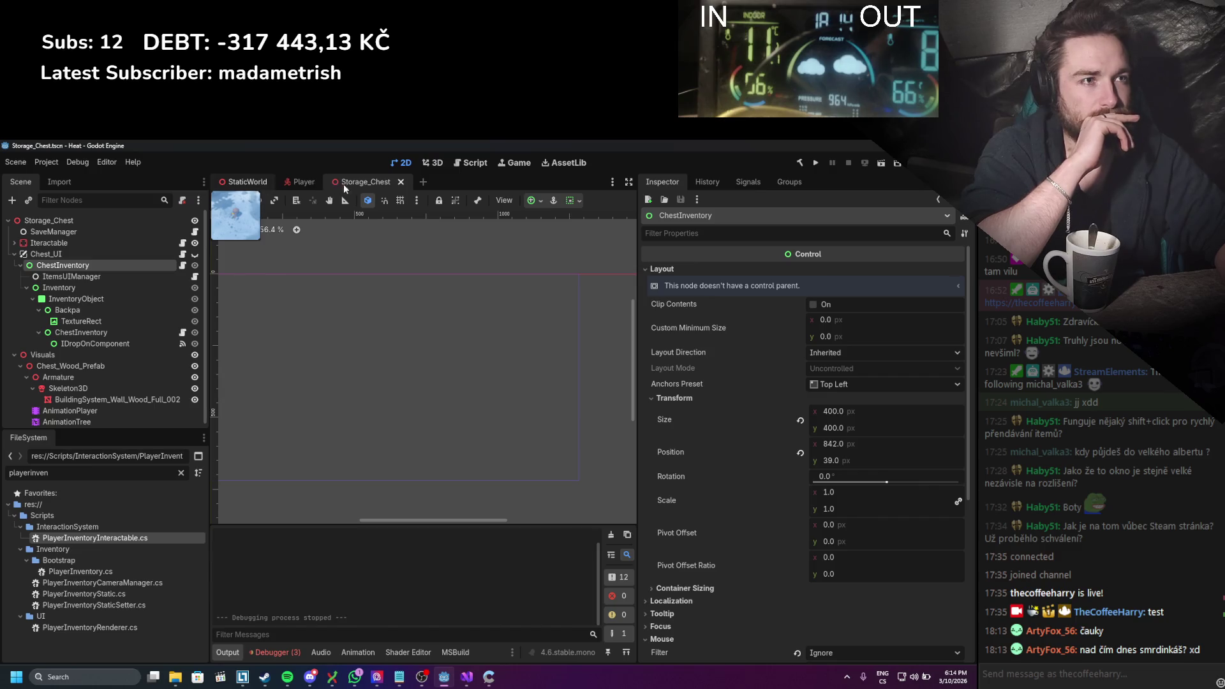
{"action": "key", "text": "ctrl+Tab"}
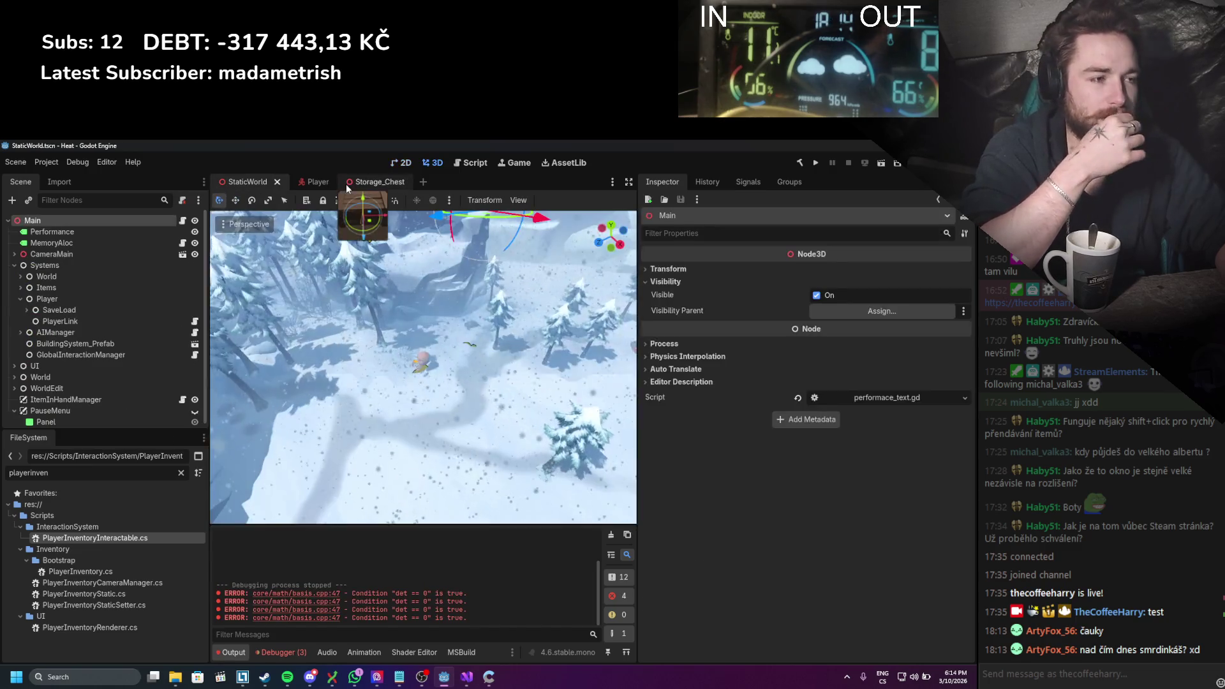
{"action": "left_click", "coordinate": [347, 186]}
{"action": "left_click", "coordinate": [609, 536]}
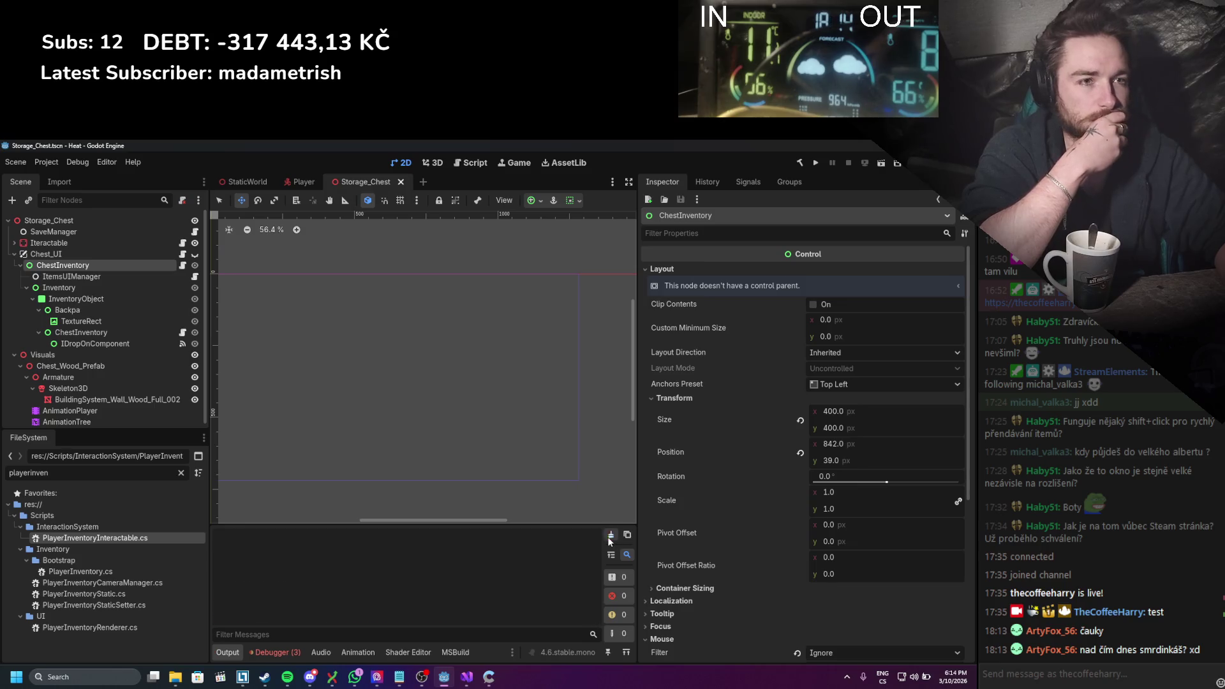
Step: Show Chest_UI, move ChestInventory to (860, 21), save the scene and run the game
{"action": "left_click", "coordinate": [194, 254]}
{"action": "left_click_drag", "start_coordinate": [533, 341], "coordinate": [541, 335]}
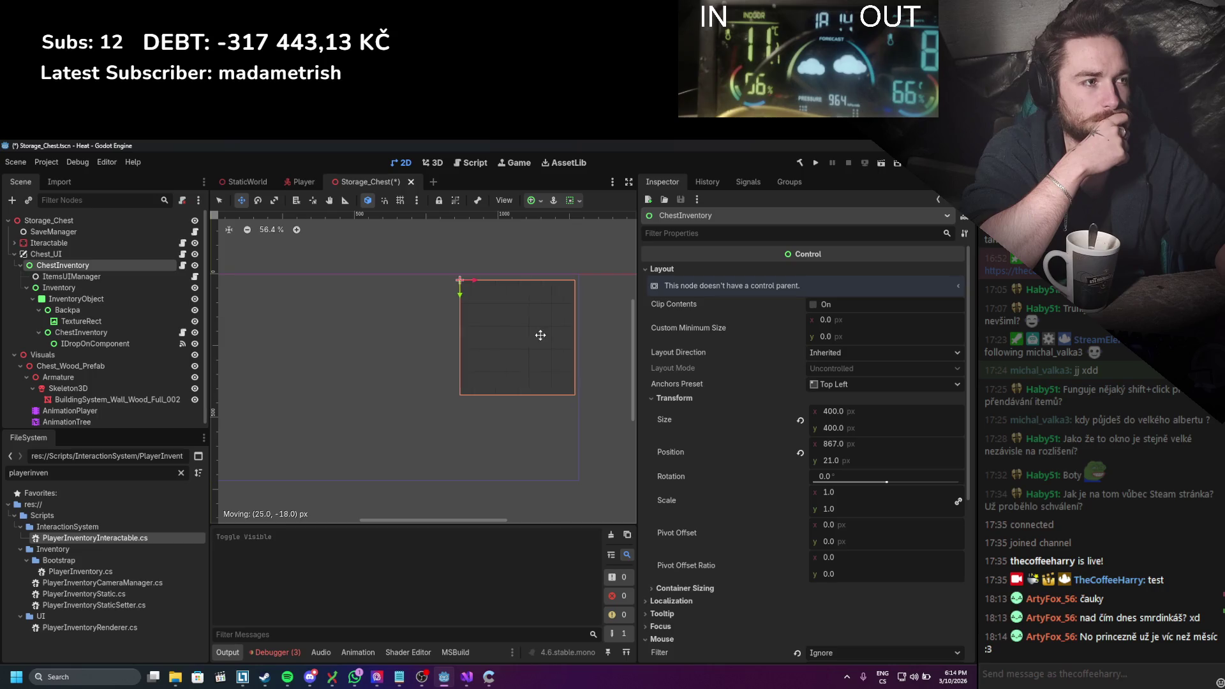
{"action": "key", "text": "ctrl+s"}
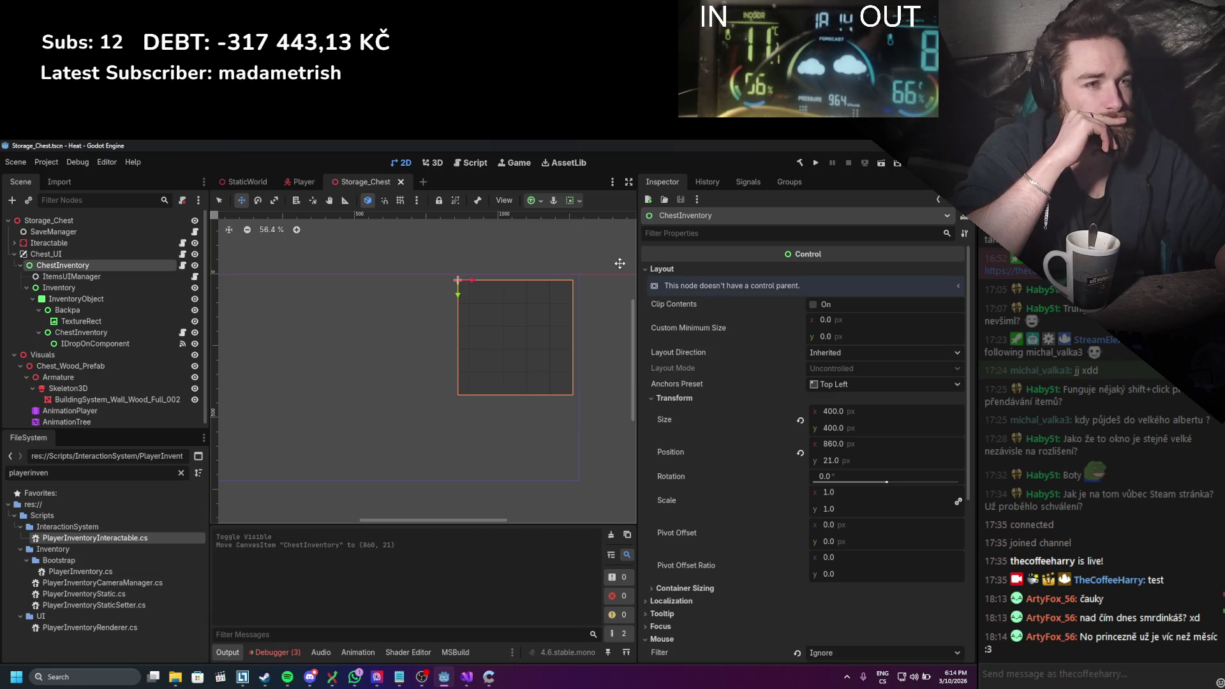
{"action": "left_click", "coordinate": [816, 163]}
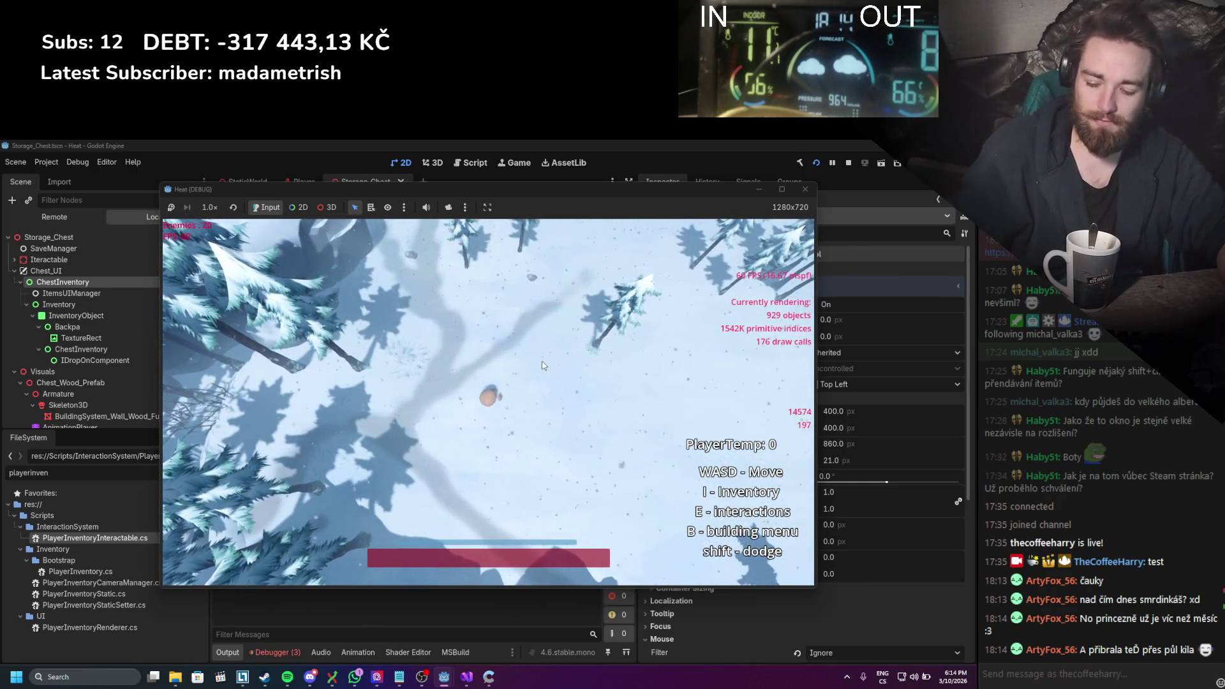
Step: In game, open the inventory, pull out the chest item, move the sword into the chest panel, then stop
{"action": "key", "text": "i"}
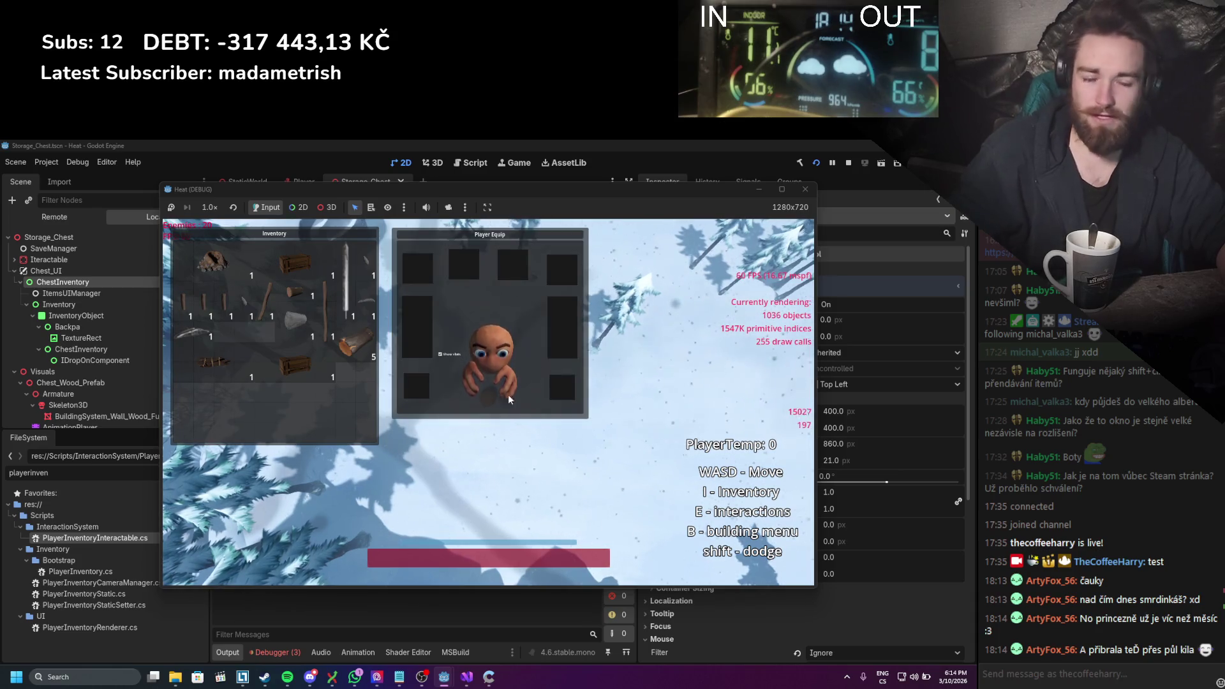
{"action": "mouse_move", "coordinate": [295, 364]}
{"action": "left_mouse_down"}
{"action": "mouse_move", "coordinate": [462, 484]}
{"action": "mouse_move", "coordinate": [466, 435]}
{"action": "left_mouse_up"}
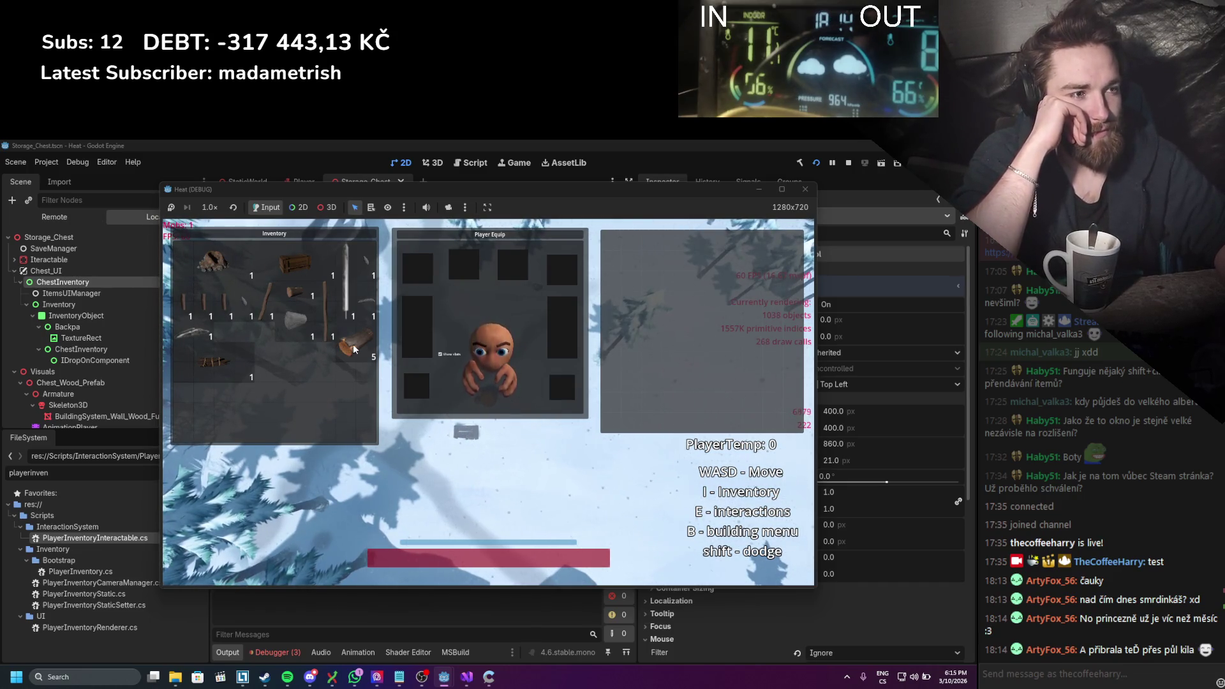
{"action": "mouse_move", "coordinate": [340, 325]}
{"action": "left_mouse_down"}
{"action": "mouse_move", "coordinate": [658, 382]}
{"action": "mouse_move", "coordinate": [643, 376]}
{"action": "left_mouse_up"}
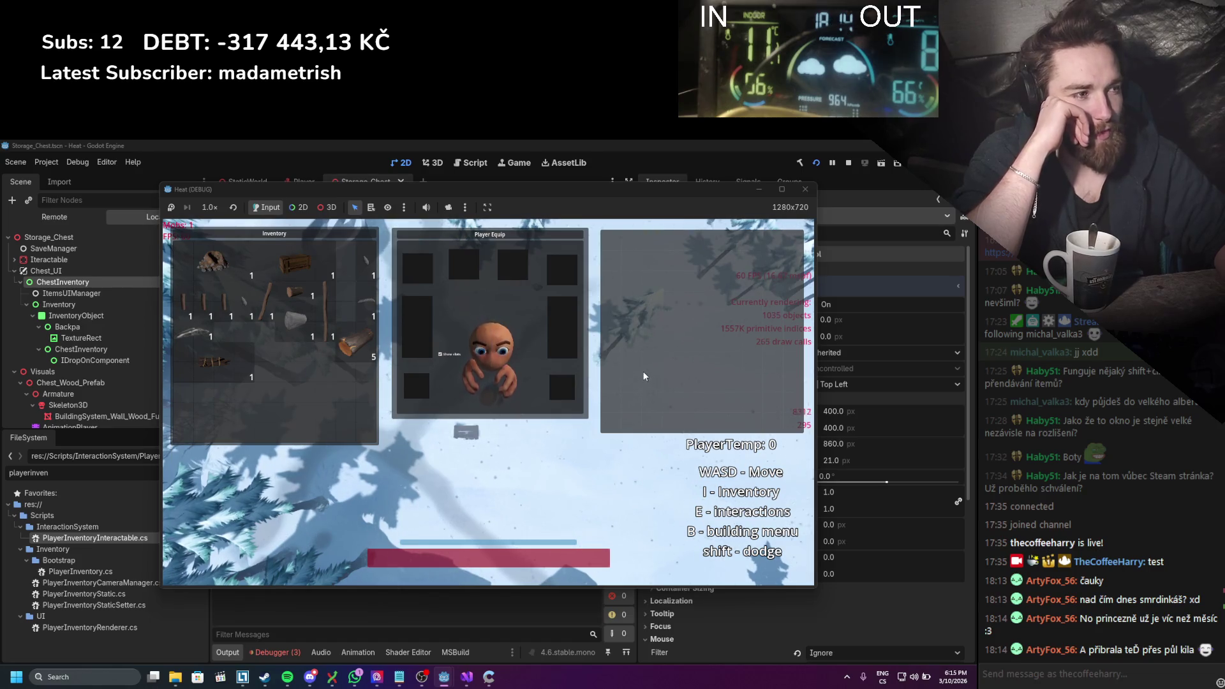
{"action": "left_click", "coordinate": [844, 167]}
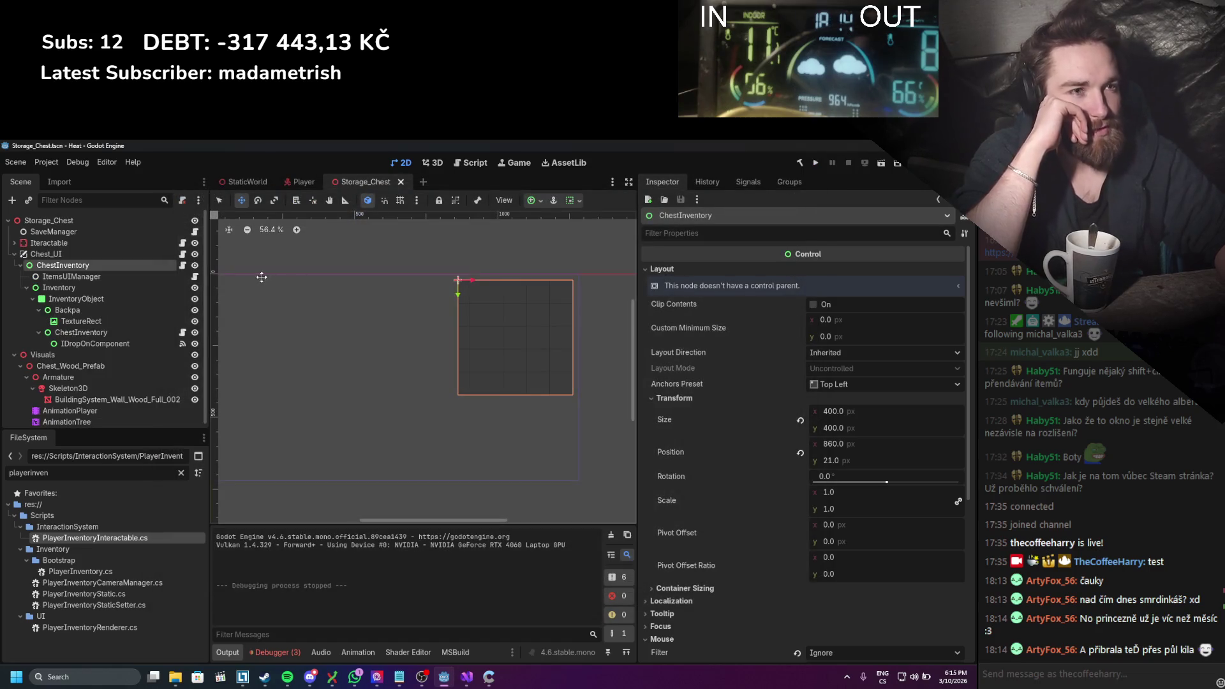
Step: After a brief relaunch, keep ChestInventory visible but hide the whole Chest_UI branch
{"action": "left_click", "coordinate": [194, 265]}
{"action": "key", "text": "F5"}
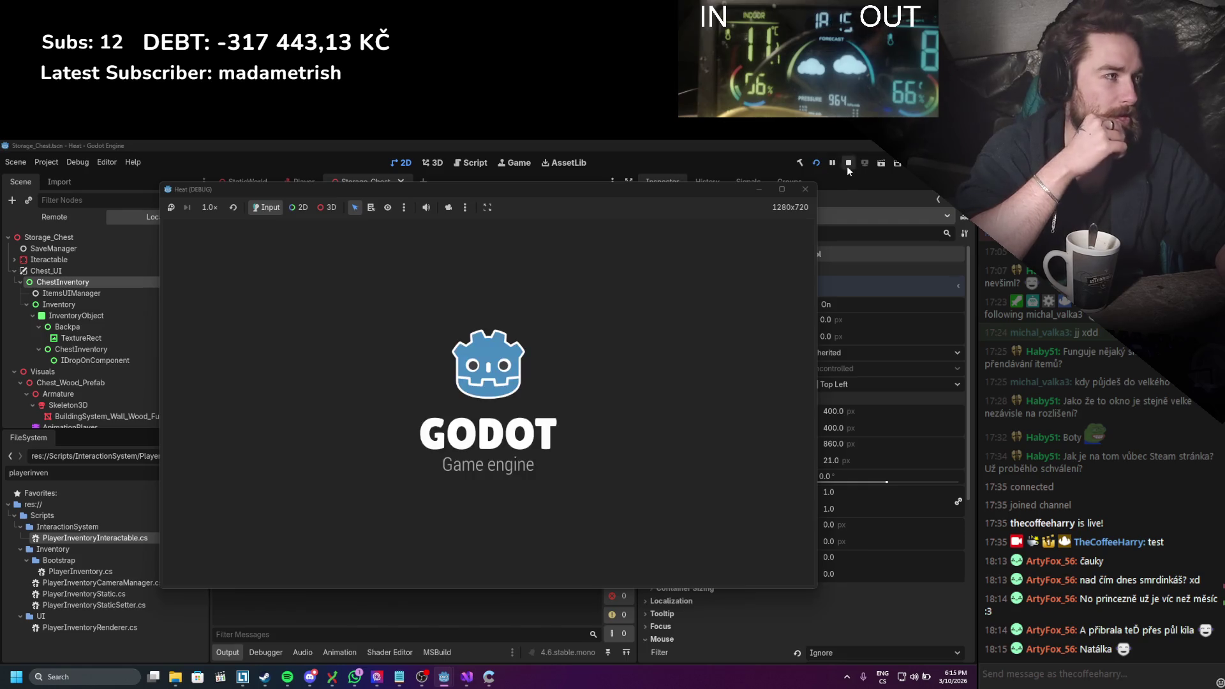
{"action": "left_click", "coordinate": [847, 164]}
{"action": "left_click", "coordinate": [195, 265]}
{"action": "left_click", "coordinate": [195, 254]}
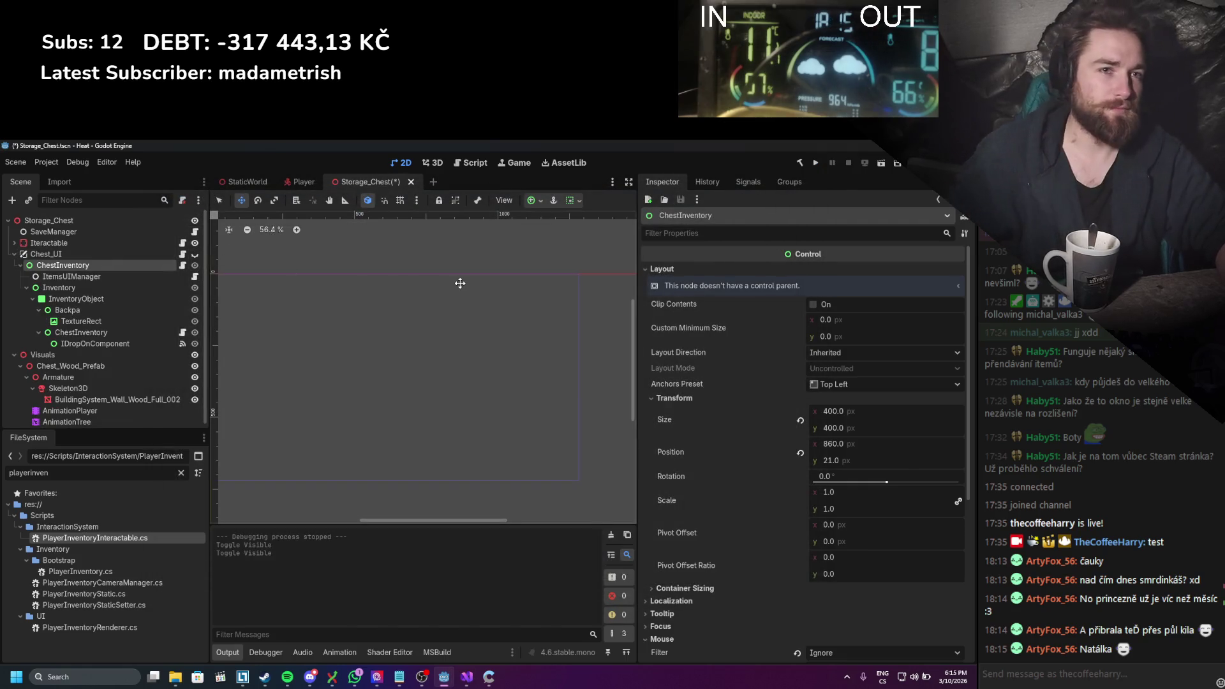
Step: Run the game, open the inventory, place the chest item in the world and open the Player Equip window
{"action": "left_click", "coordinate": [816, 164]}
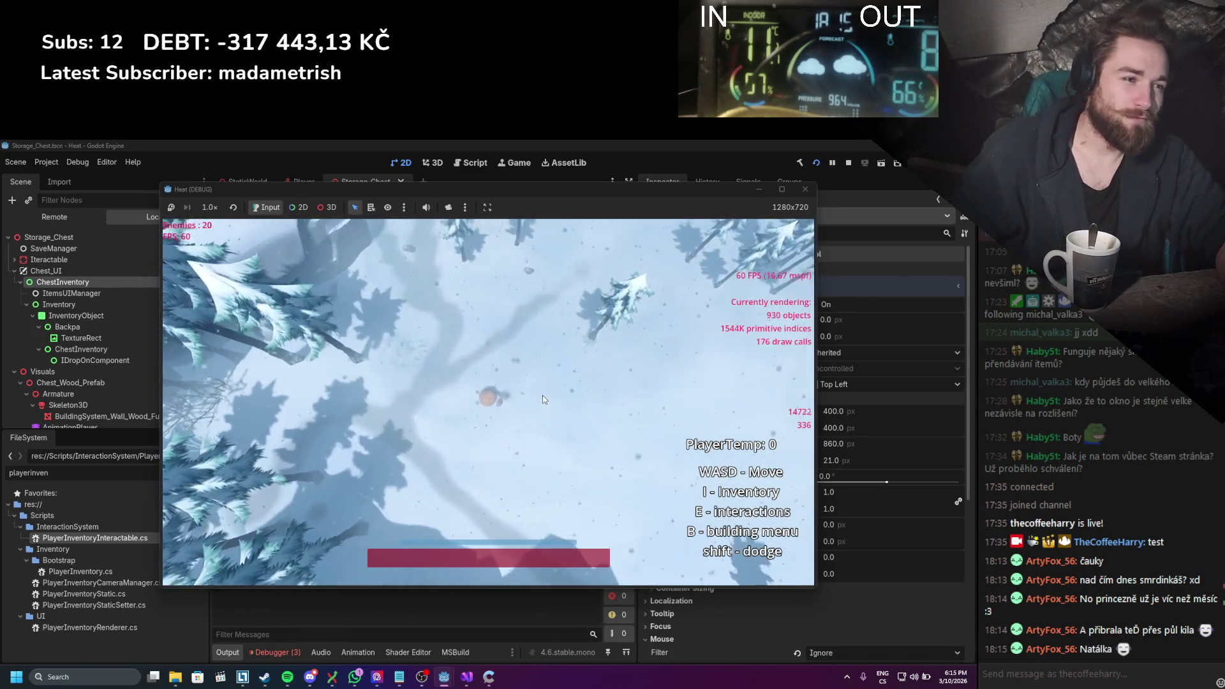
{"action": "key", "text": "i"}
{"action": "key", "text": "w"}
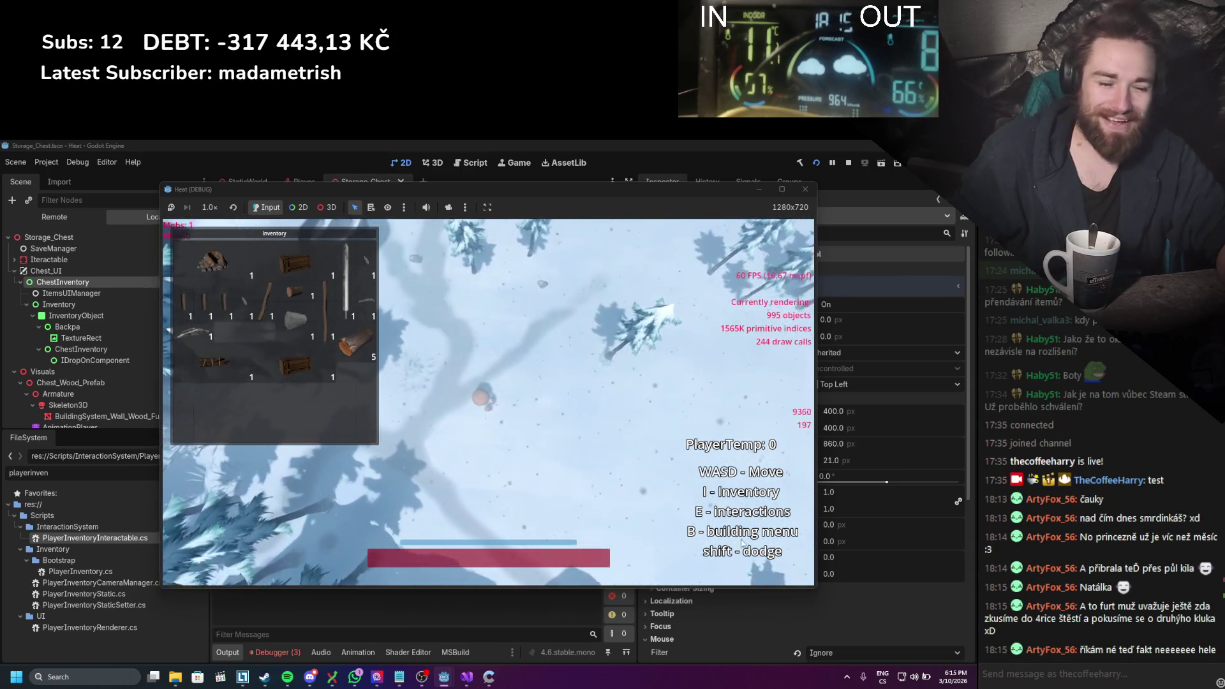
{"action": "left_click_drag", "start_coordinate": [294, 261], "coordinate": [537, 402]}
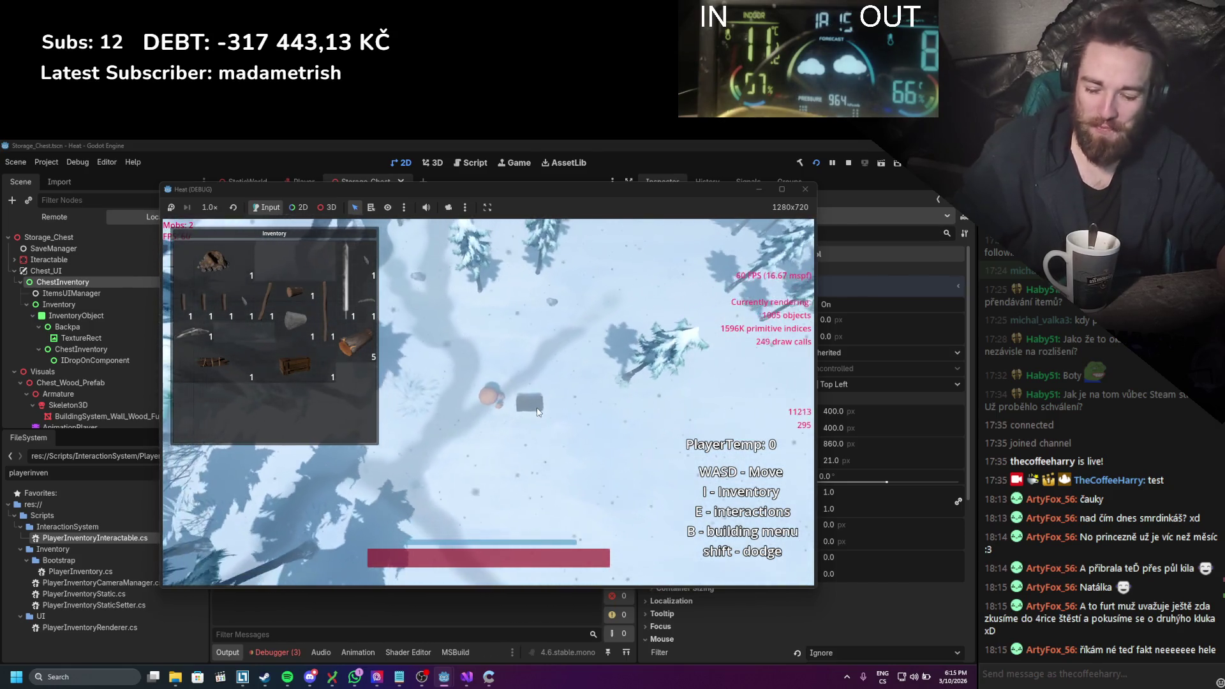
{"action": "key", "text": "e"}
Step: Open the placed chest, move the wooden chest and a stick into it, then stop and view errors
{"action": "key", "text": "w"}
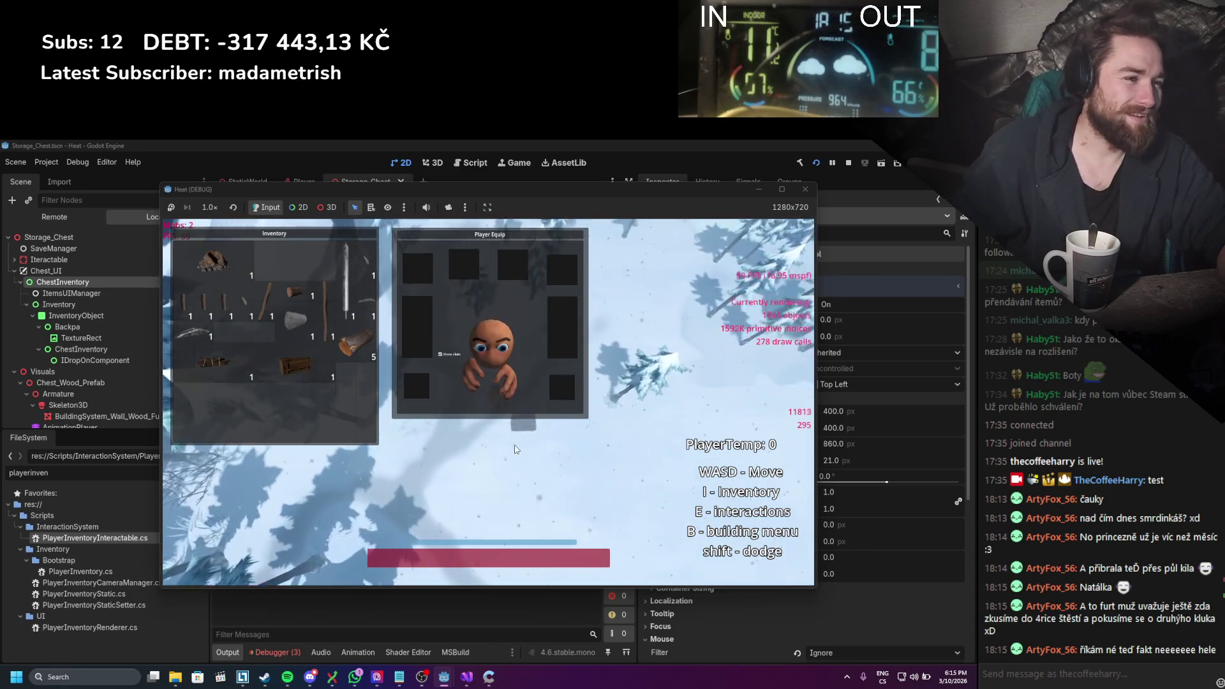
{"action": "key", "text": "e"}
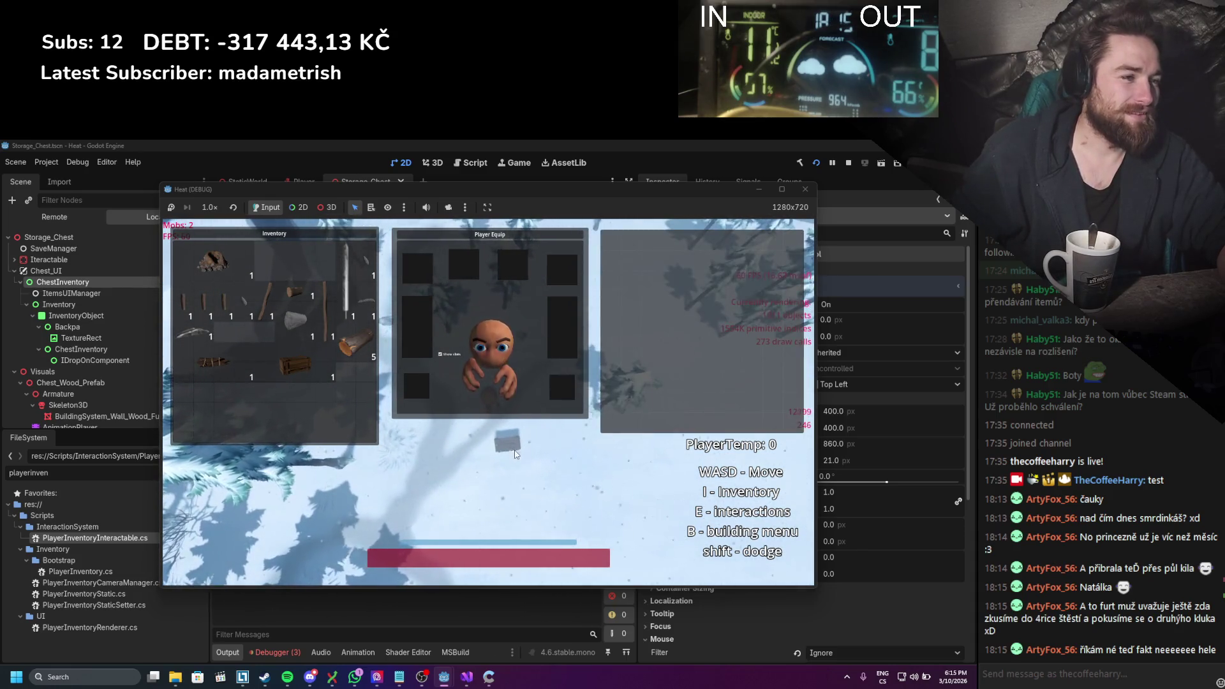
{"action": "mouse_move", "coordinate": [293, 365]}
{"action": "left_mouse_down"}
{"action": "mouse_move", "coordinate": [670, 364]}
{"action": "mouse_move", "coordinate": [677, 308]}
{"action": "left_mouse_up"}
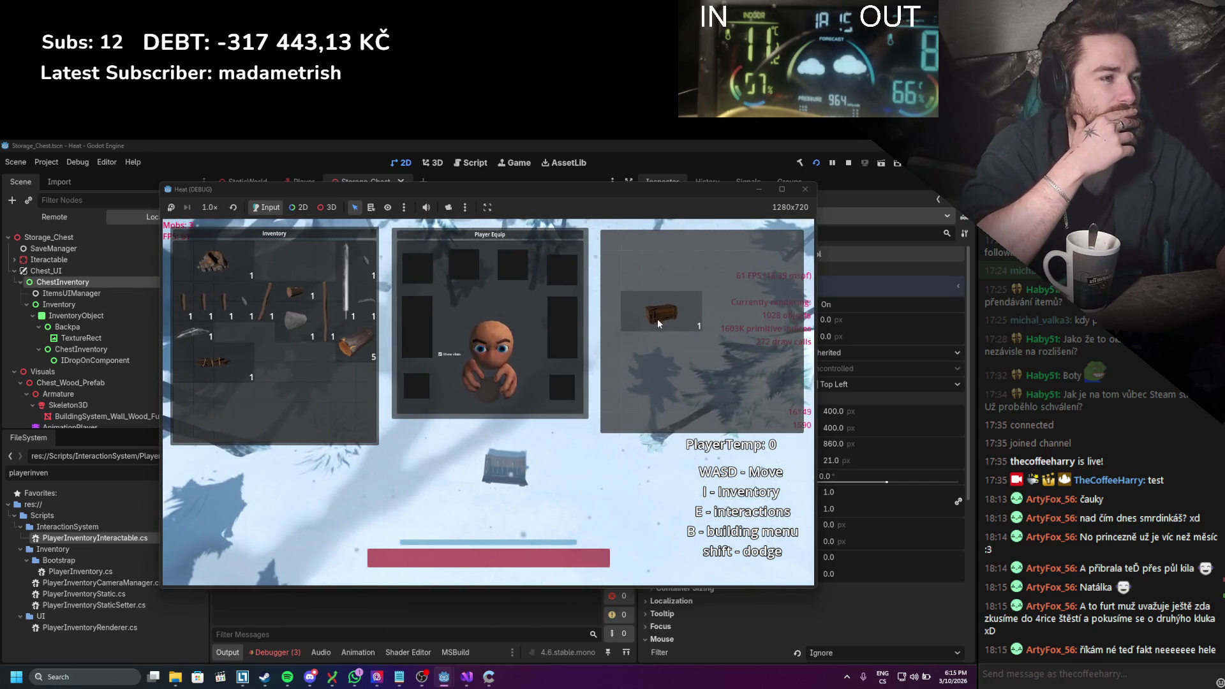
{"action": "mouse_move", "coordinate": [325, 306]}
{"action": "left_mouse_down"}
{"action": "mouse_move", "coordinate": [638, 402]}
{"action": "mouse_move", "coordinate": [491, 366]}
{"action": "mouse_move", "coordinate": [552, 341]}
{"action": "mouse_move", "coordinate": [505, 376]}
{"action": "left_mouse_up"}
{"action": "left_click_drag", "start_coordinate": [700, 382], "coordinate": [699, 384]}
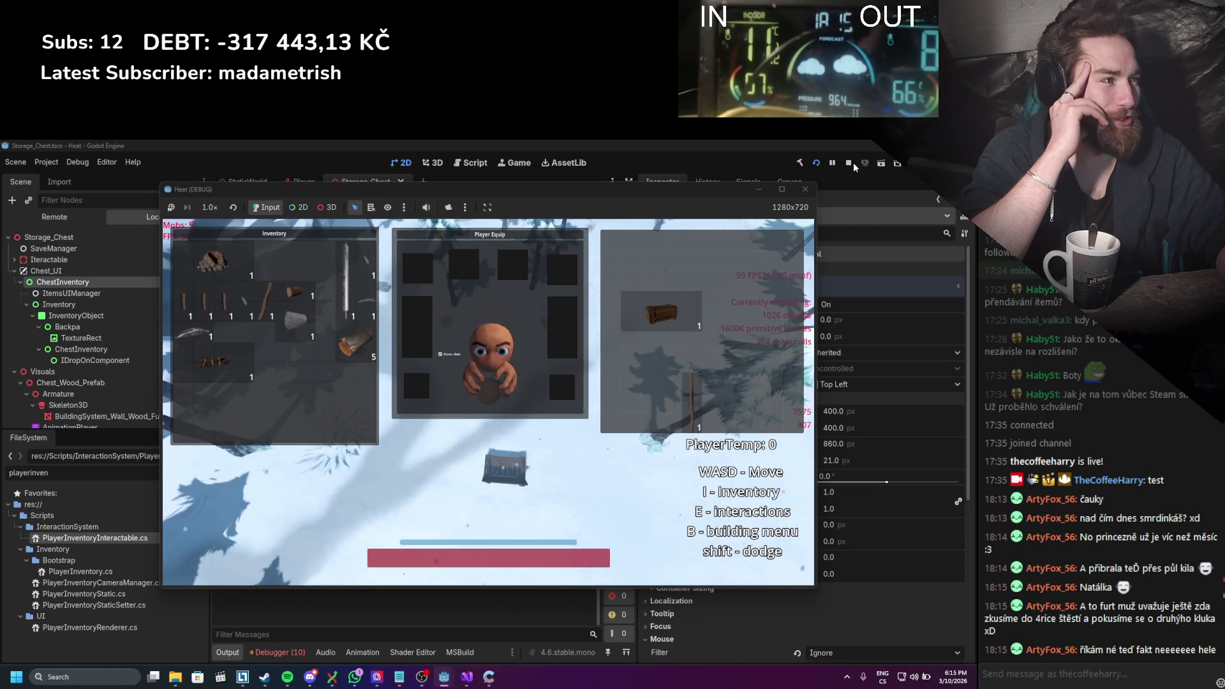
{"action": "left_click", "coordinate": [849, 164]}
{"action": "left_click", "coordinate": [292, 651]}
Step: Open the NullReferenceException at line 39 of HandEquipSlot.cs's SetSlotID, then return to Godot
{"action": "double_click", "coordinate": [345, 587]}
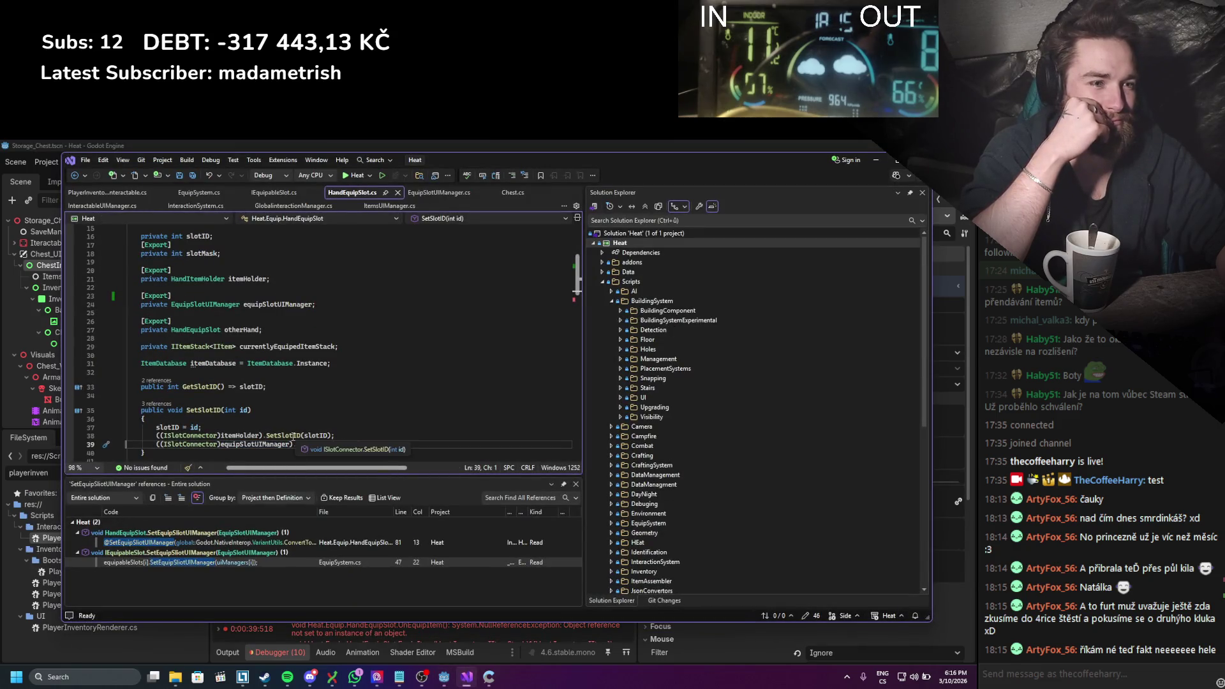
{"action": "left_click", "coordinate": [256, 445]}
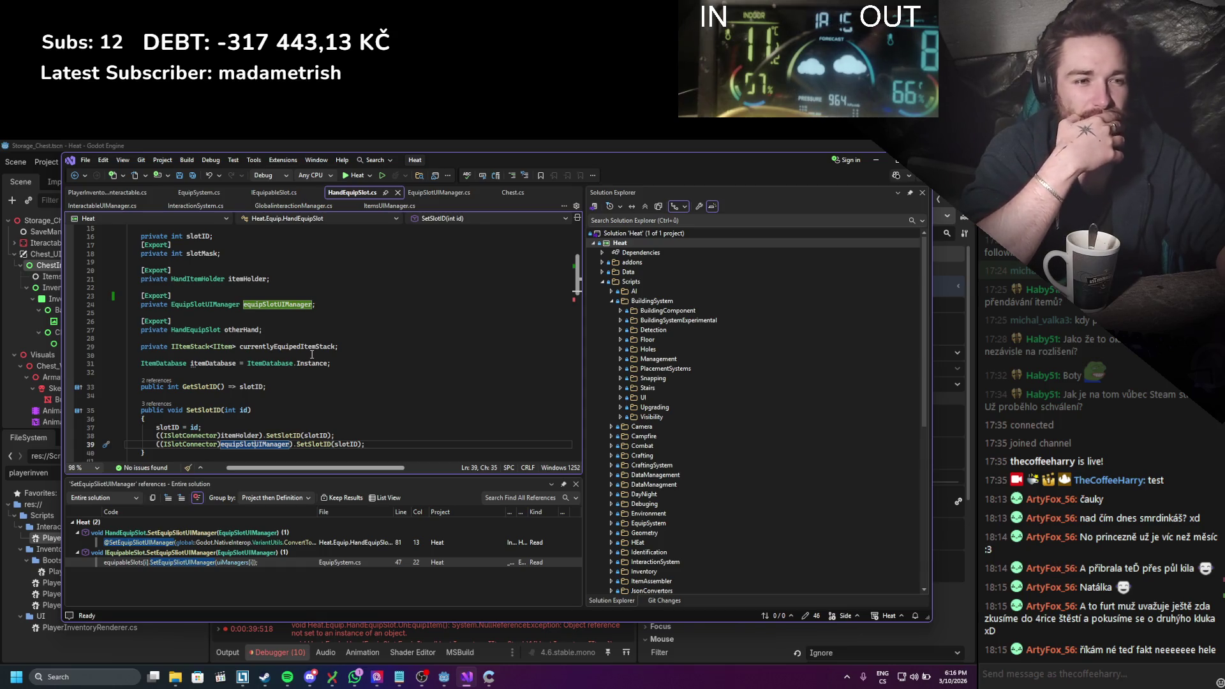
{"action": "left_click", "coordinate": [877, 164]}
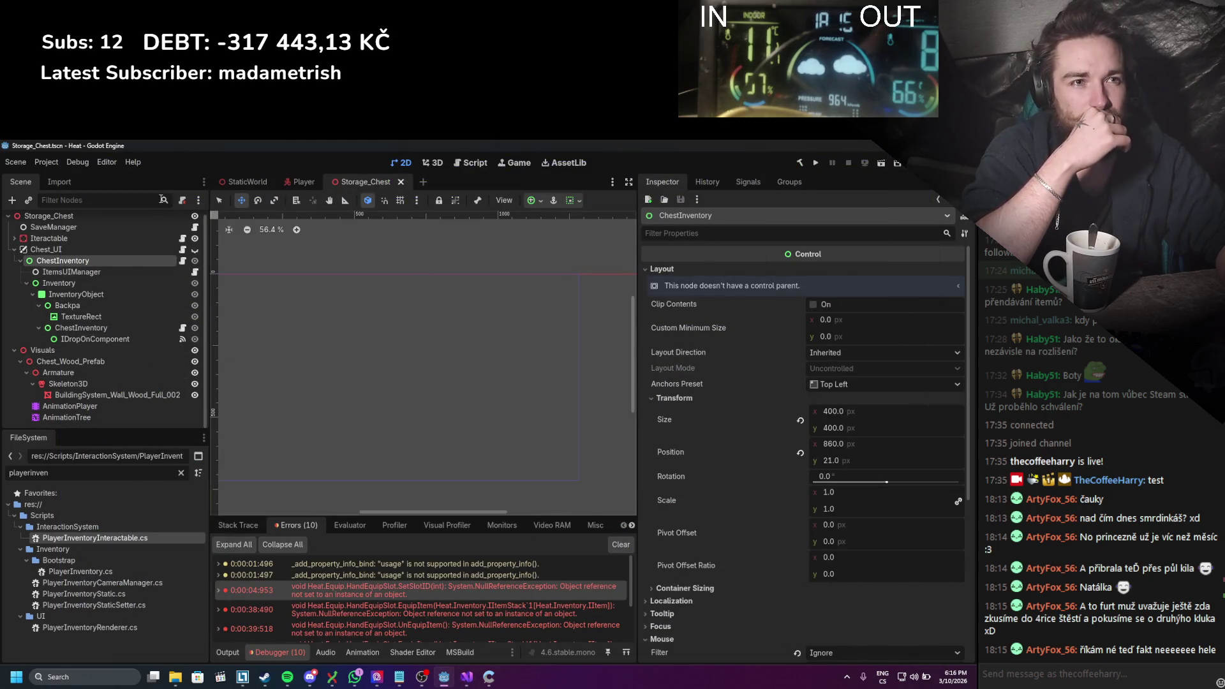
Step: In the Player scene, review RightItemSlot's EquipSlotUIManager.cs SetSlotID code, then close it and return to Godot
{"action": "left_click", "coordinate": [294, 184]}
{"action": "scroll", "coordinate": [127, 290], "scroll_direction": "up", "scroll_amount": 2}
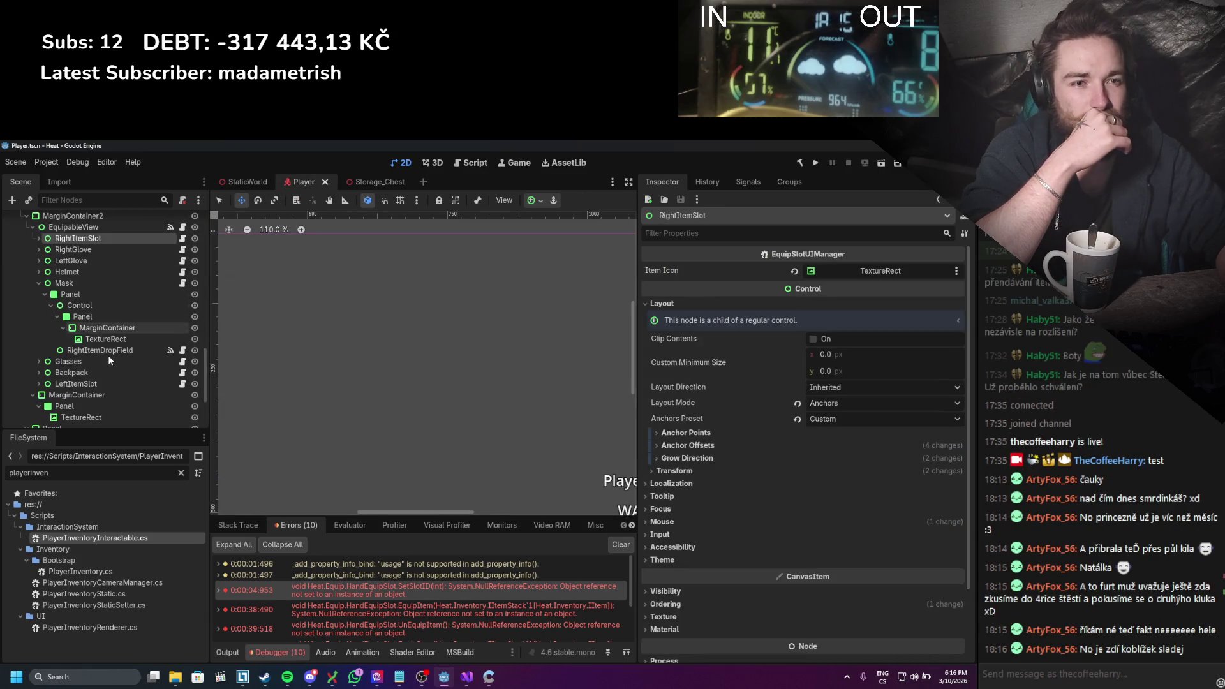
{"action": "left_click", "coordinate": [183, 265]}
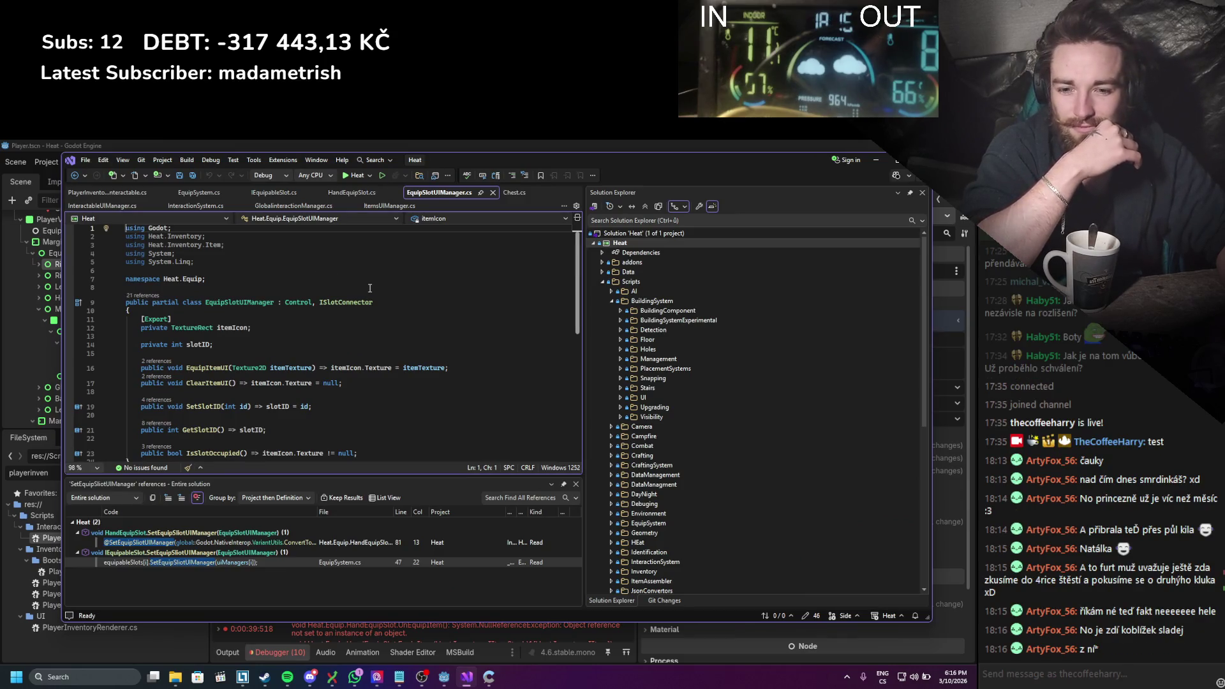
{"action": "scroll", "coordinate": [370, 288], "scroll_direction": "down", "scroll_amount": 4}
{"action": "scroll", "coordinate": [370, 286], "scroll_direction": "up", "scroll_amount": 3}
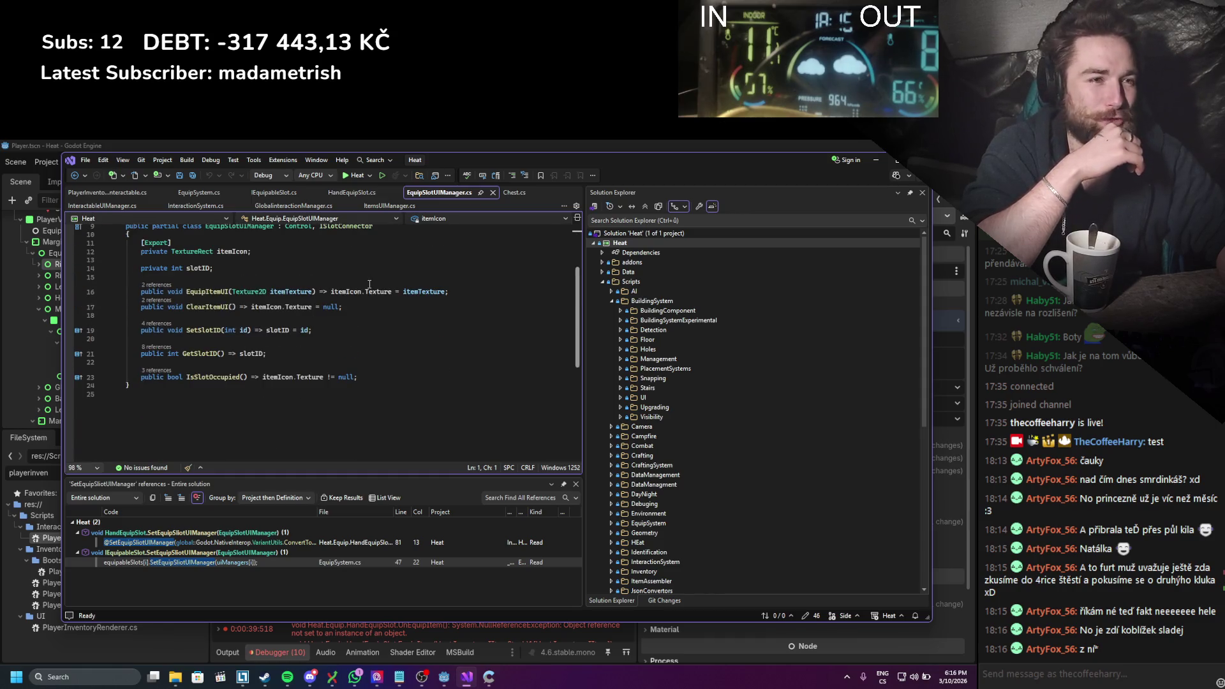
{"action": "left_click", "coordinate": [492, 192]}
{"action": "left_click", "coordinate": [876, 159]}
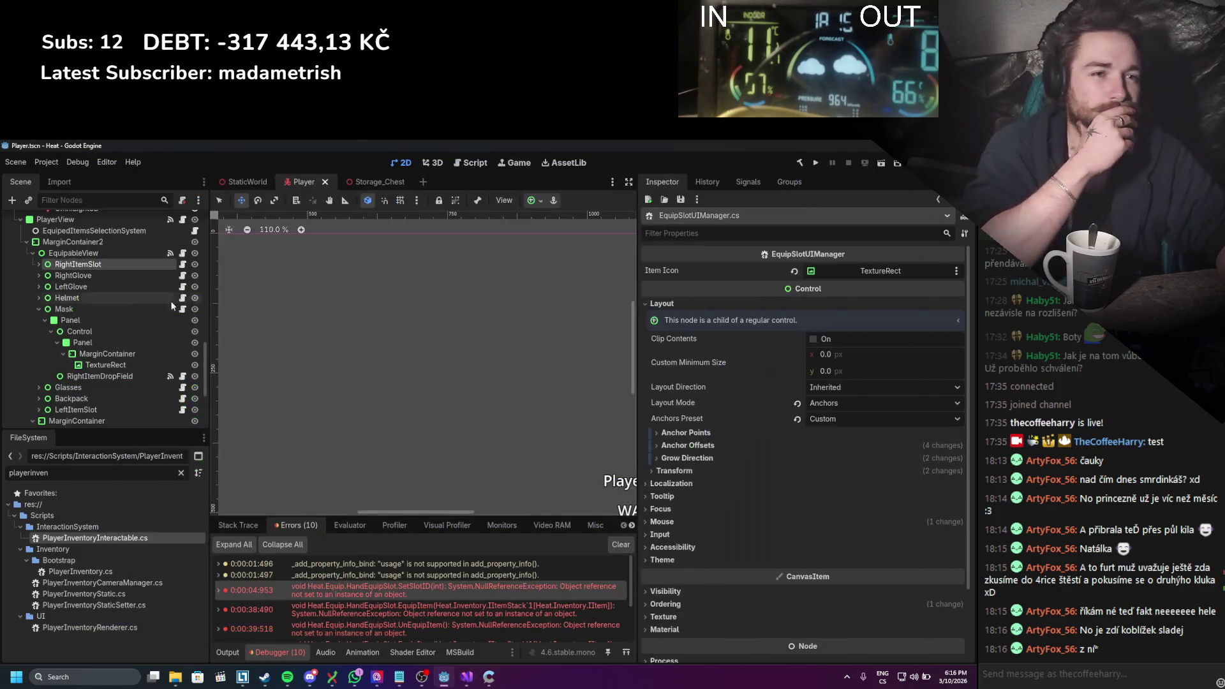
Step: Check the Equip Slot UI Manager referenced by the LeftGlove, Helmet and RightItemDropField slots
{"action": "left_click", "coordinate": [117, 287]}
{"action": "left_click", "coordinate": [116, 298]}
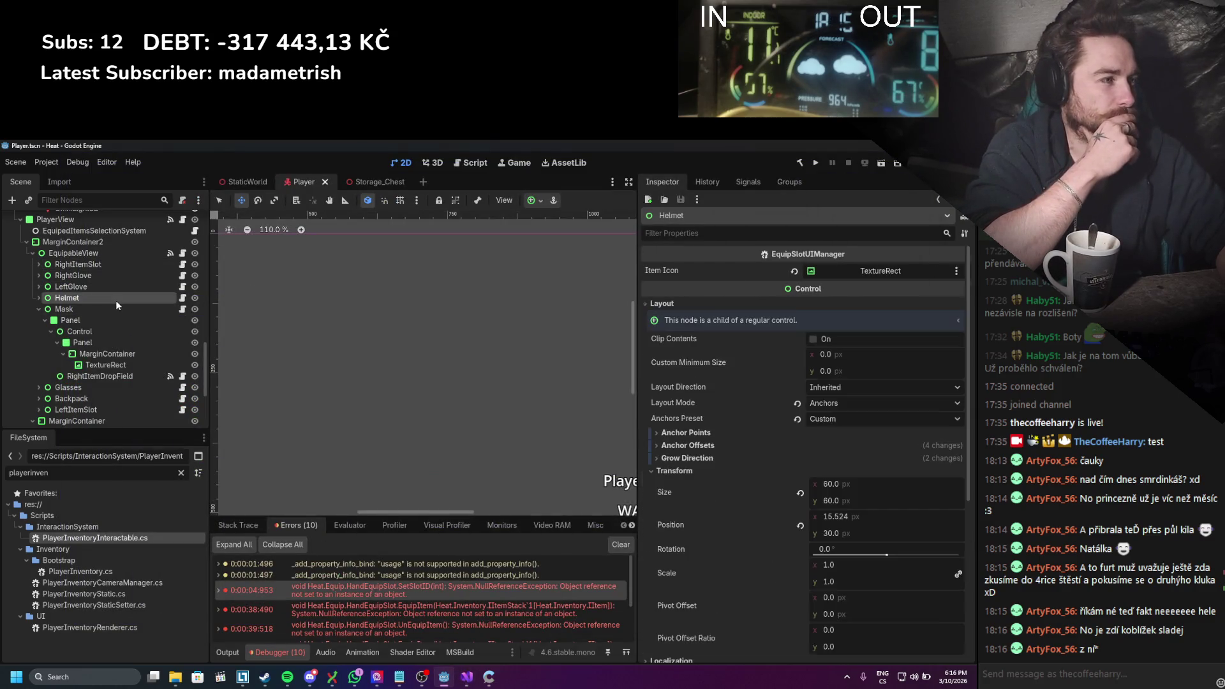
{"action": "left_click", "coordinate": [113, 377]}
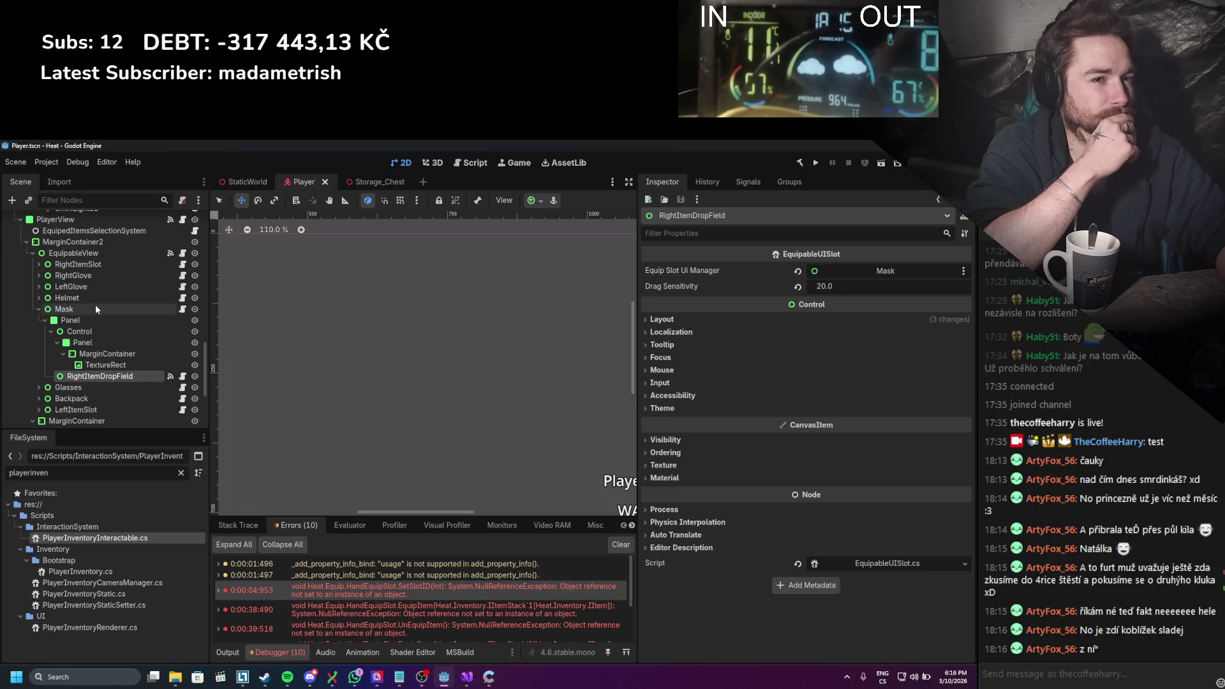
{"action": "left_click", "coordinate": [39, 298]}
{"action": "left_click", "coordinate": [100, 365]}
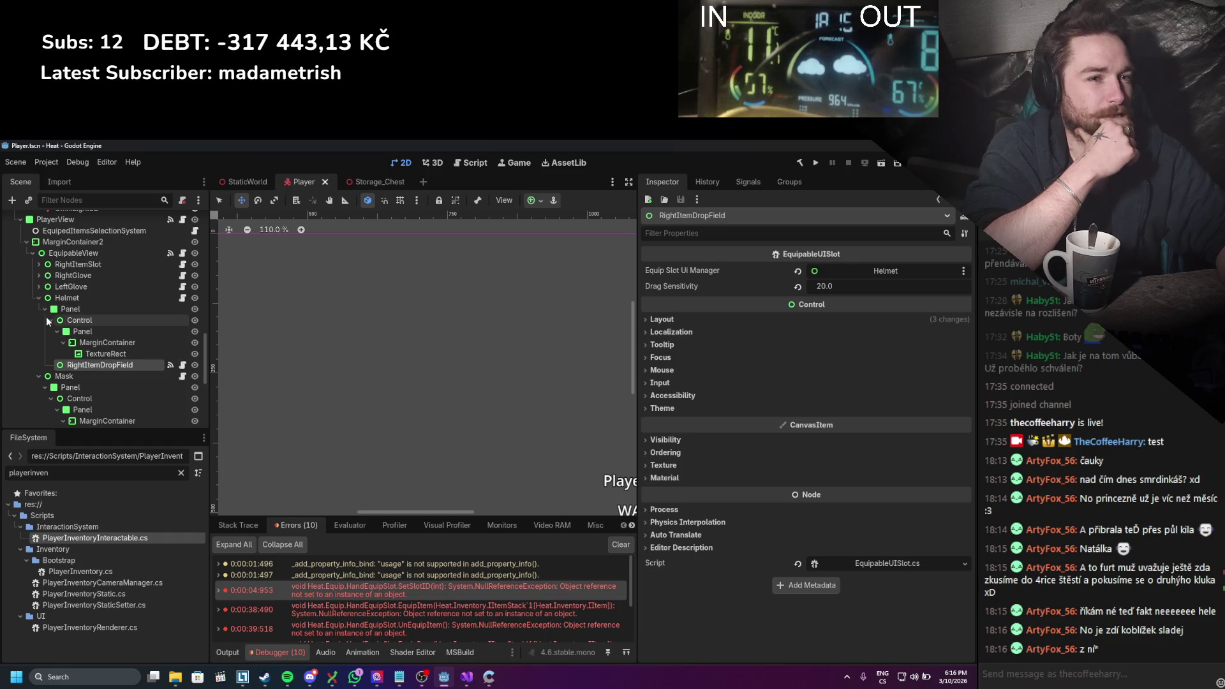
Step: Review EquipableView's signals: gui_input to inputEvent, mouse signals to SetDropOn and RemoveDropOn
{"action": "left_click", "coordinate": [738, 186]}
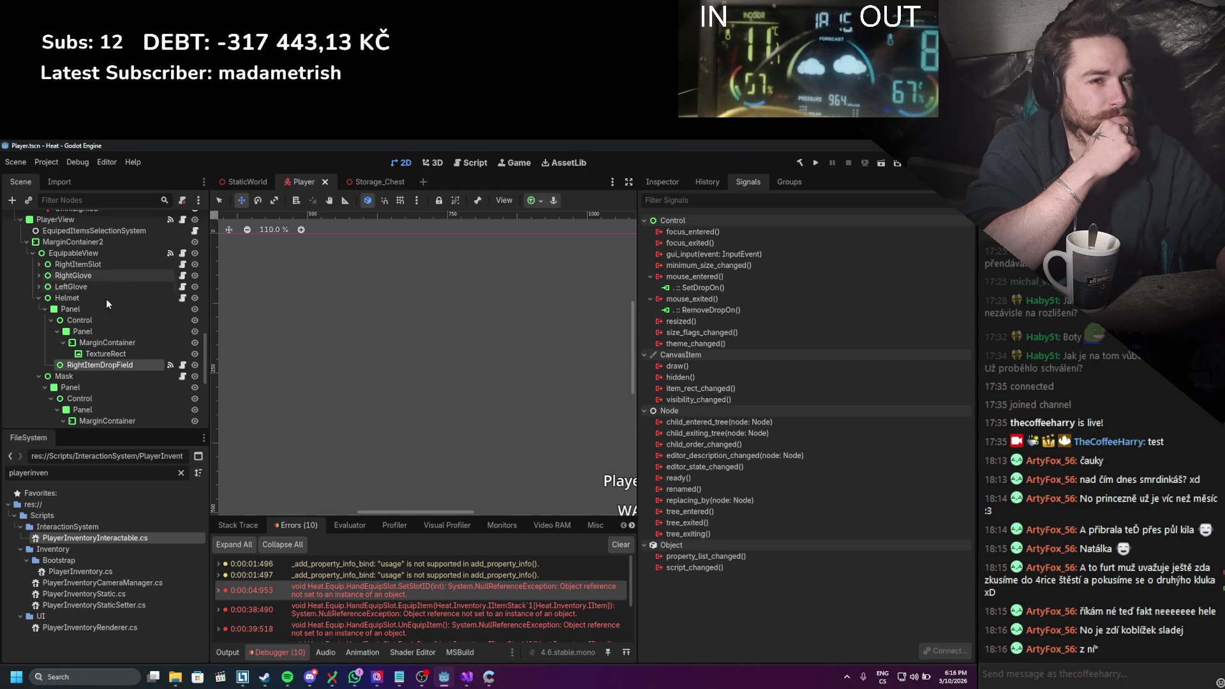
{"action": "left_click", "coordinate": [39, 298]}
{"action": "left_click", "coordinate": [39, 309]}
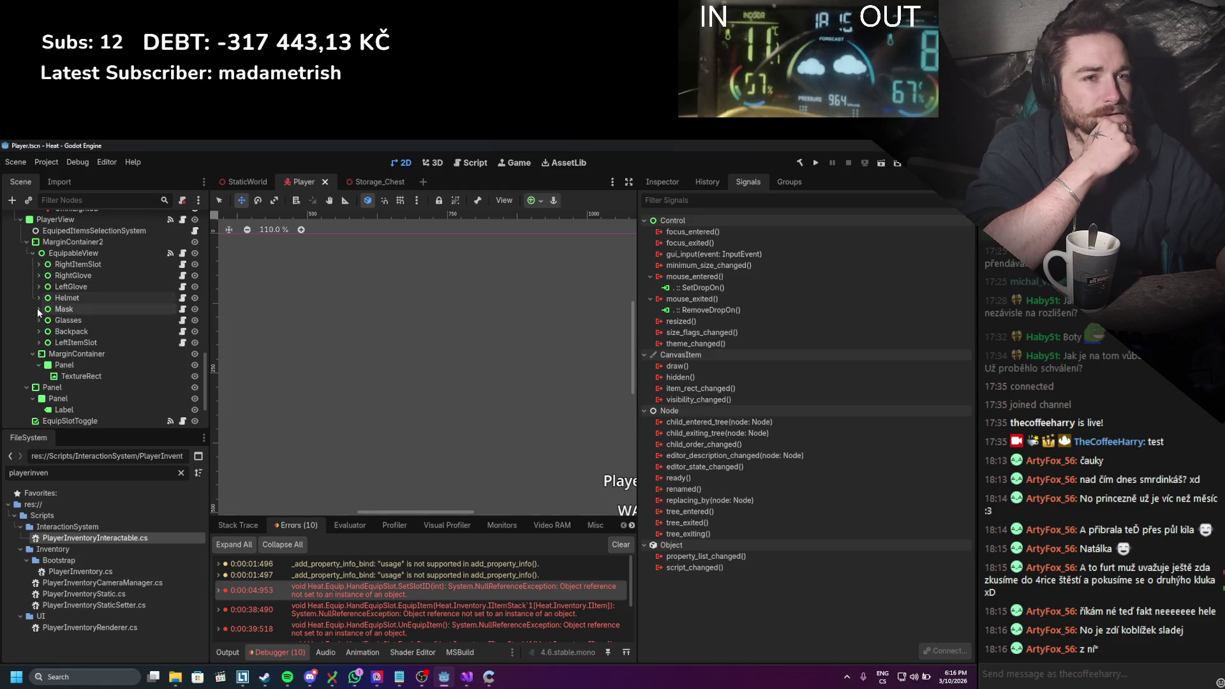
{"action": "left_click", "coordinate": [82, 253]}
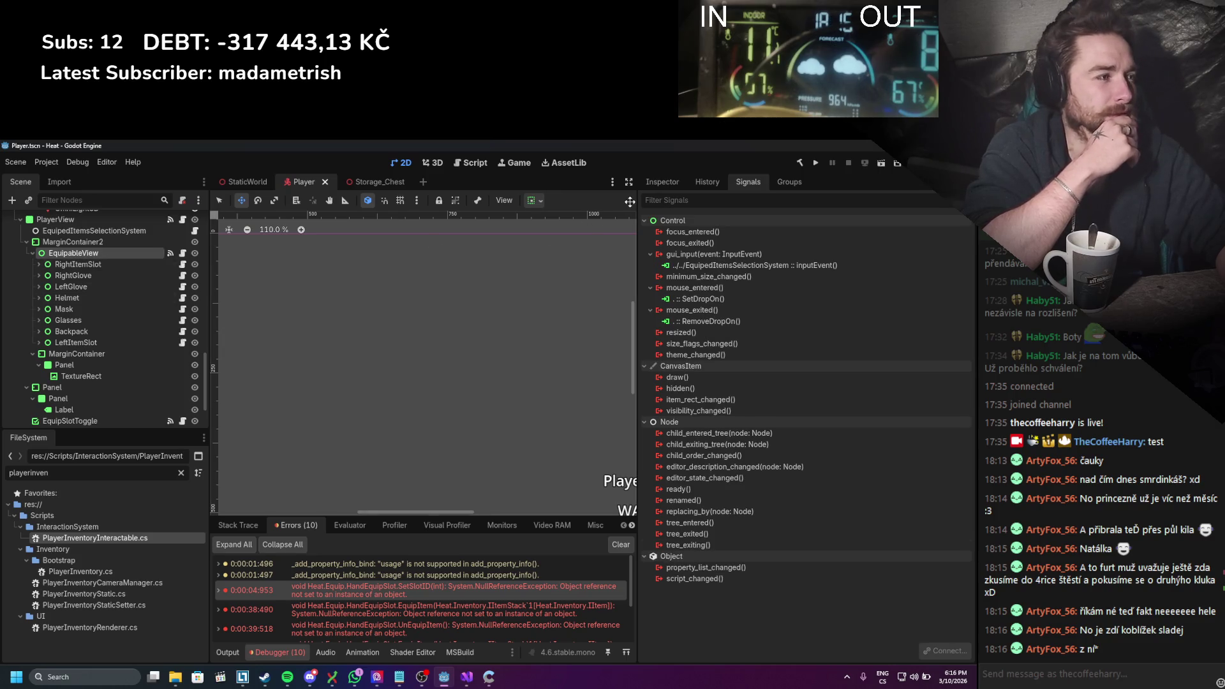
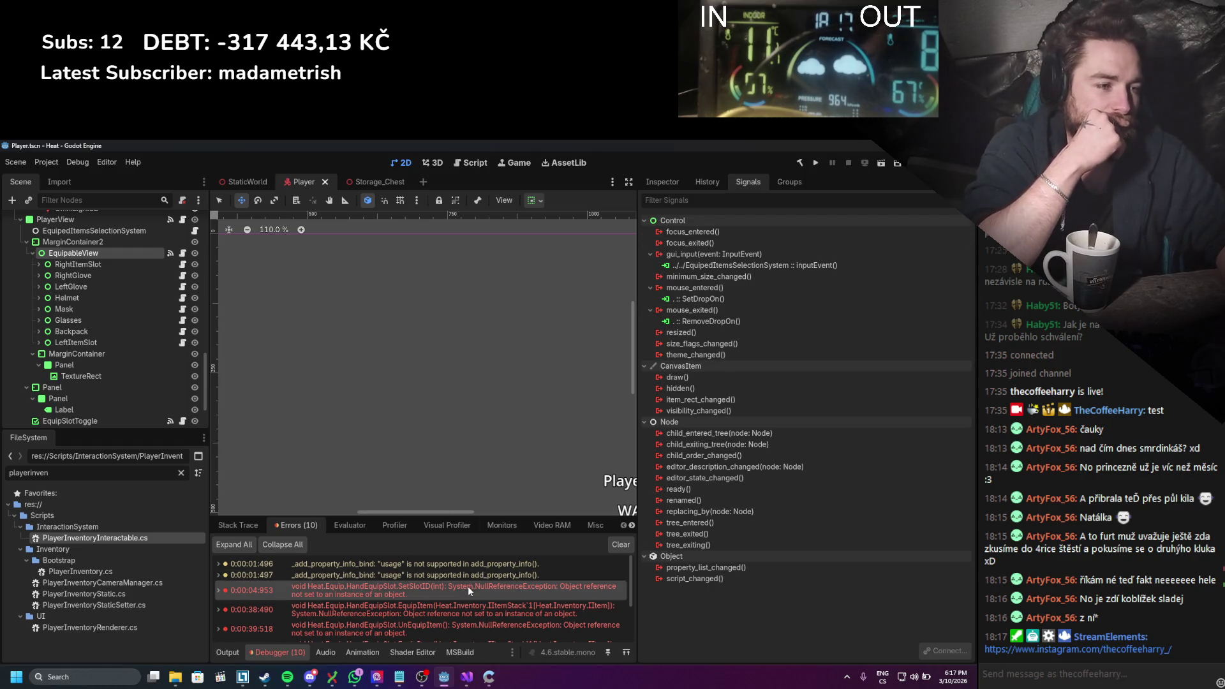
Step: Jump from the SetSlotID null-reference error in the Errors tab to its line in HandEquipSlot.cs
{"action": "mouse_move", "coordinate": [468, 587]}
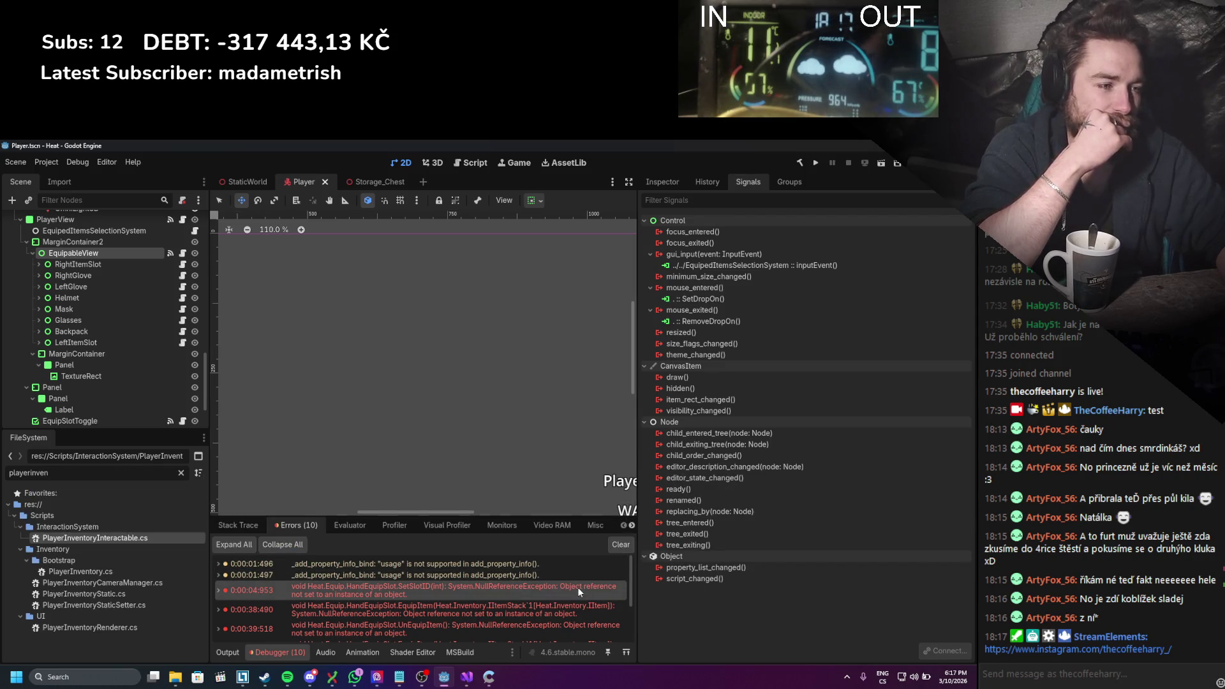
{"action": "double_click", "coordinate": [576, 586]}
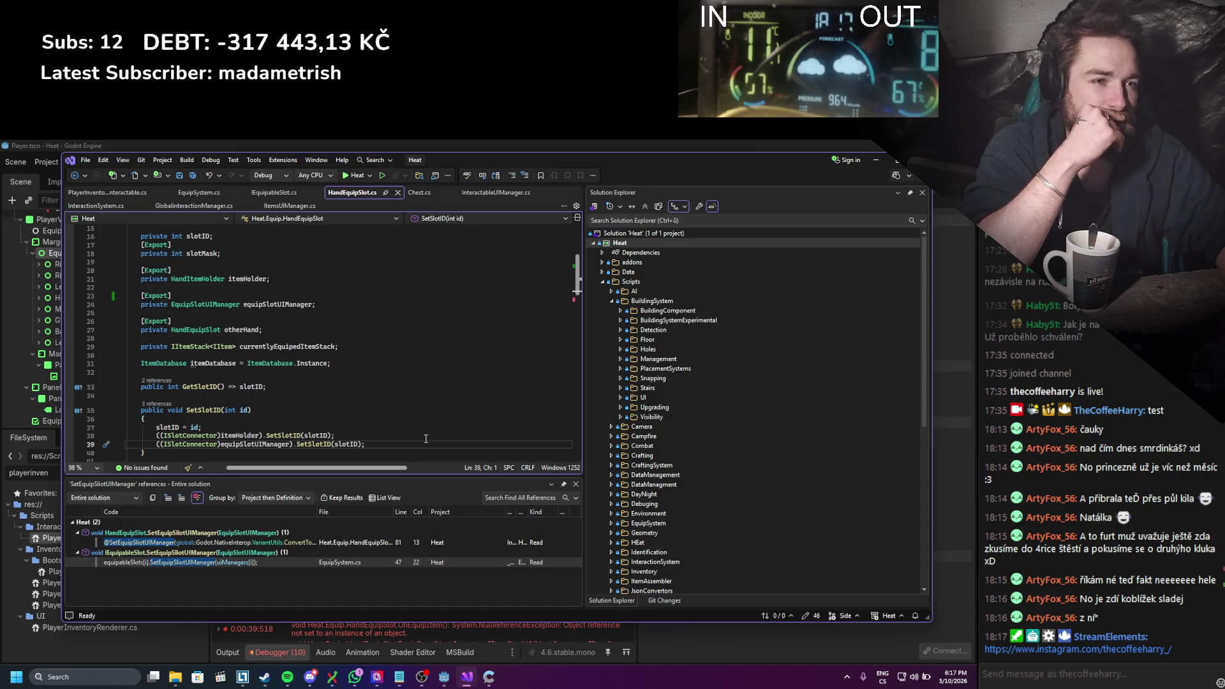
Step: Review the HandEquipSlot fields and SetSlotID code, then minimize Visual Studio back to Godot
{"action": "scroll", "coordinate": [425, 438], "scroll_direction": "down", "scroll_amount": 2}
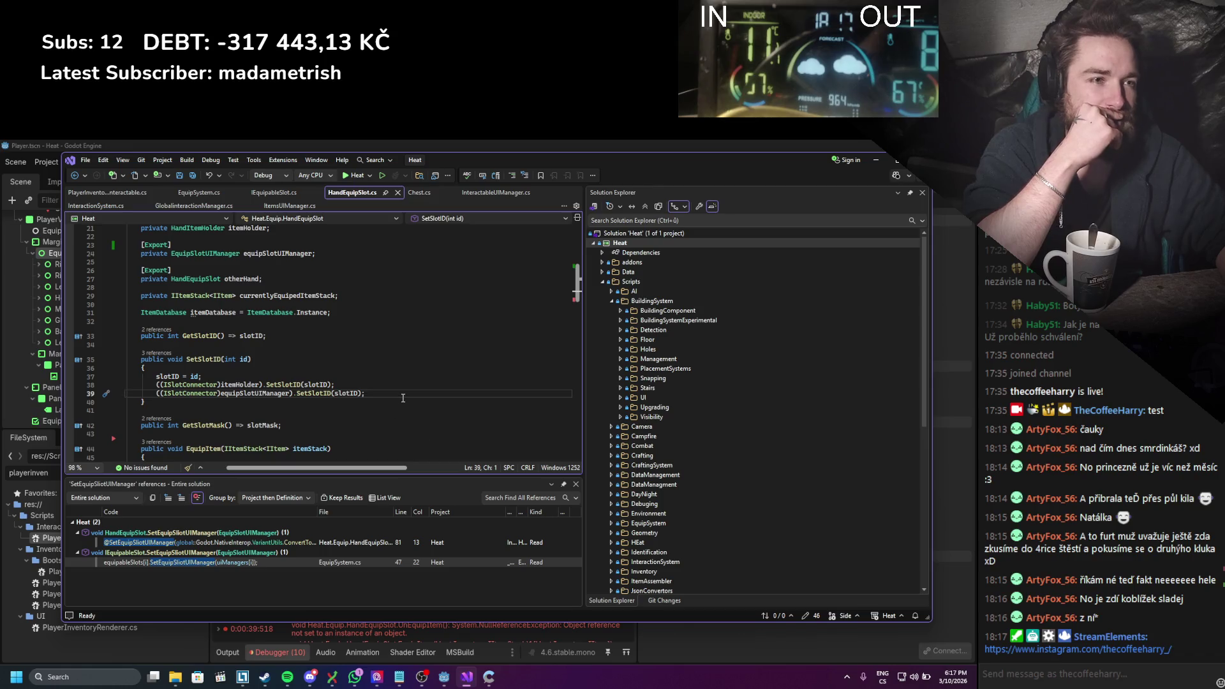
{"action": "scroll", "coordinate": [402, 397], "scroll_direction": "up", "scroll_amount": 4}
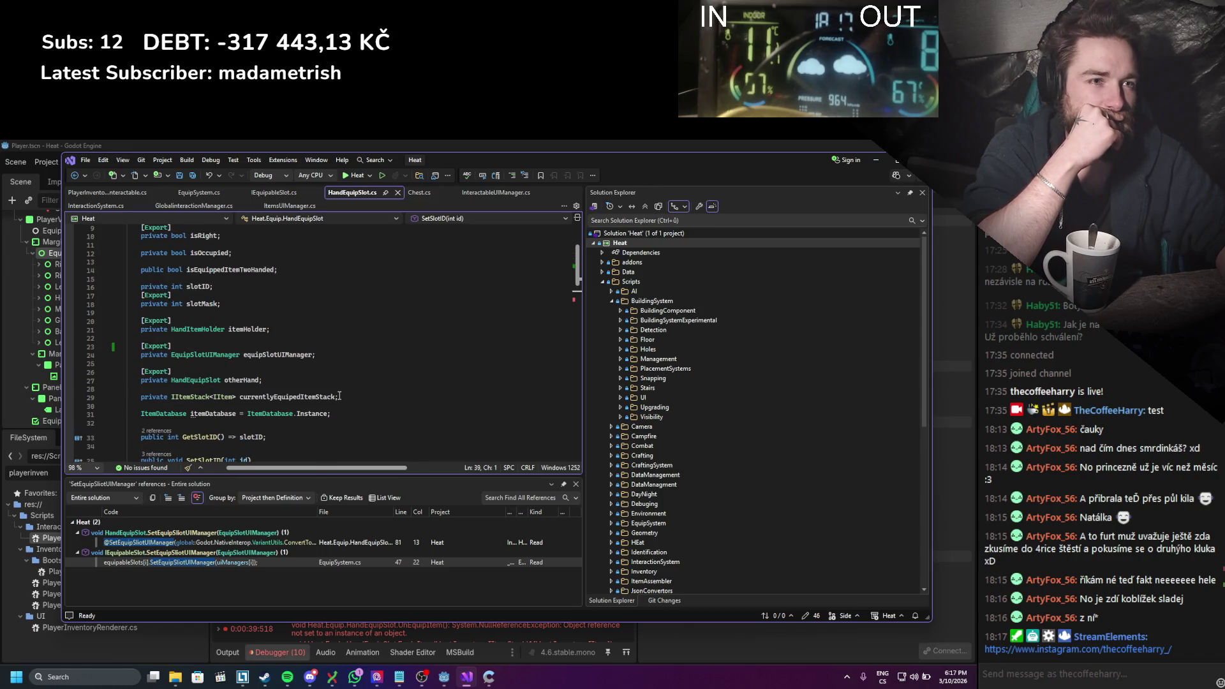
{"action": "scroll", "coordinate": [452, 402], "scroll_direction": "down", "scroll_amount": 4}
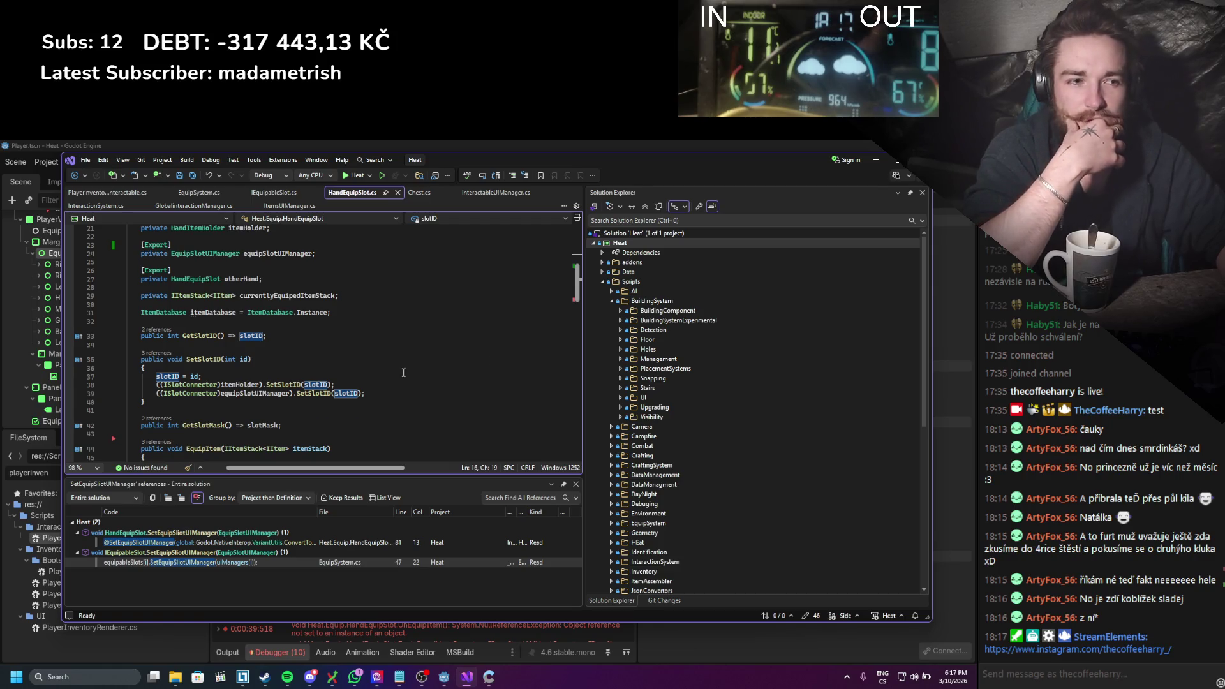
{"action": "left_click", "coordinate": [874, 166]}
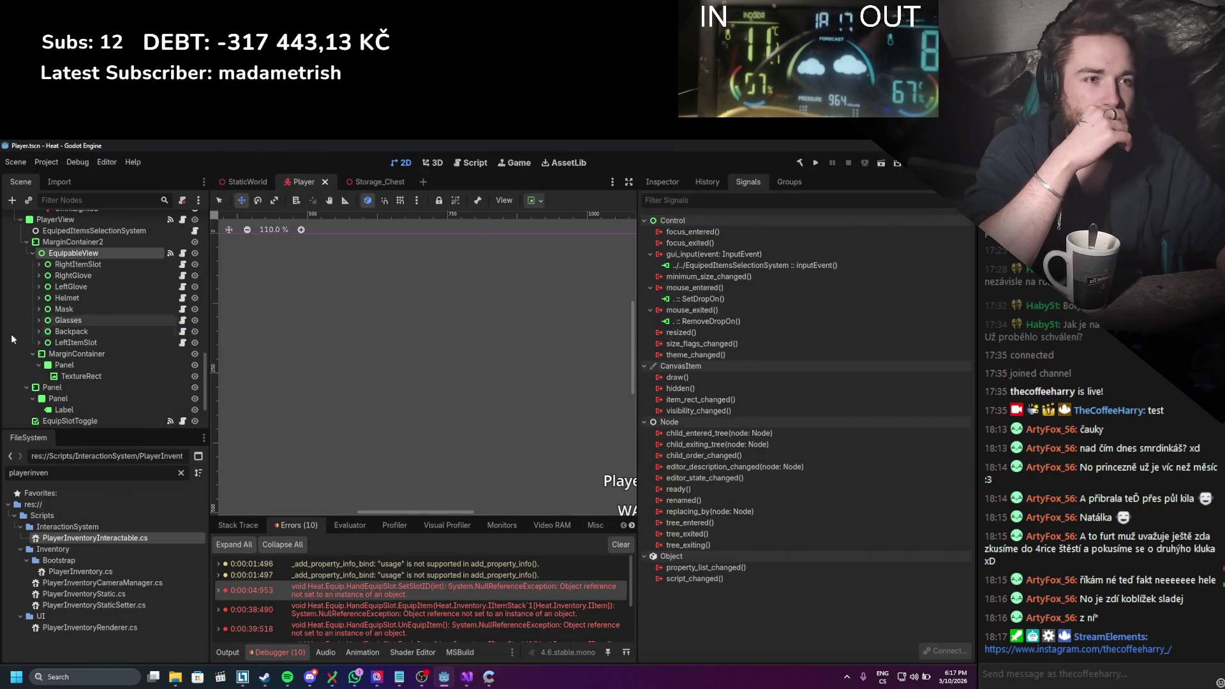
Step: Inspect the equip slot nodes' settings in the Inspector, ending on RightHandEquipableSlot
{"action": "left_click", "coordinate": [662, 181]}
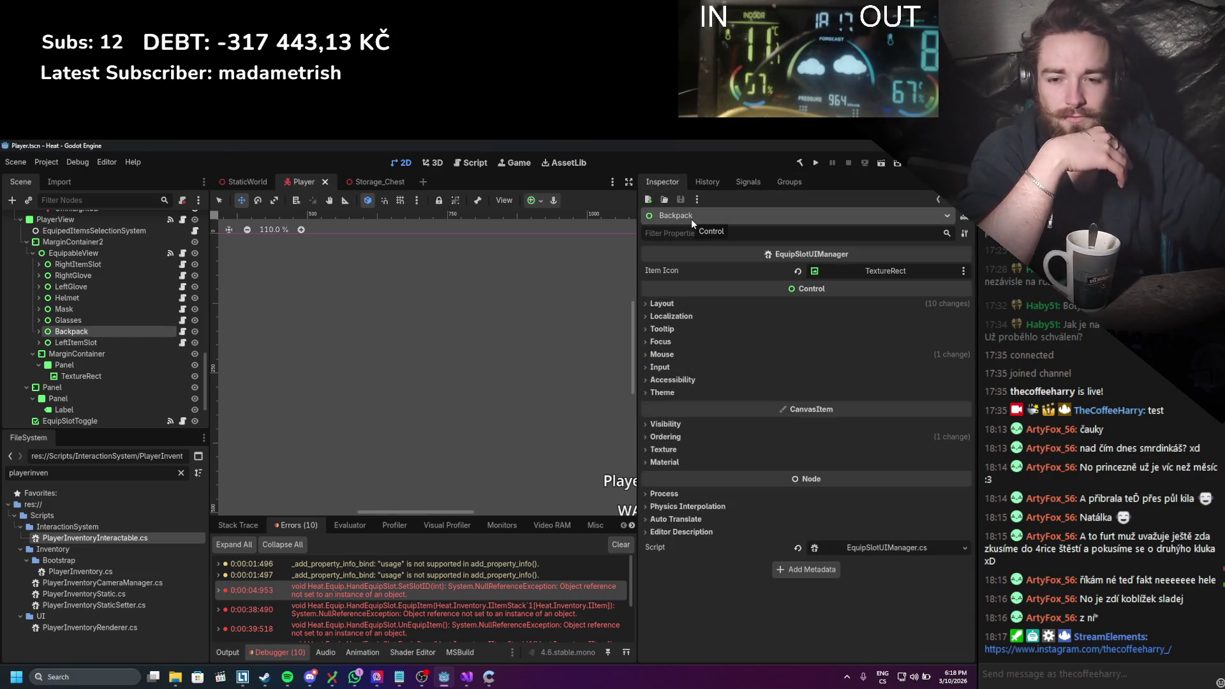
{"action": "left_click", "coordinate": [83, 274]}
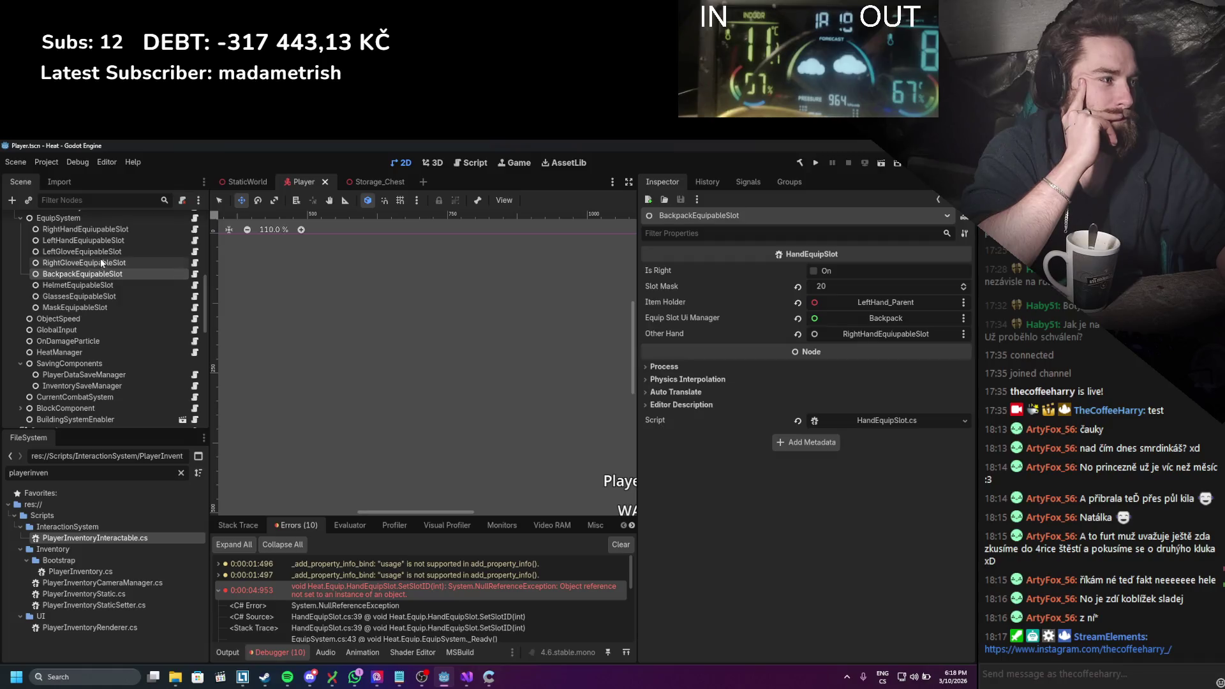
{"action": "left_click", "coordinate": [101, 263]}
{"action": "left_click", "coordinate": [102, 251]}
{"action": "left_click", "coordinate": [105, 240]}
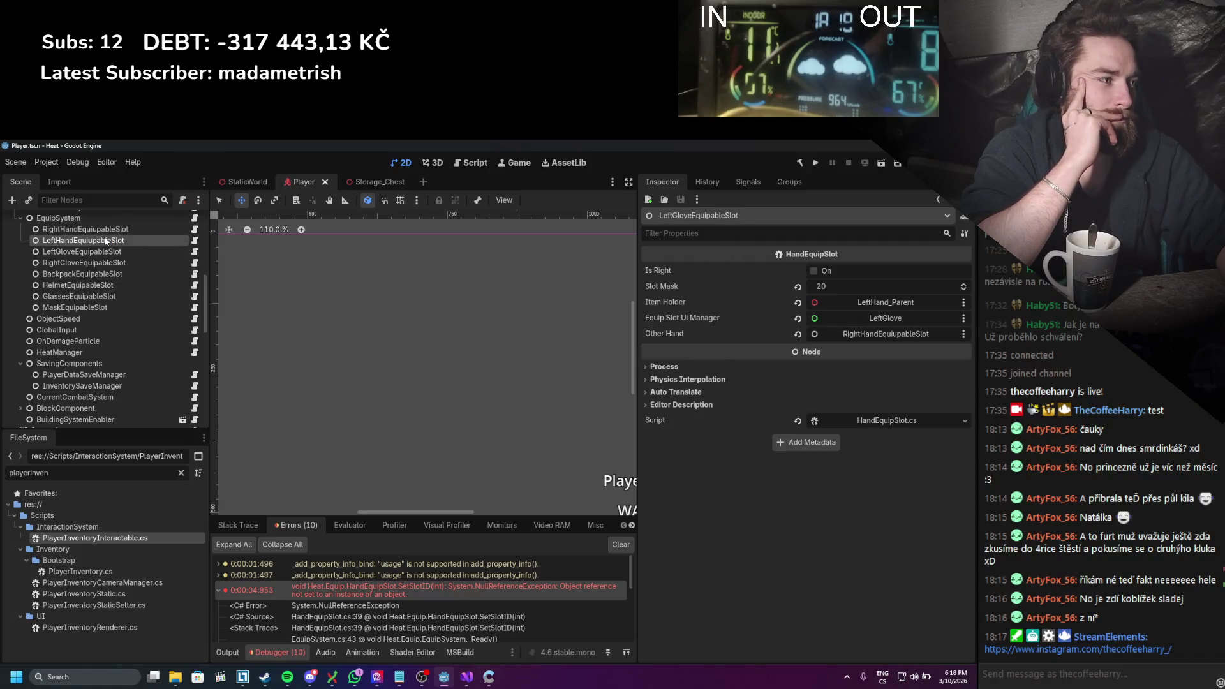
{"action": "key", "text": "Up"}
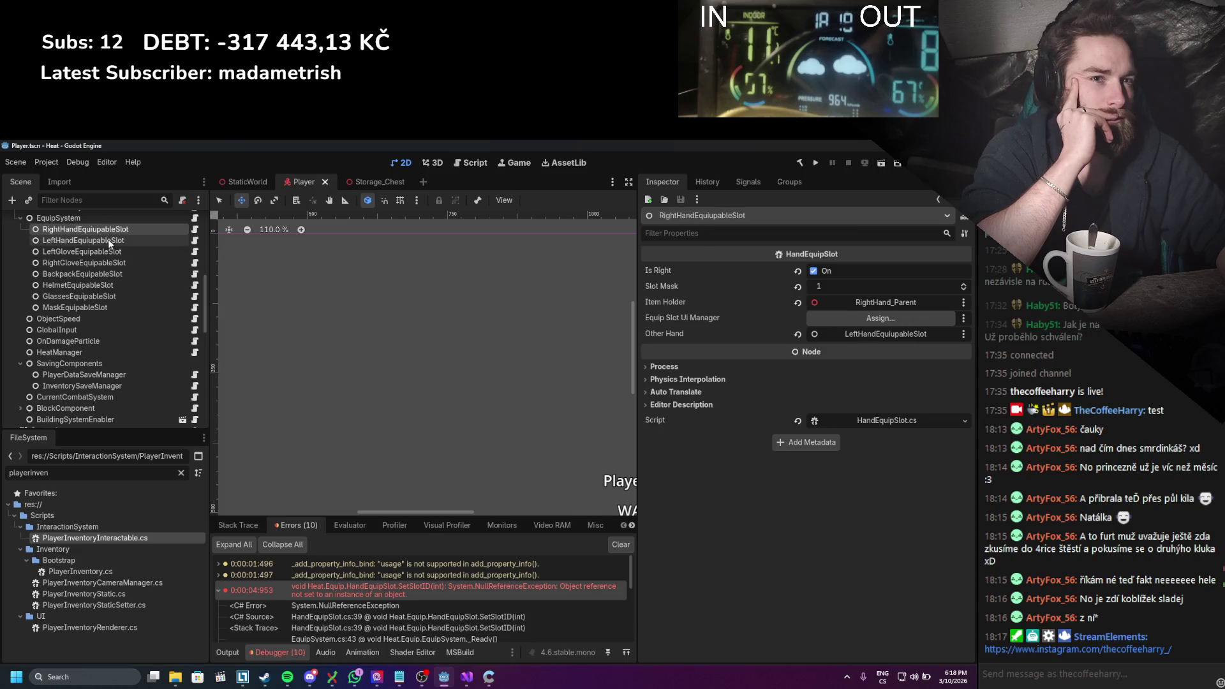
{"action": "left_click", "coordinate": [109, 241]}
{"action": "key", "text": "Up"}
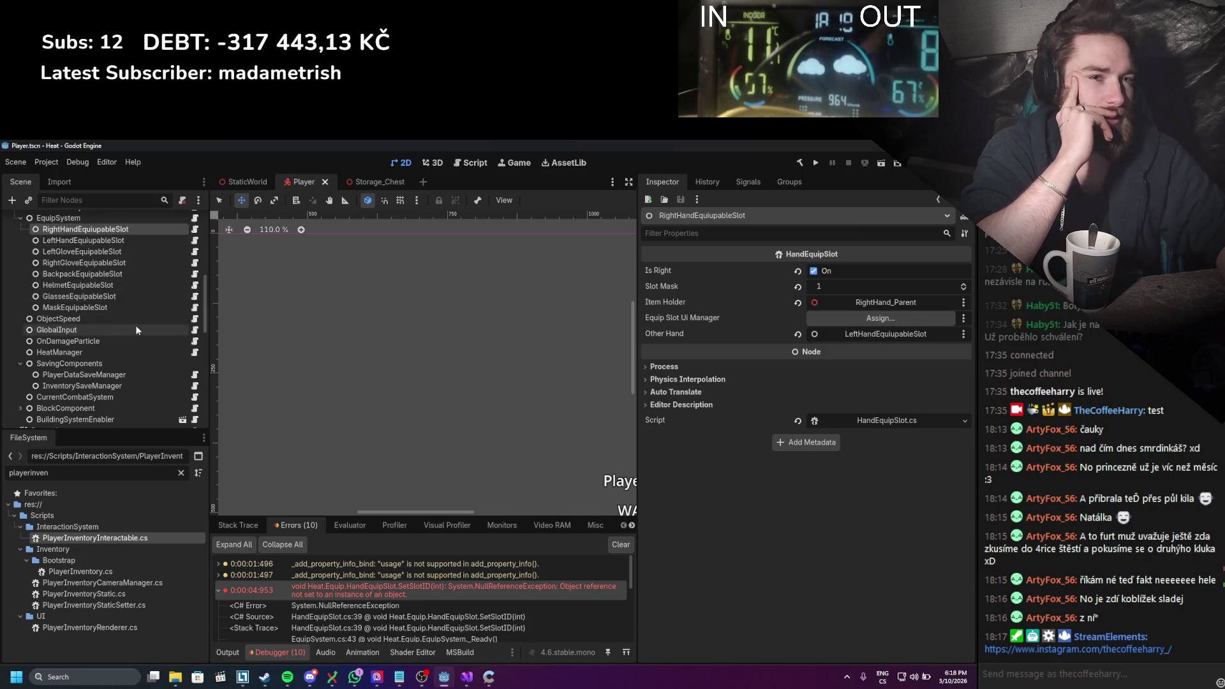
Step: Assign RightItemSlot as RightHandEquipableSlot's Equip Slot Ui Manager
{"action": "left_click", "coordinate": [181, 472]}
{"action": "scroll", "coordinate": [148, 350], "scroll_direction": "down", "scroll_amount": 10}
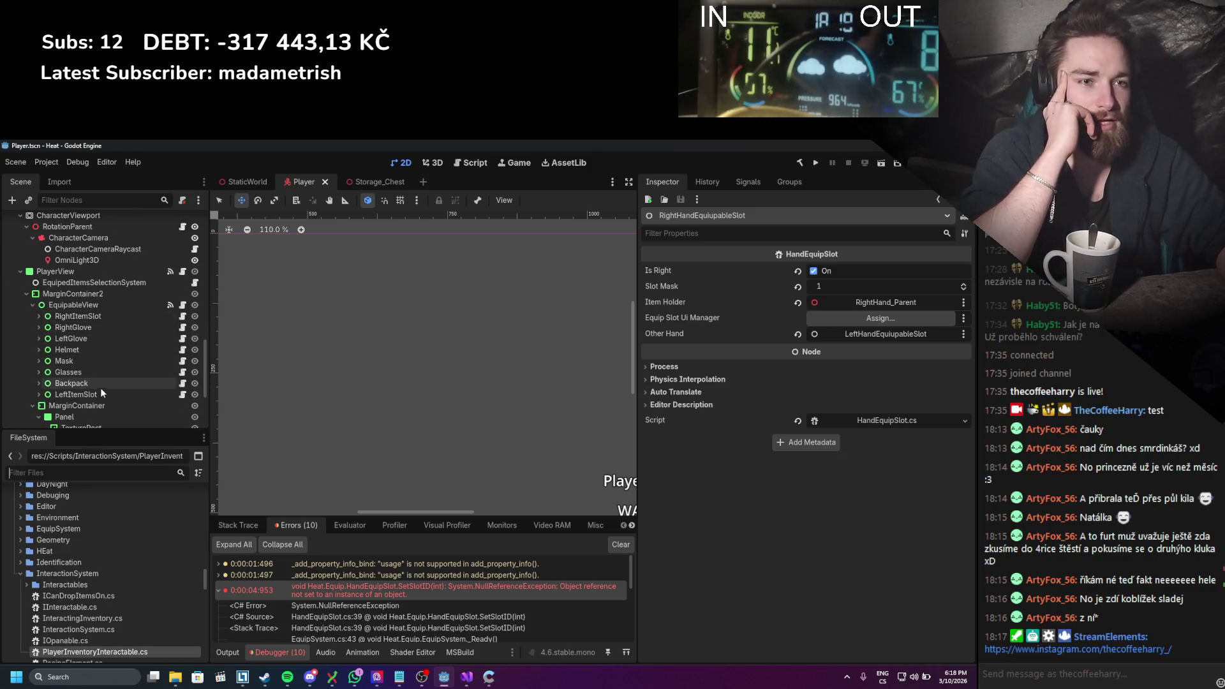
{"action": "mouse_move", "coordinate": [93, 317]}
{"action": "left_mouse_down"}
{"action": "mouse_move", "coordinate": [613, 316]}
{"action": "mouse_move", "coordinate": [842, 301]}
{"action": "mouse_move", "coordinate": [825, 320]}
{"action": "left_mouse_up"}
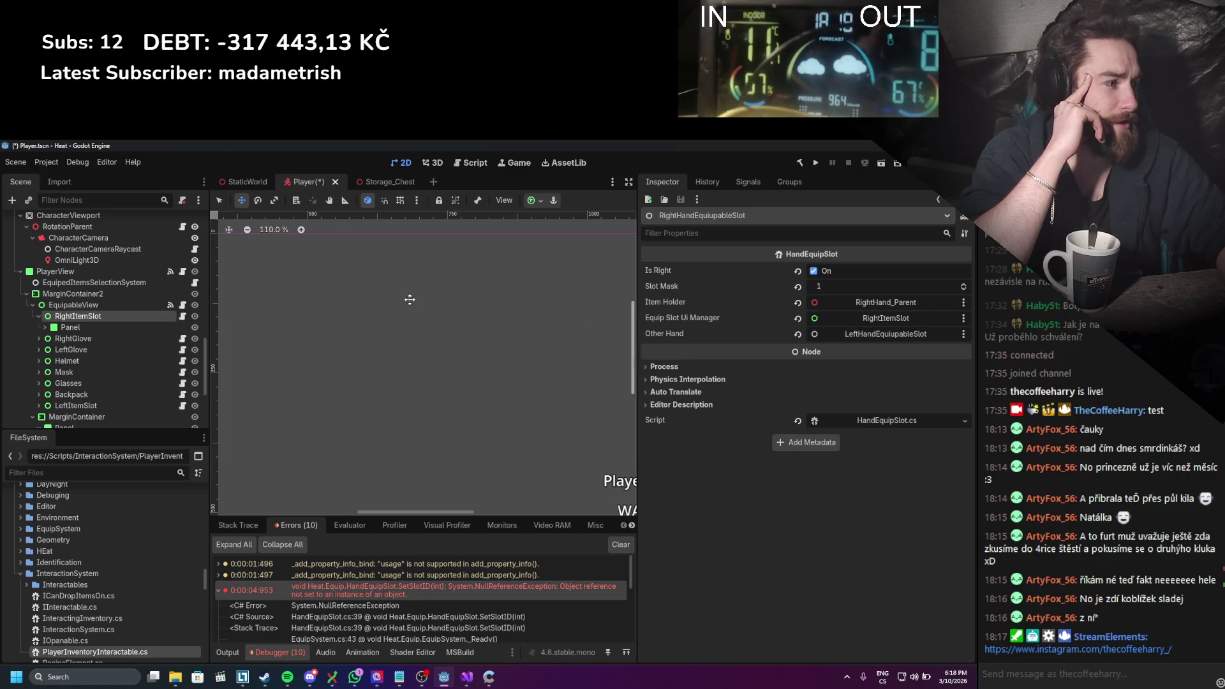
{"action": "scroll", "coordinate": [131, 311], "scroll_direction": "up", "scroll_amount": 5}
{"action": "scroll", "coordinate": [128, 316], "scroll_direction": "up", "scroll_amount": 4}
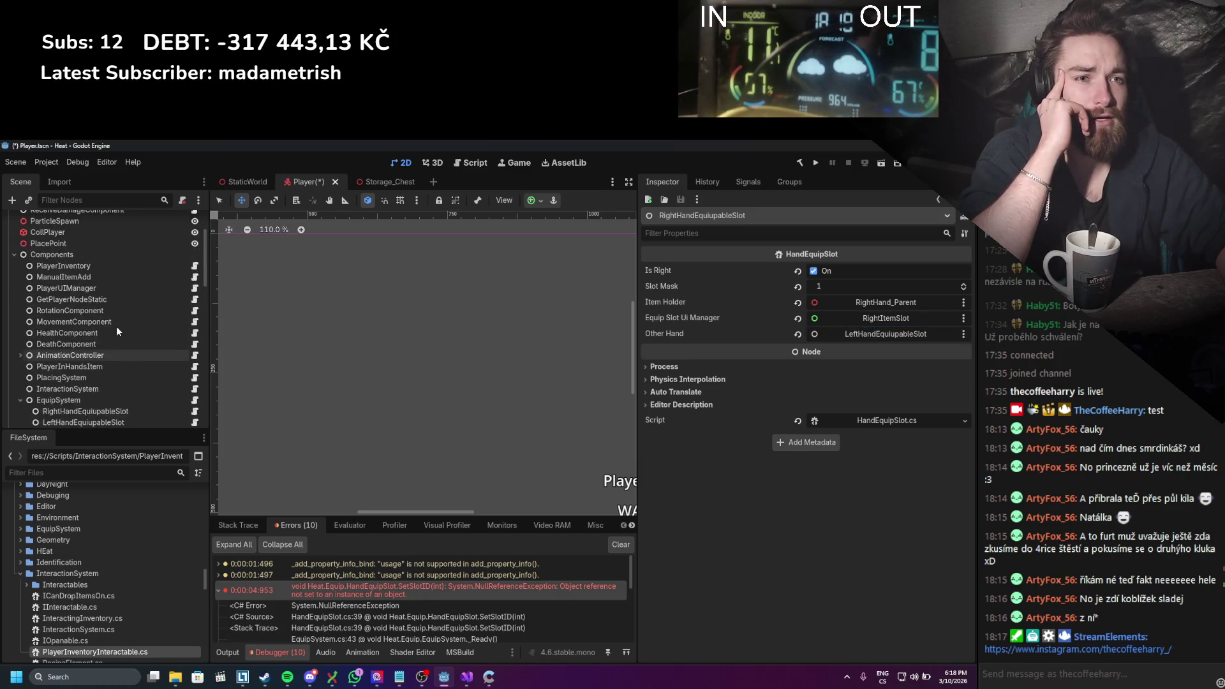
Step: Assign LeftItemSlot as LeftHandEquipableSlot's Equip Slot Ui Manager, then save and run the game
{"action": "left_click", "coordinate": [82, 266]}
{"action": "scroll", "coordinate": [94, 325], "scroll_direction": "down", "scroll_amount": 10}
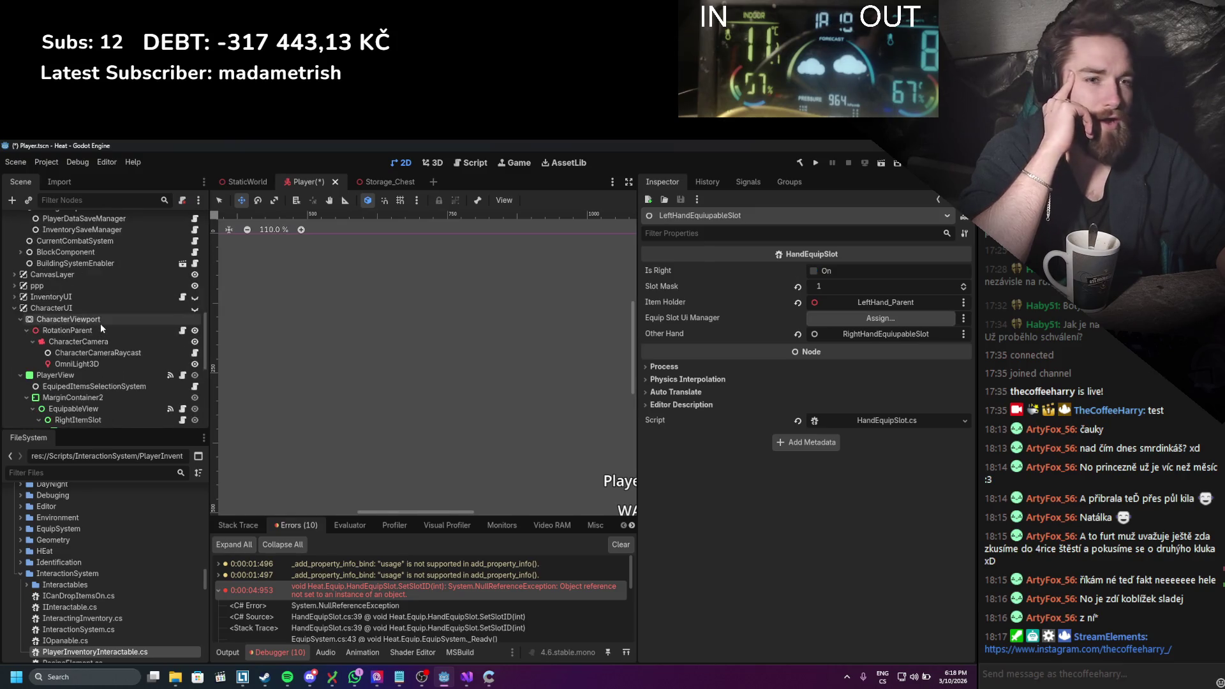
{"action": "left_click_drag", "start_coordinate": [76, 380], "coordinate": [914, 315]}
{"action": "key", "text": "F5"}
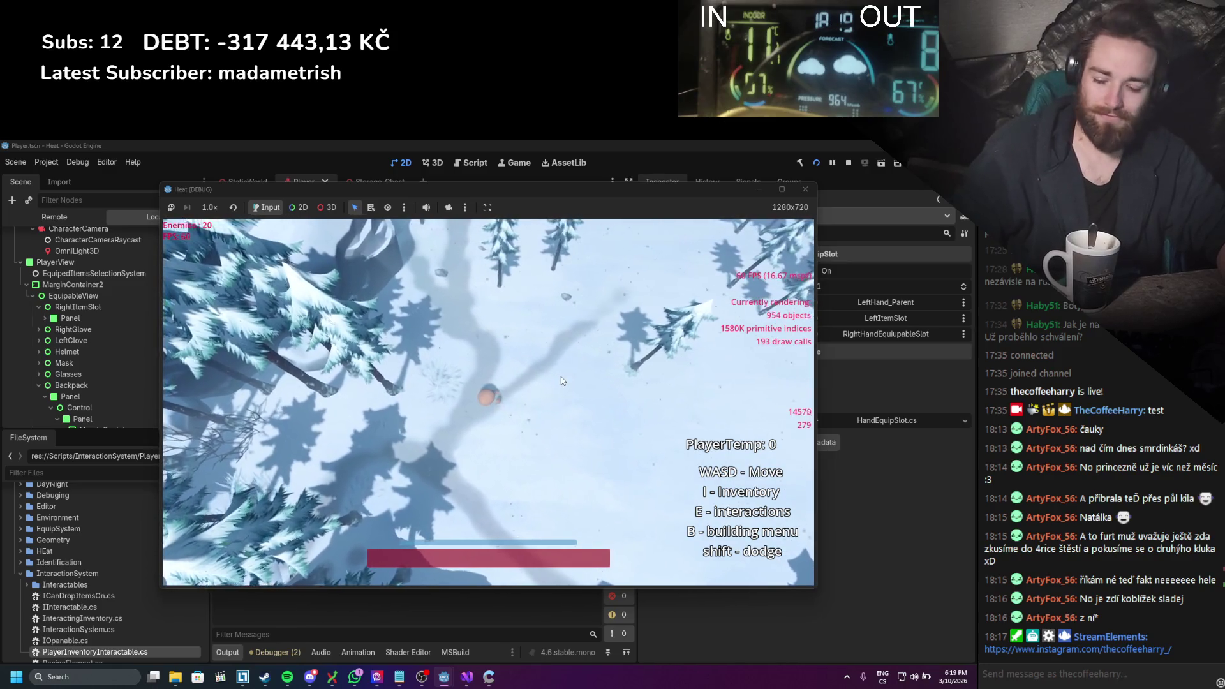
Step: Open the in-game inventory and repeatedly toggle the equipment slot squares' visibility
{"action": "key", "text": "i"}
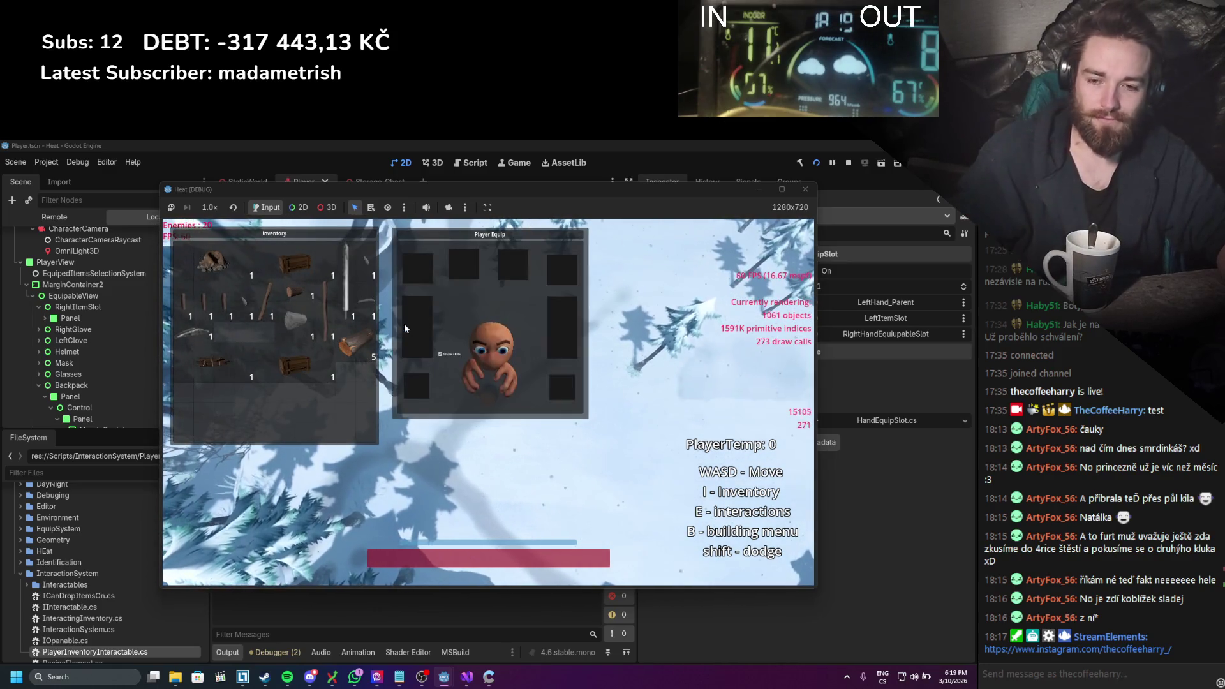
{"action": "left_click", "coordinate": [439, 355]}
{"action": "left_click", "coordinate": [439, 355]}
{"action": "left_click", "coordinate": [440, 354]}
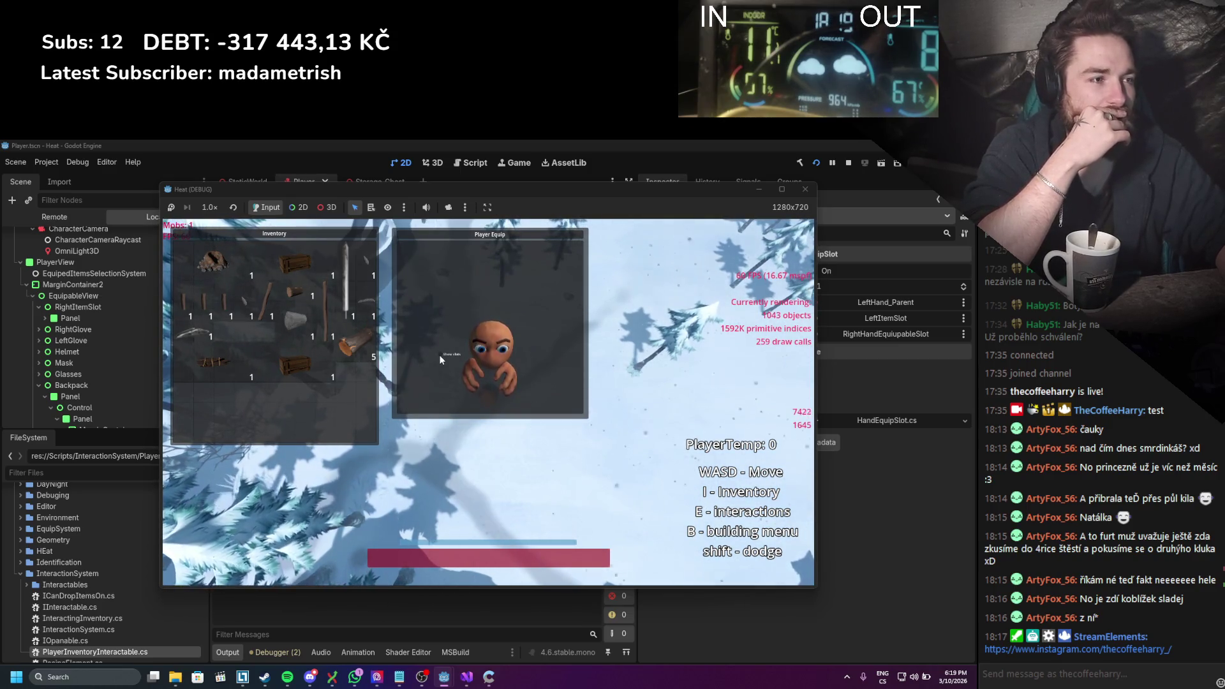
{"action": "left_click", "coordinate": [441, 354]}
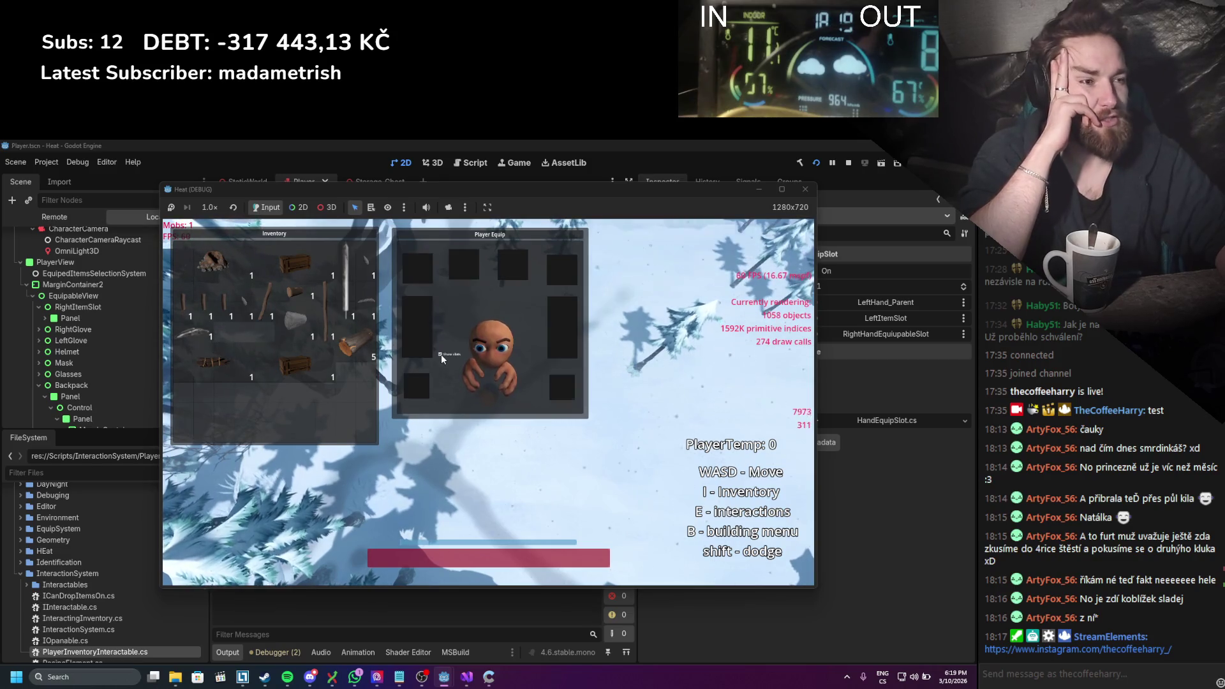
{"action": "left_click", "coordinate": [440, 355]}
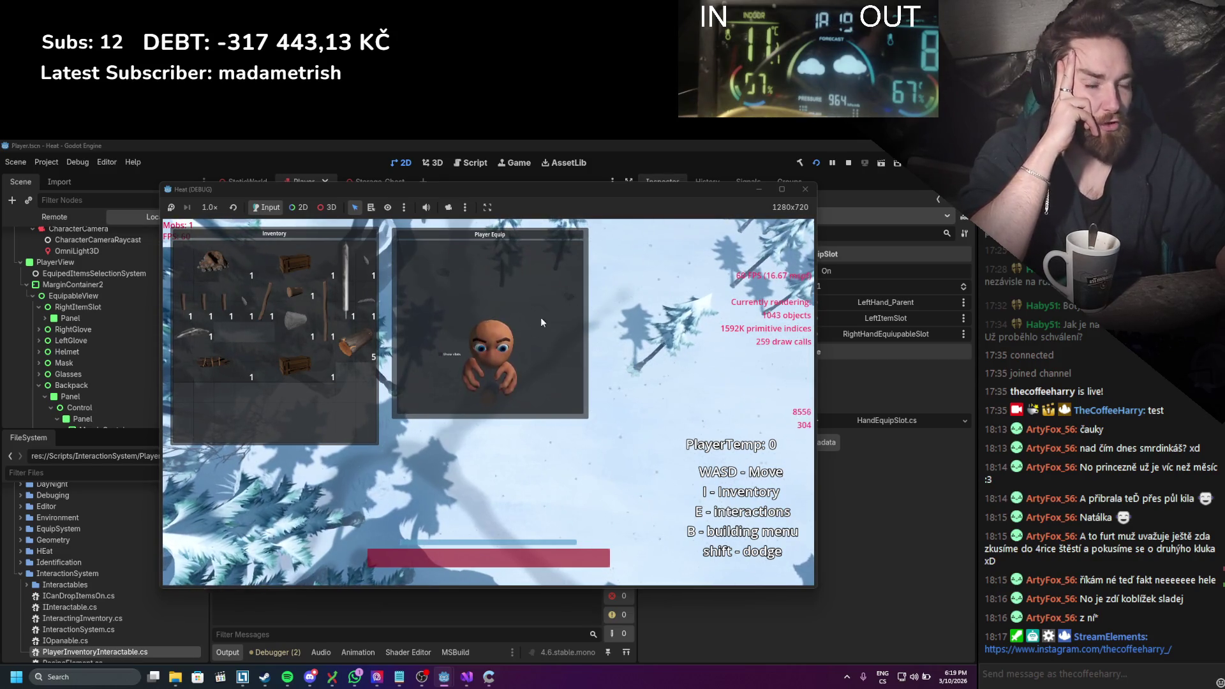
{"action": "left_click", "coordinate": [439, 354]}
{"action": "left_click", "coordinate": [439, 354]}
{"action": "left_click", "coordinate": [440, 355]}
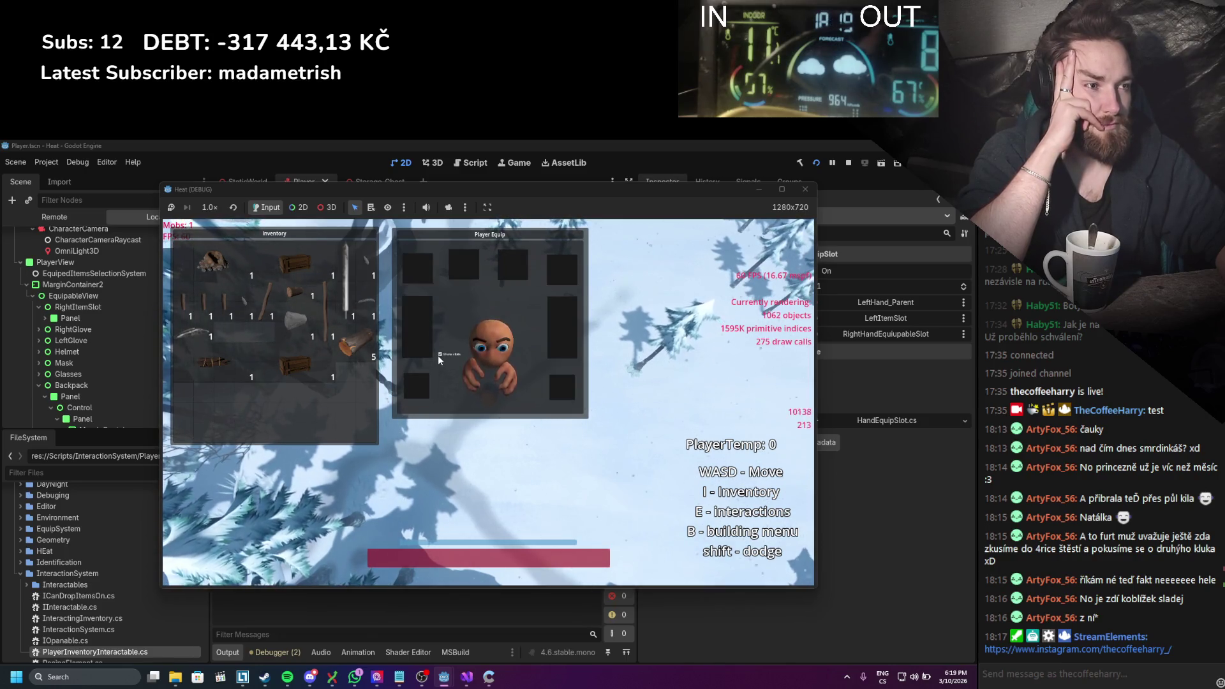
{"action": "left_click", "coordinate": [439, 355]}
{"action": "left_click", "coordinate": [439, 354]}
{"action": "left_click", "coordinate": [440, 354]}
{"action": "left_click", "coordinate": [439, 354]}
{"action": "left_click", "coordinate": [440, 355]}
{"action": "left_click", "coordinate": [439, 354]}
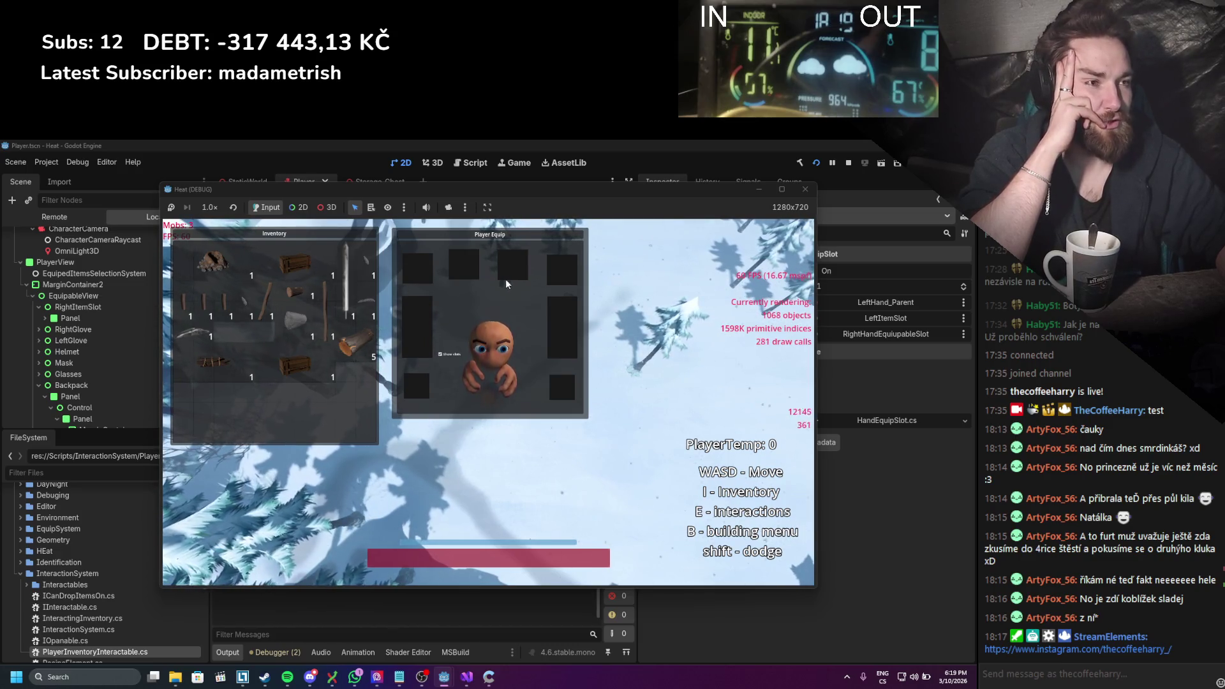
{"action": "left_click", "coordinate": [439, 355]}
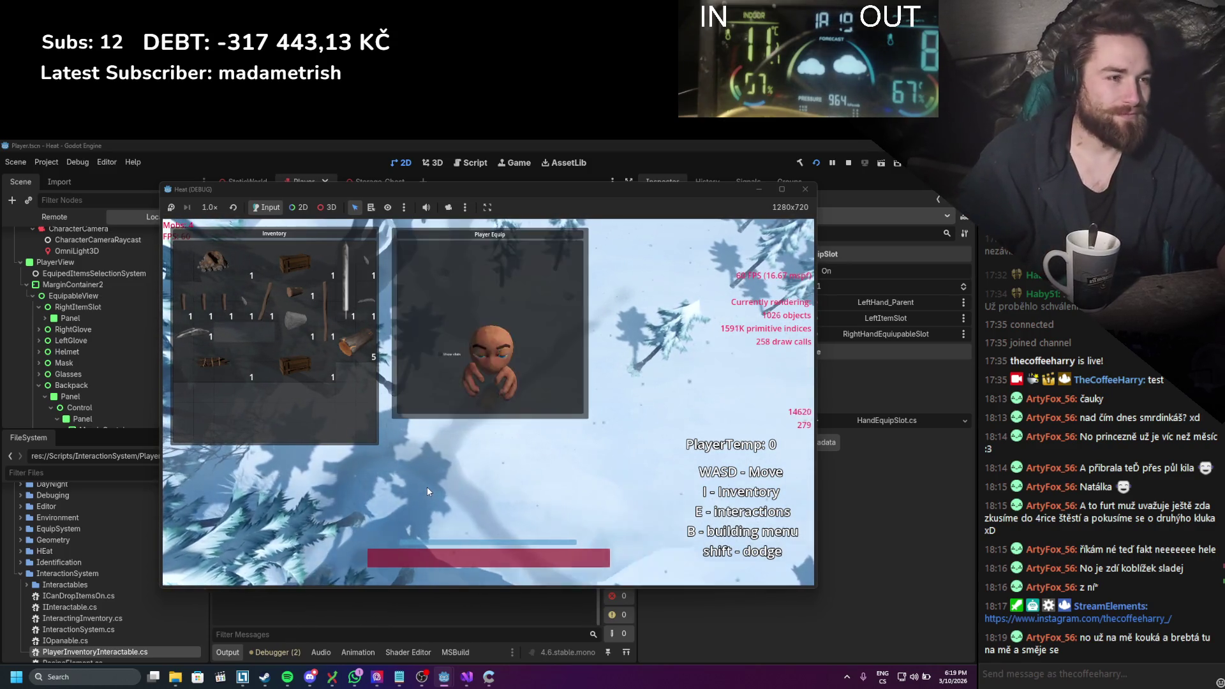
Step: Place the chest from the inventory into the world and open its storage
{"action": "left_click_drag", "start_coordinate": [295, 365], "coordinate": [408, 459]}
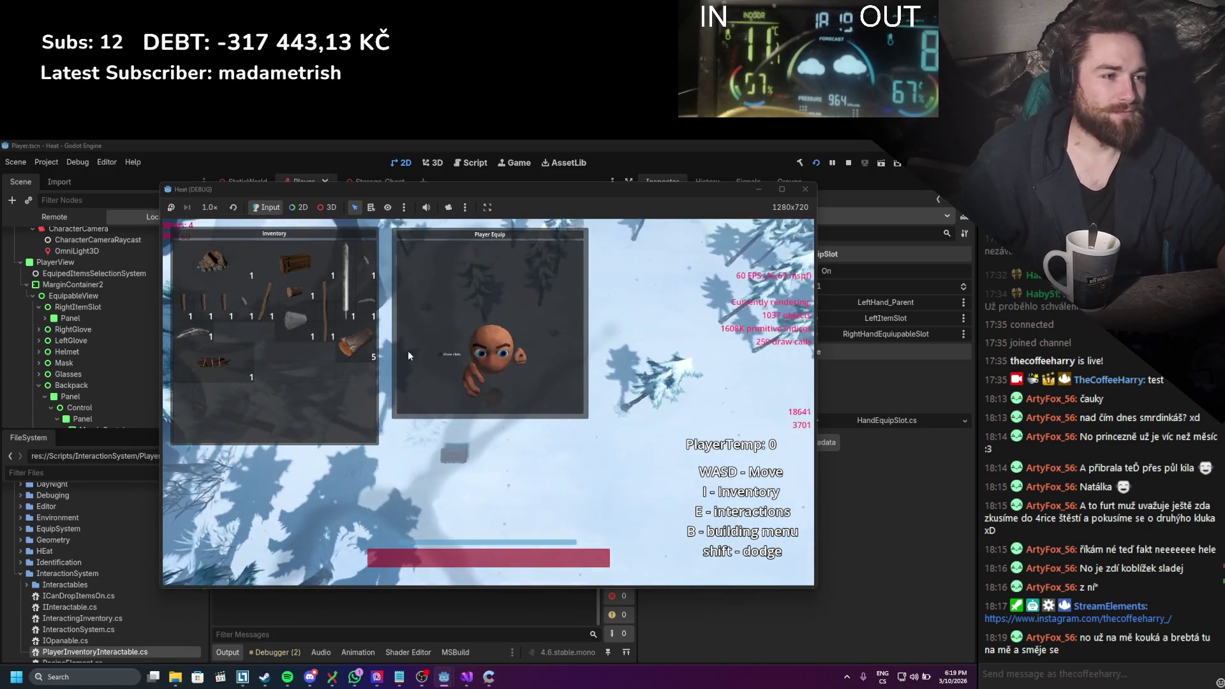
{"action": "left_click", "coordinate": [440, 354]}
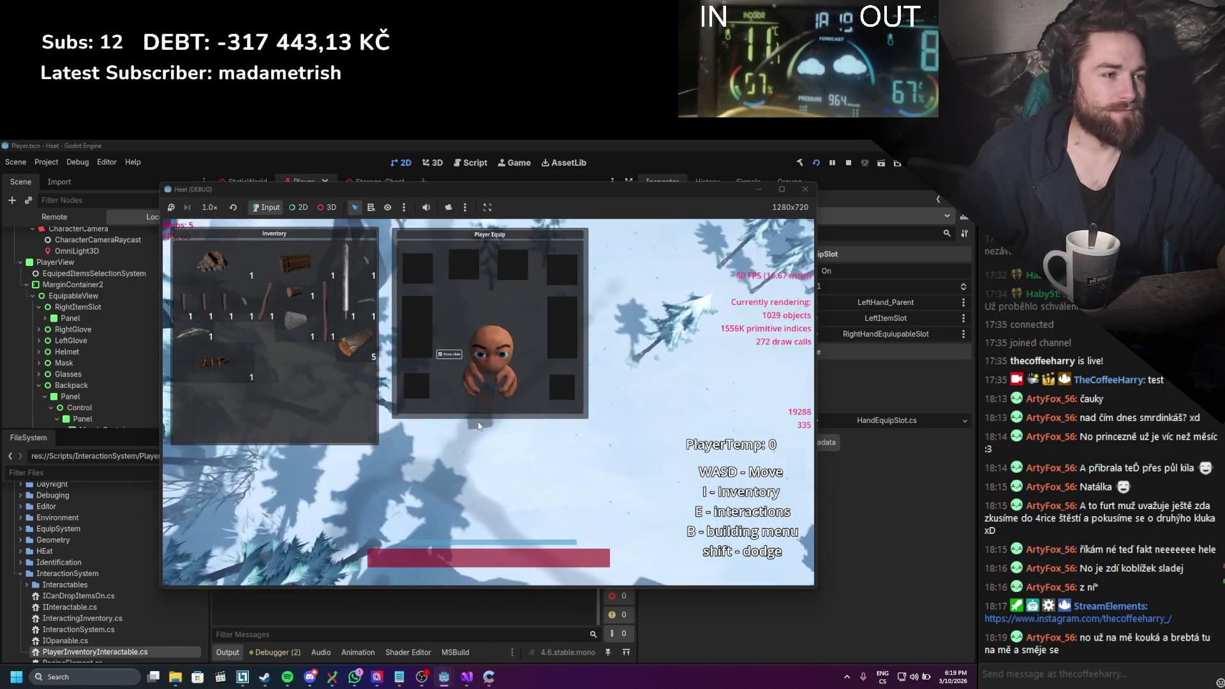
{"action": "key", "text": "e"}
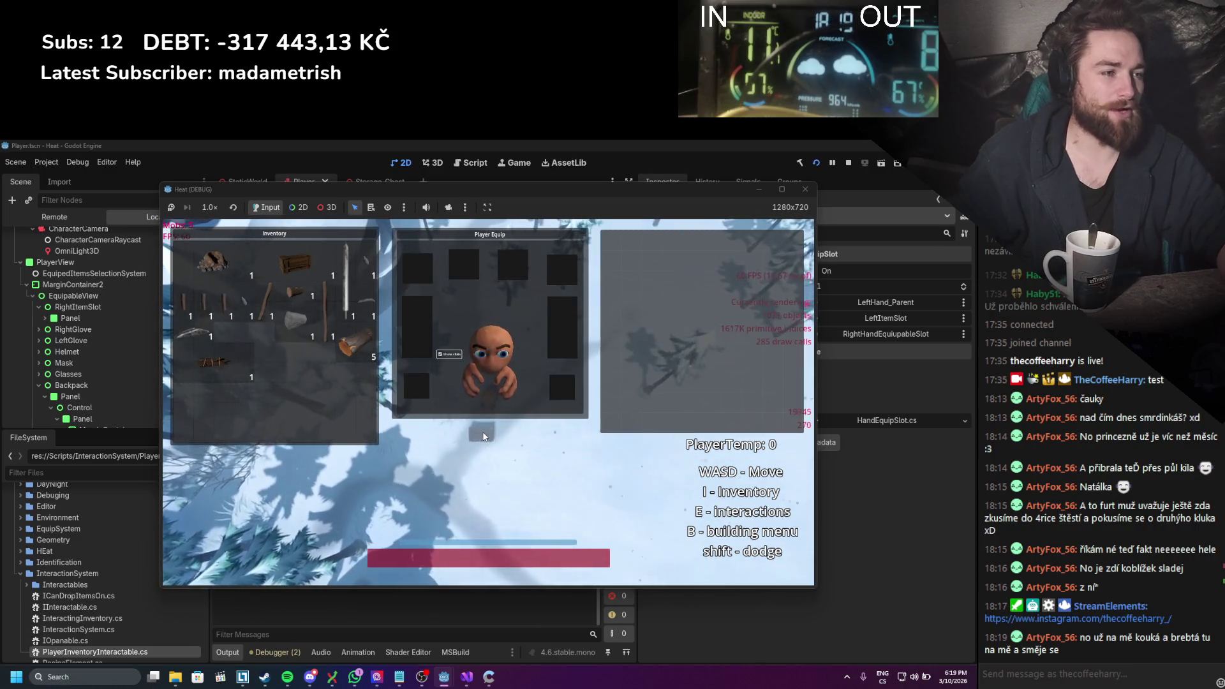
Step: Drag a stick from the inventory over to the chest's storage panel
{"action": "scroll", "coordinate": [483, 437], "scroll_direction": "up", "scroll_amount": 3}
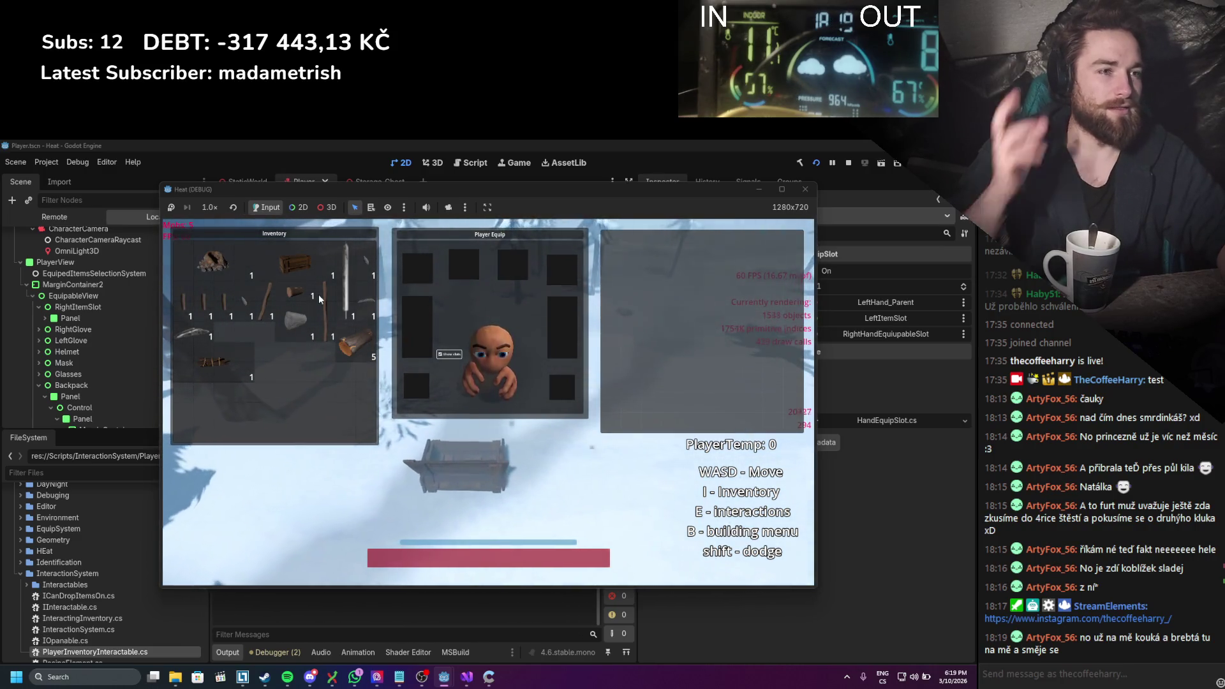
{"action": "left_click_drag", "start_coordinate": [320, 299], "coordinate": [502, 379]}
{"action": "left_click_drag", "start_coordinate": [503, 371], "coordinate": [548, 401]}
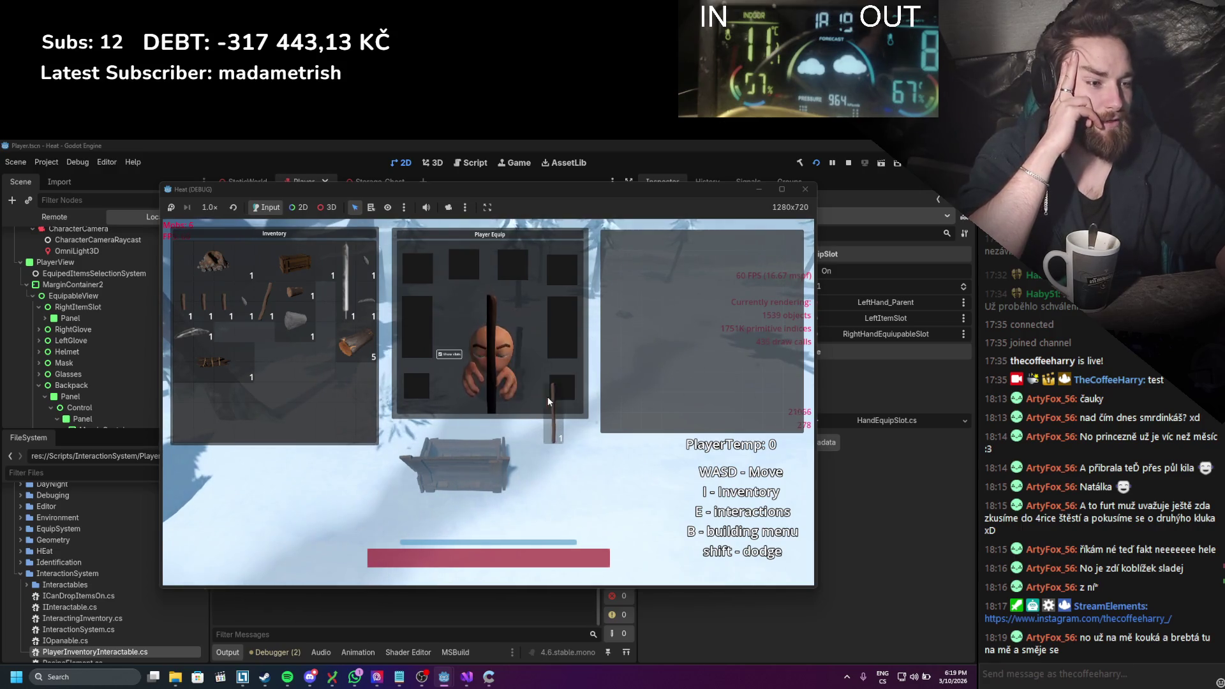
{"action": "mouse_move", "coordinate": [559, 338]}
{"action": "left_mouse_down"}
{"action": "mouse_move", "coordinate": [535, 338]}
{"action": "mouse_move", "coordinate": [549, 335]}
{"action": "mouse_move", "coordinate": [498, 370]}
{"action": "mouse_move", "coordinate": [446, 374]}
{"action": "mouse_move", "coordinate": [420, 318]}
{"action": "mouse_move", "coordinate": [424, 341]}
{"action": "mouse_move", "coordinate": [483, 375]}
{"action": "mouse_move", "coordinate": [474, 387]}
{"action": "mouse_move", "coordinate": [651, 322]}
{"action": "left_mouse_up"}
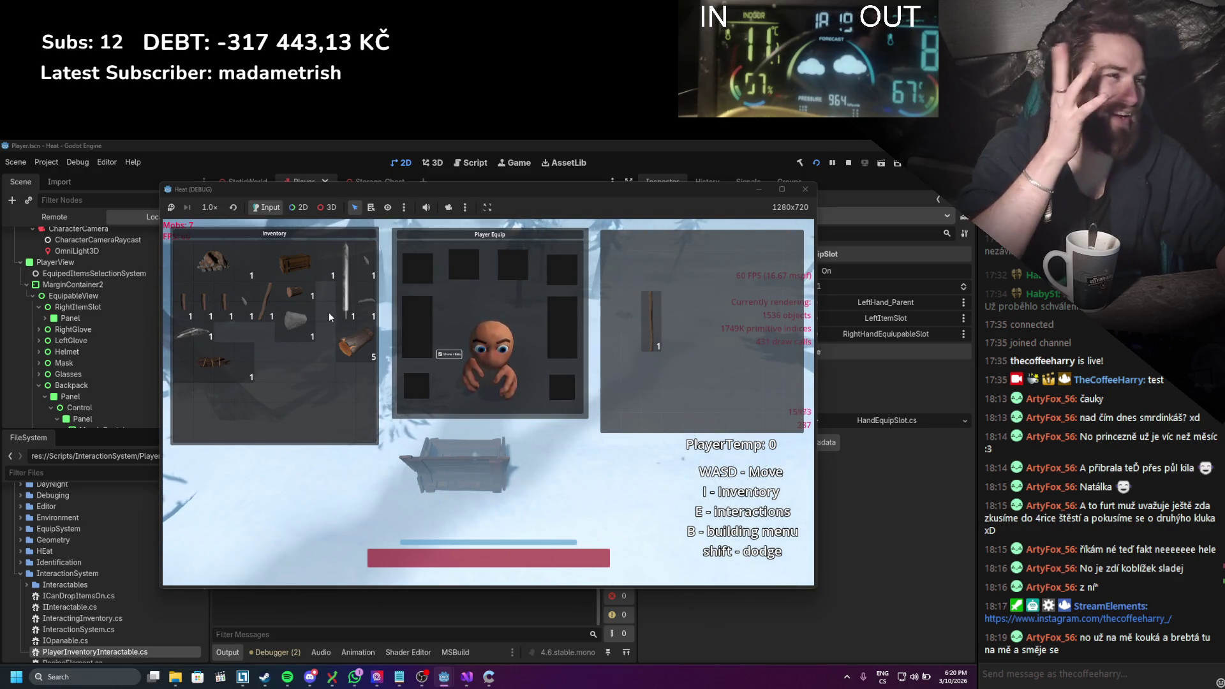
Step: Move the curved blade into the chest, close Player Equip, reposition Inventory, and stop the game
{"action": "left_click_drag", "start_coordinate": [191, 337], "coordinate": [646, 287]}
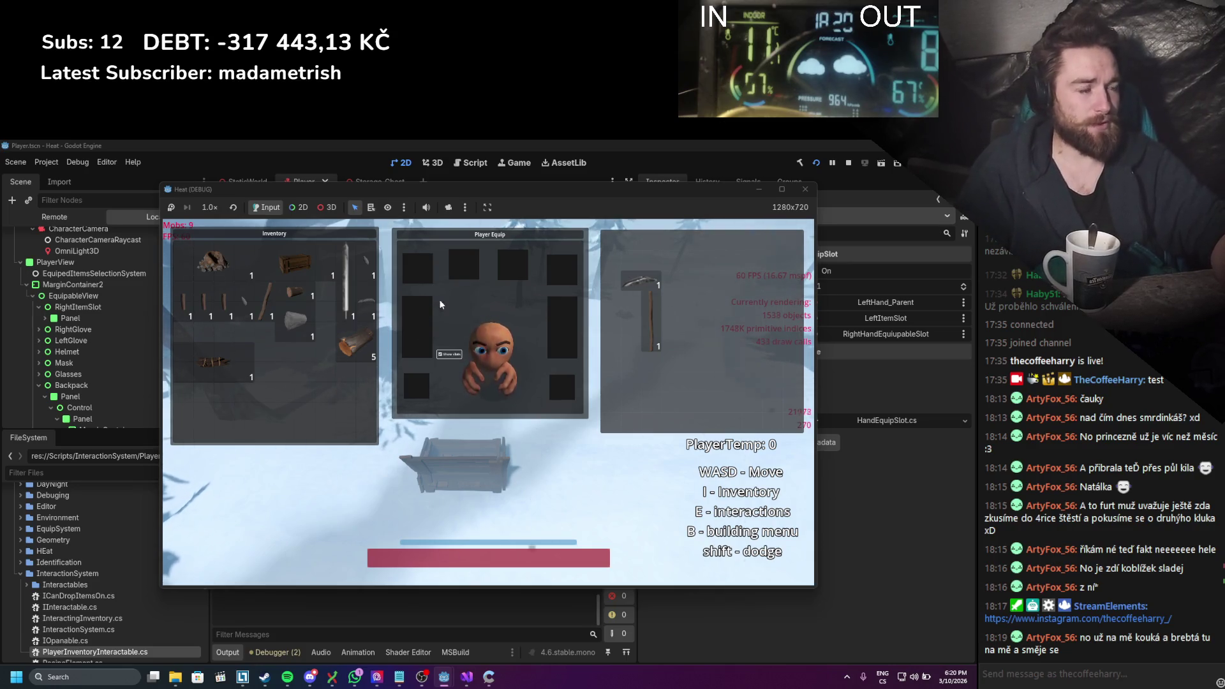
{"action": "key", "text": "c"}
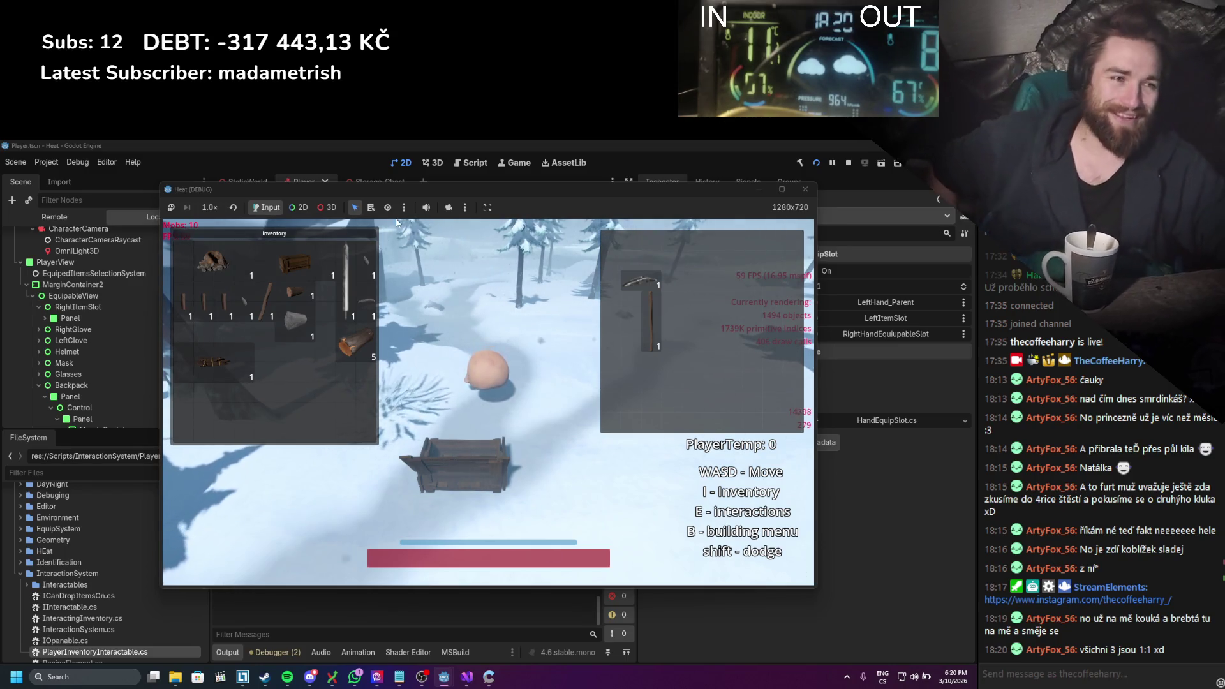
{"action": "mouse_move", "coordinate": [312, 230]}
{"action": "left_mouse_down"}
{"action": "mouse_move", "coordinate": [518, 232]}
{"action": "mouse_move", "coordinate": [316, 236]}
{"action": "mouse_move", "coordinate": [510, 244]}
{"action": "mouse_move", "coordinate": [316, 232]}
{"action": "left_mouse_up"}
{"action": "left_click", "coordinate": [854, 163]}
{"action": "scroll", "coordinate": [411, 340], "scroll_direction": "down", "scroll_amount": 4}
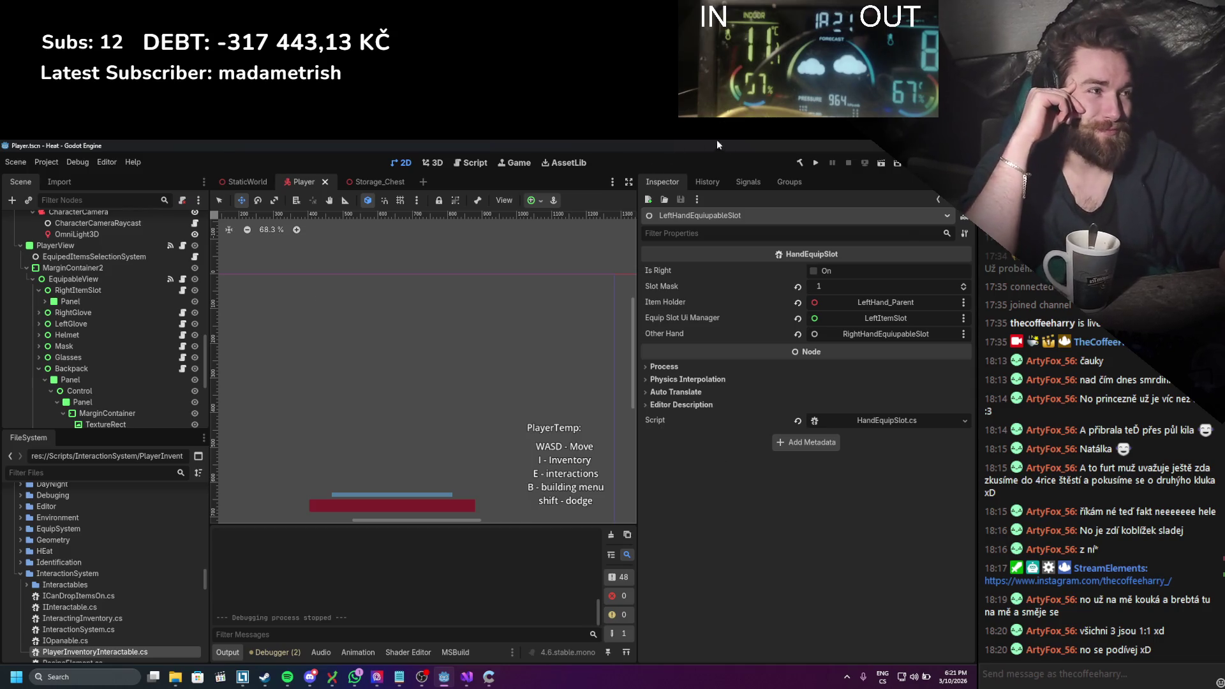
Step: Run the Heat project, open the inventory, and drag the Player Equip panel around
{"action": "left_click", "coordinate": [816, 163]}
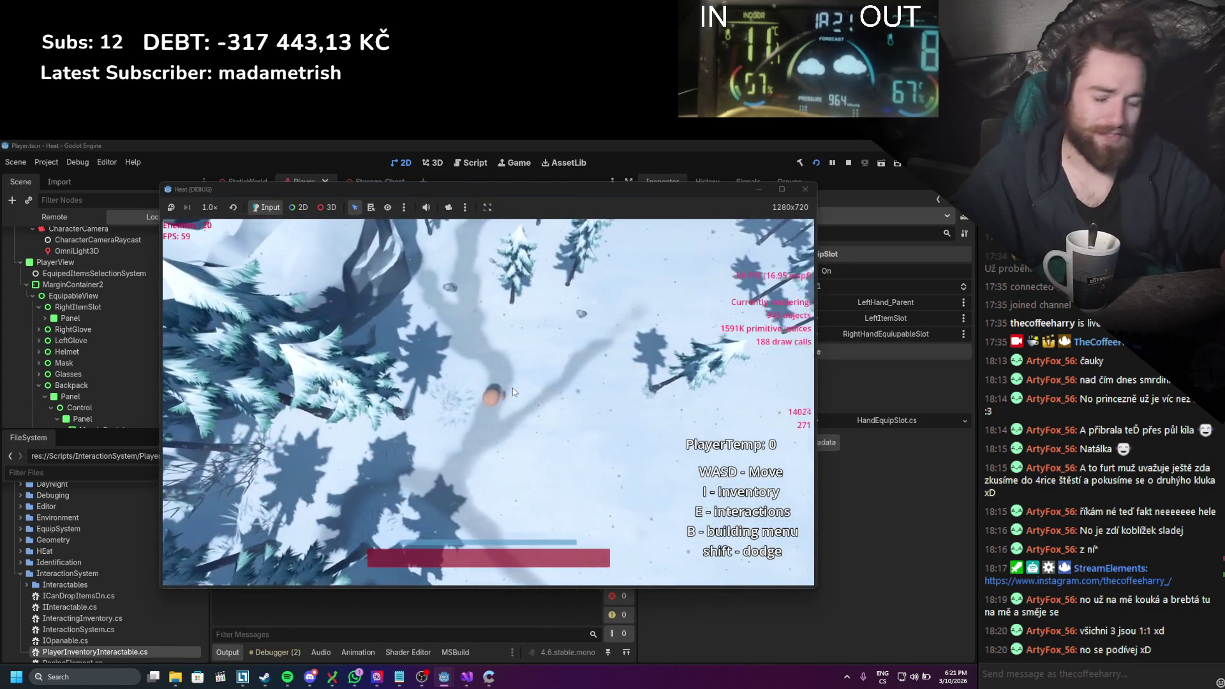
{"action": "key", "text": "i"}
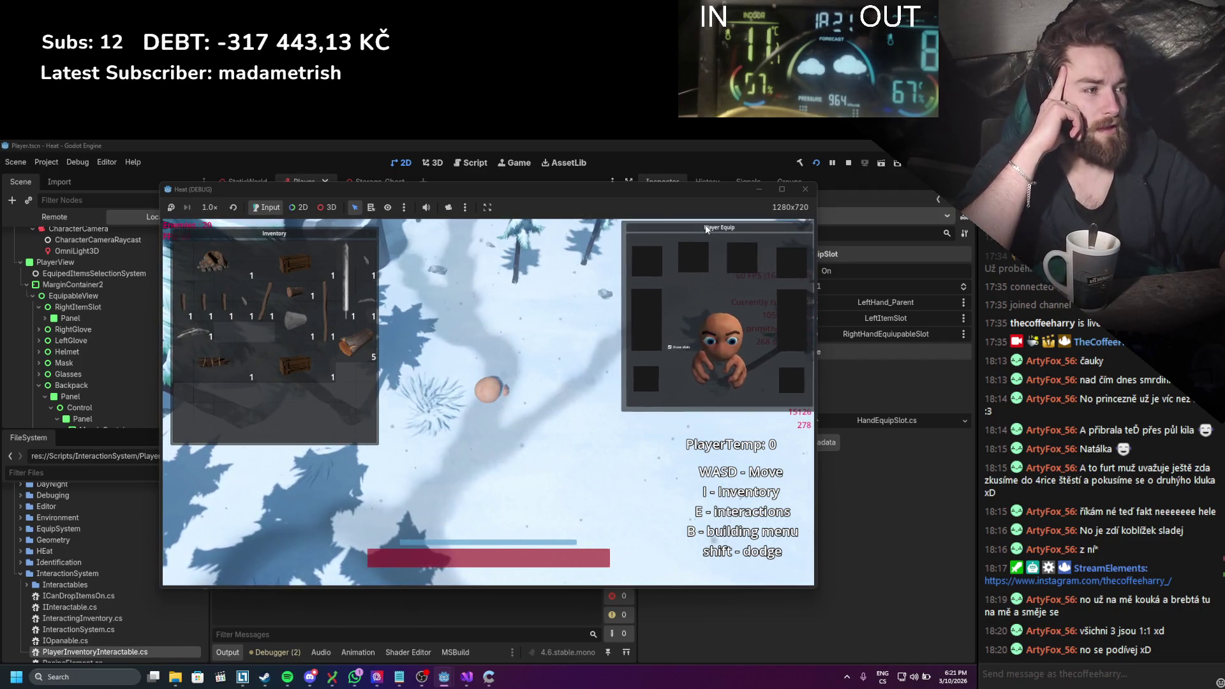
{"action": "key", "text": "a"}
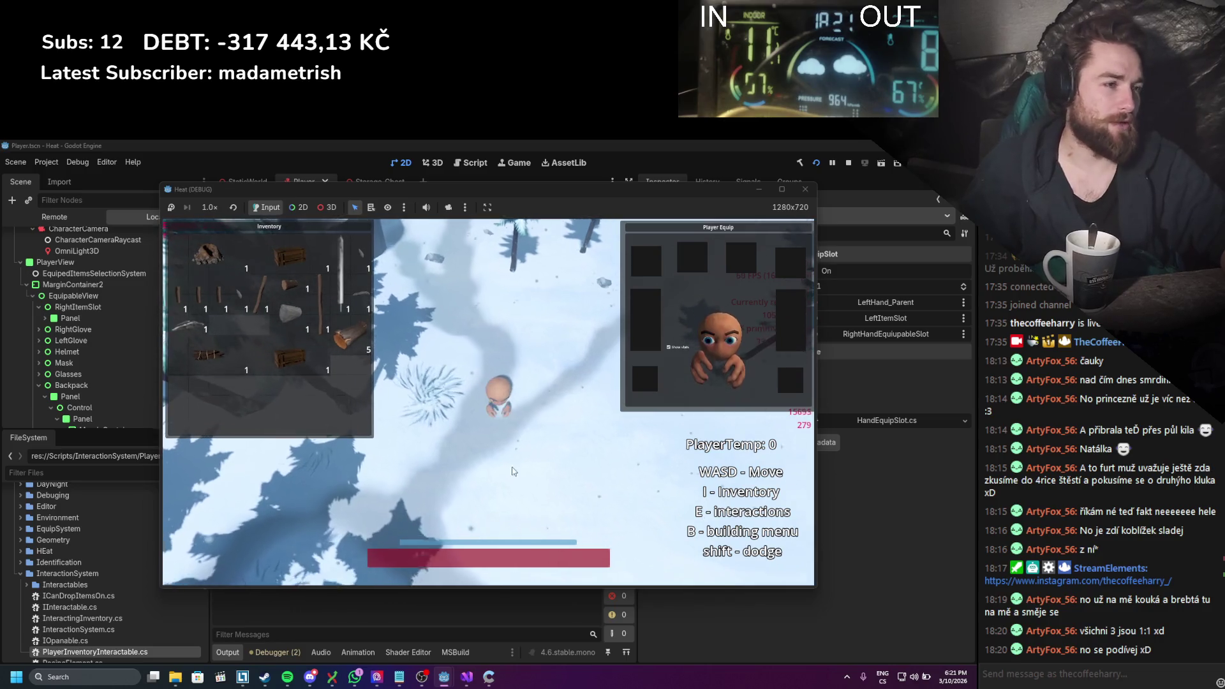
{"action": "mouse_move", "coordinate": [675, 232]}
{"action": "left_mouse_down"}
{"action": "mouse_move", "coordinate": [401, 347]}
{"action": "mouse_move", "coordinate": [239, 439]}
{"action": "mouse_move", "coordinate": [236, 400]}
{"action": "mouse_move", "coordinate": [235, 435]}
{"action": "mouse_move", "coordinate": [254, 450]}
{"action": "mouse_move", "coordinate": [228, 396]}
{"action": "mouse_move", "coordinate": [334, 426]}
{"action": "mouse_move", "coordinate": [702, 197]}
{"action": "left_mouse_up"}
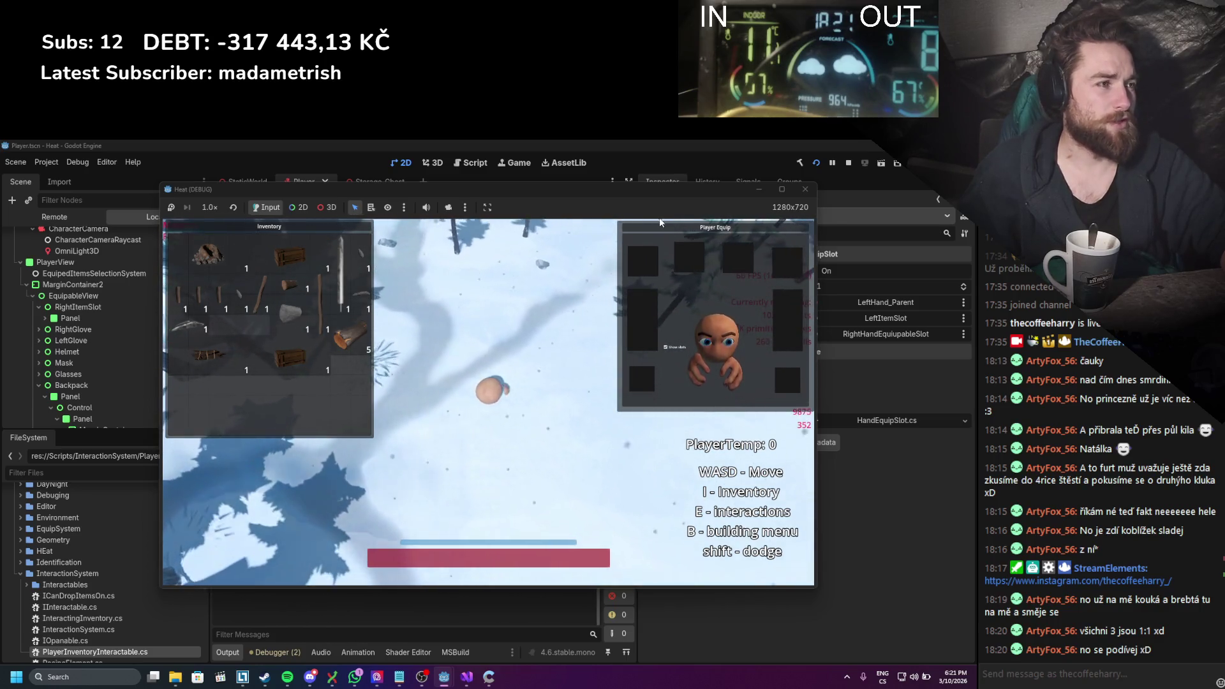
{"action": "key", "text": "Escape"}
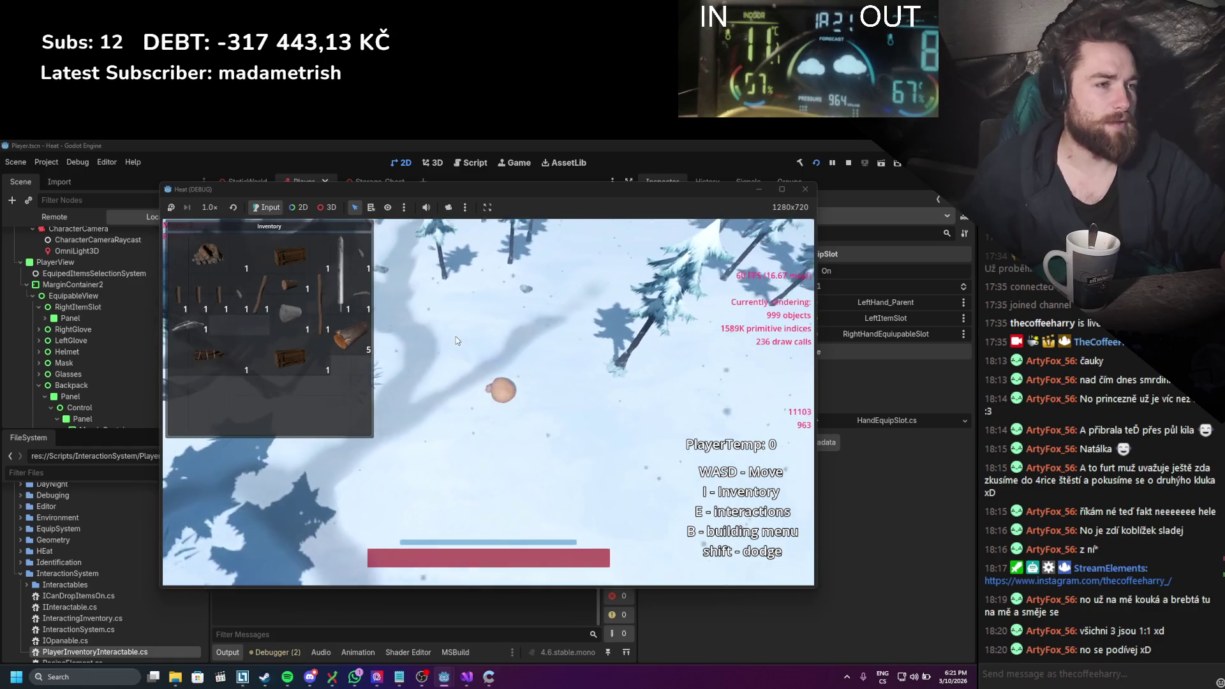
{"action": "key", "text": "Tab"}
Step: Place the wooden crate on the snow, center the Player Equip panel, and stop the game
{"action": "left_click_drag", "start_coordinate": [289, 256], "coordinate": [553, 370]}
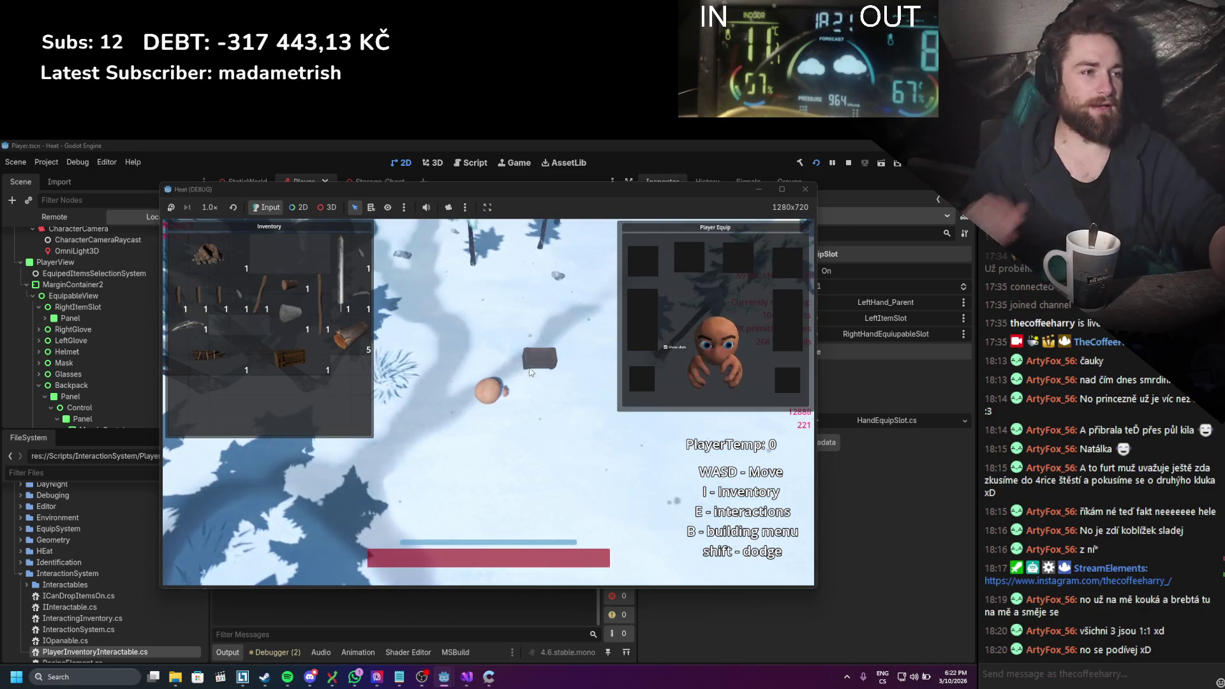
{"action": "key", "text": "w"}
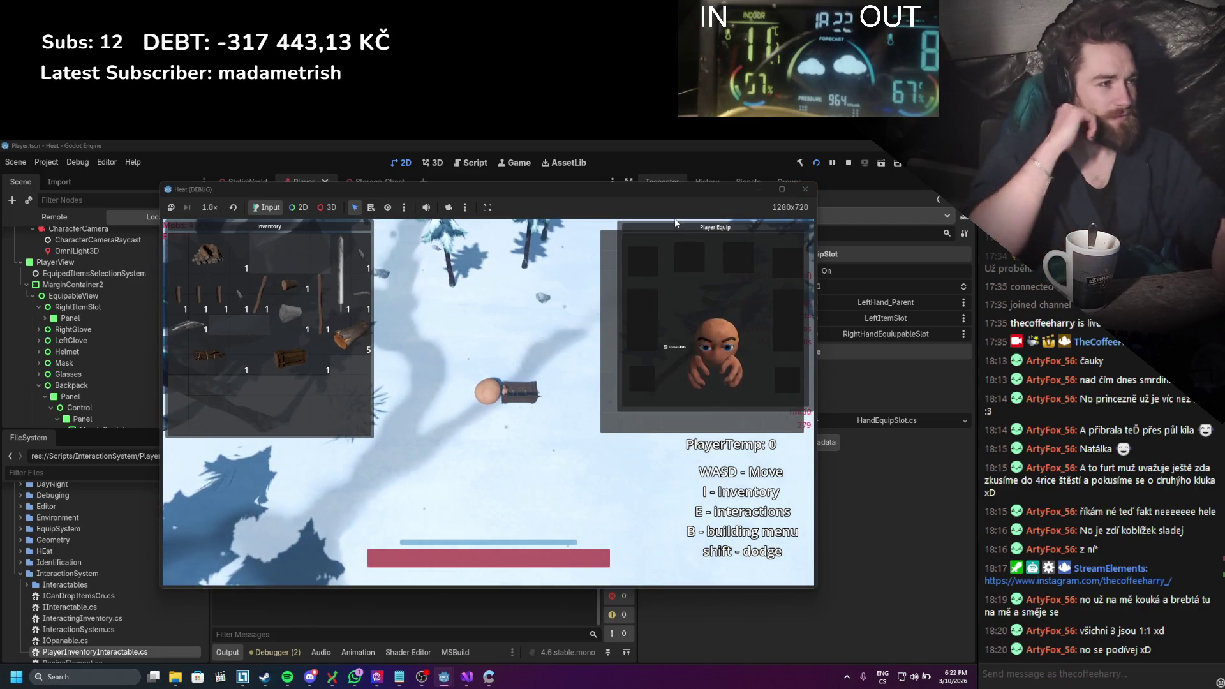
{"action": "mouse_move", "coordinate": [665, 230]}
{"action": "left_mouse_down"}
{"action": "mouse_move", "coordinate": [454, 240]}
{"action": "mouse_move", "coordinate": [618, 371]}
{"action": "mouse_move", "coordinate": [657, 444]}
{"action": "mouse_move", "coordinate": [494, 439]}
{"action": "mouse_move", "coordinate": [449, 290]}
{"action": "mouse_move", "coordinate": [460, 458]}
{"action": "mouse_move", "coordinate": [750, 460]}
{"action": "mouse_move", "coordinate": [483, 443]}
{"action": "mouse_move", "coordinate": [456, 233]}
{"action": "mouse_move", "coordinate": [473, 400]}
{"action": "mouse_move", "coordinate": [656, 445]}
{"action": "mouse_move", "coordinate": [515, 431]}
{"action": "mouse_move", "coordinate": [447, 243]}
{"action": "left_mouse_up"}
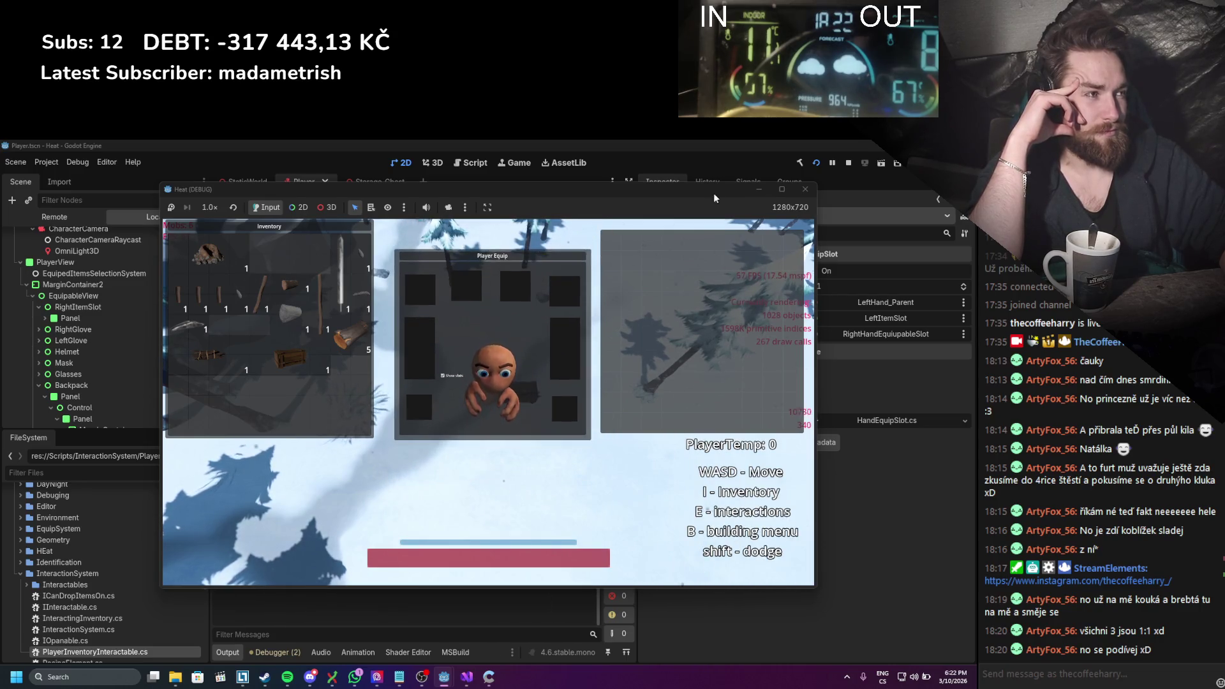
{"action": "left_click", "coordinate": [847, 164]}
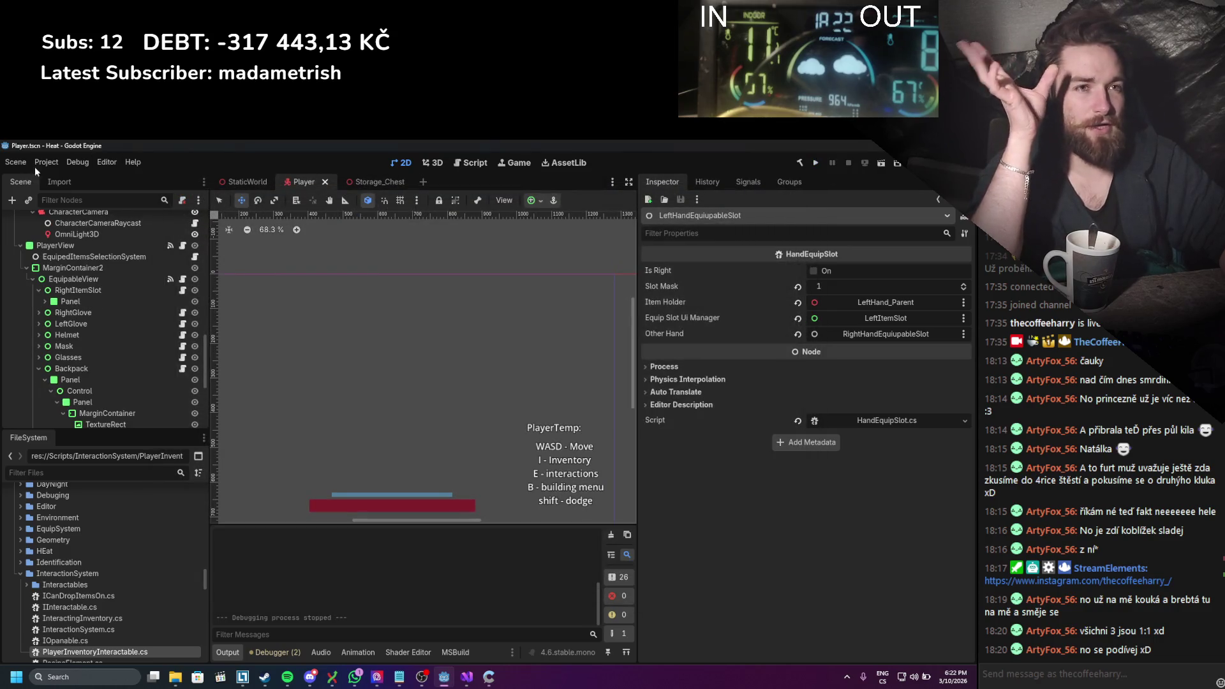
Step: Open Editor Settings and dismiss the NVIDIA reward notification
{"action": "left_click", "coordinate": [50, 163]}
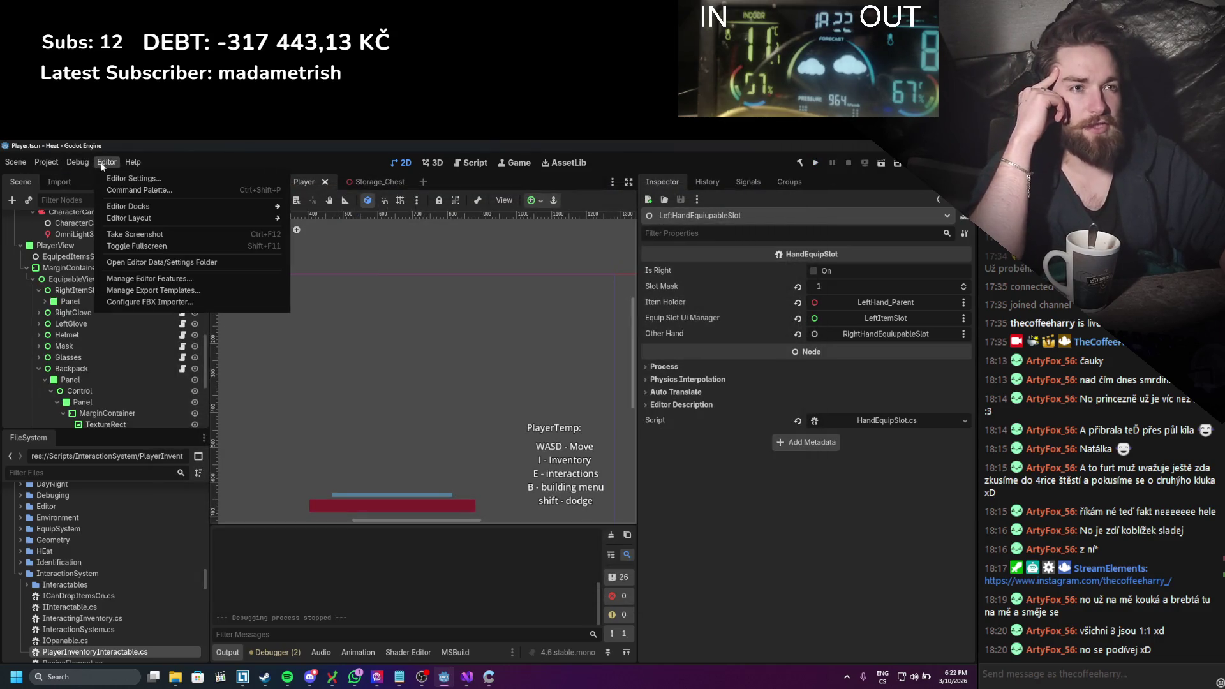
{"action": "left_click", "coordinate": [124, 177]}
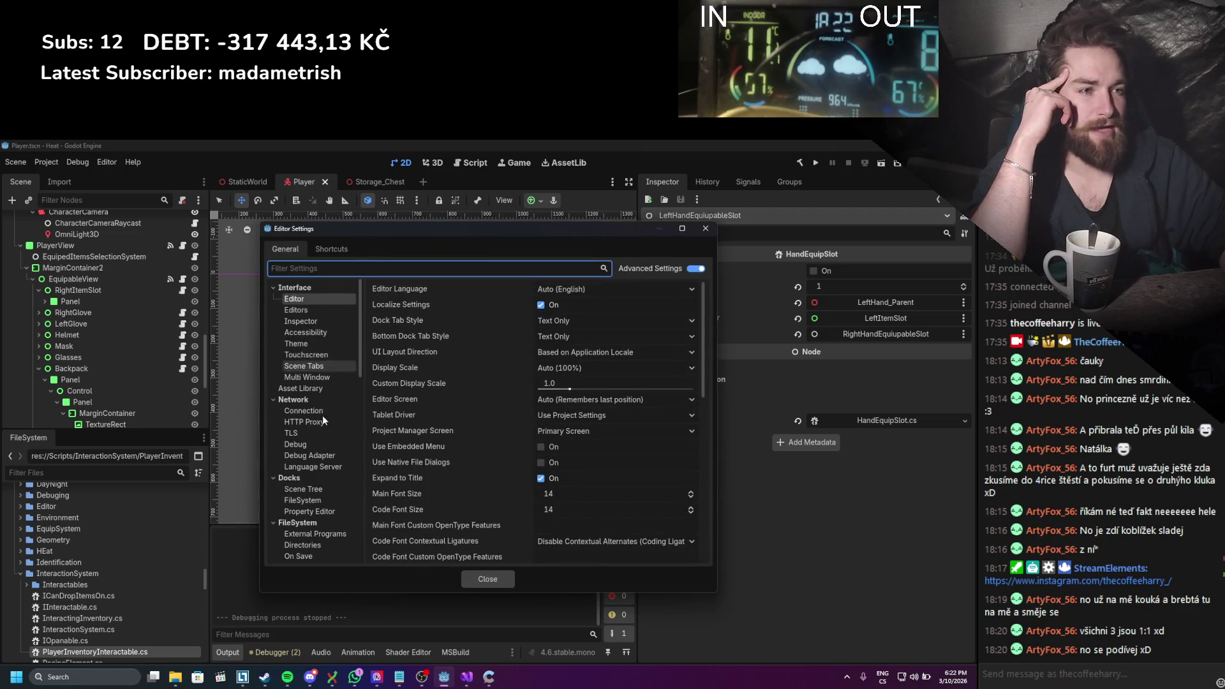
{"action": "scroll", "coordinate": [307, 423], "scroll_direction": "down", "scroll_amount": 3}
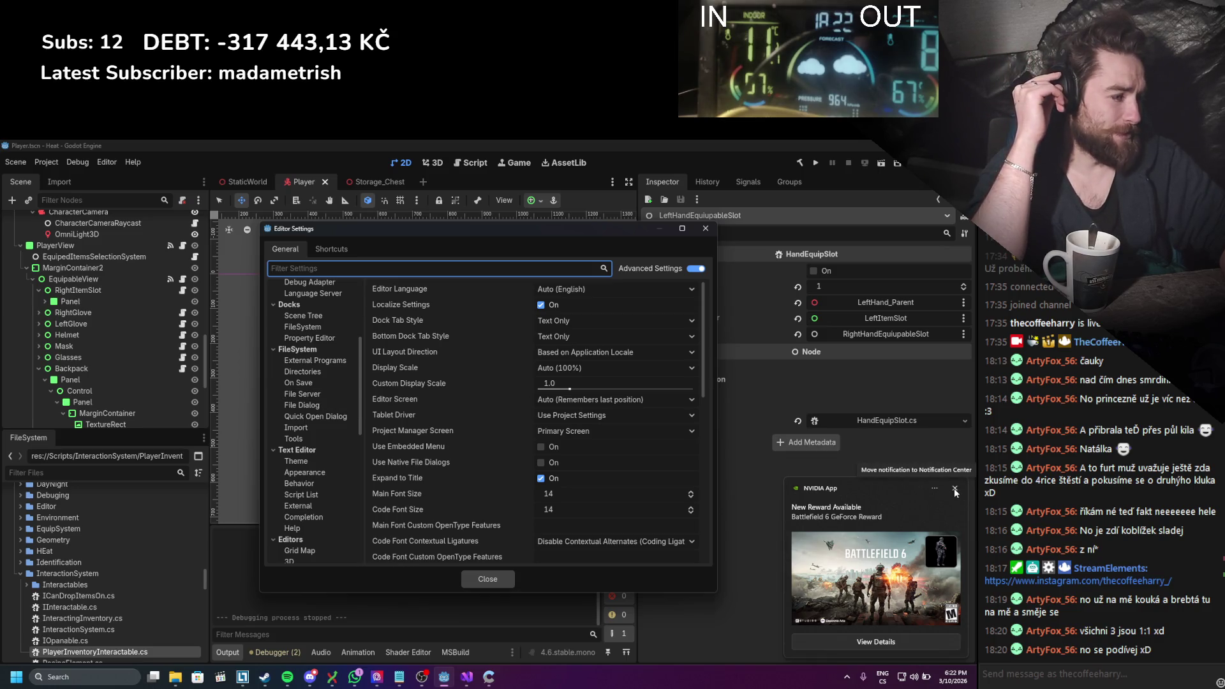
{"action": "left_click", "coordinate": [955, 490]}
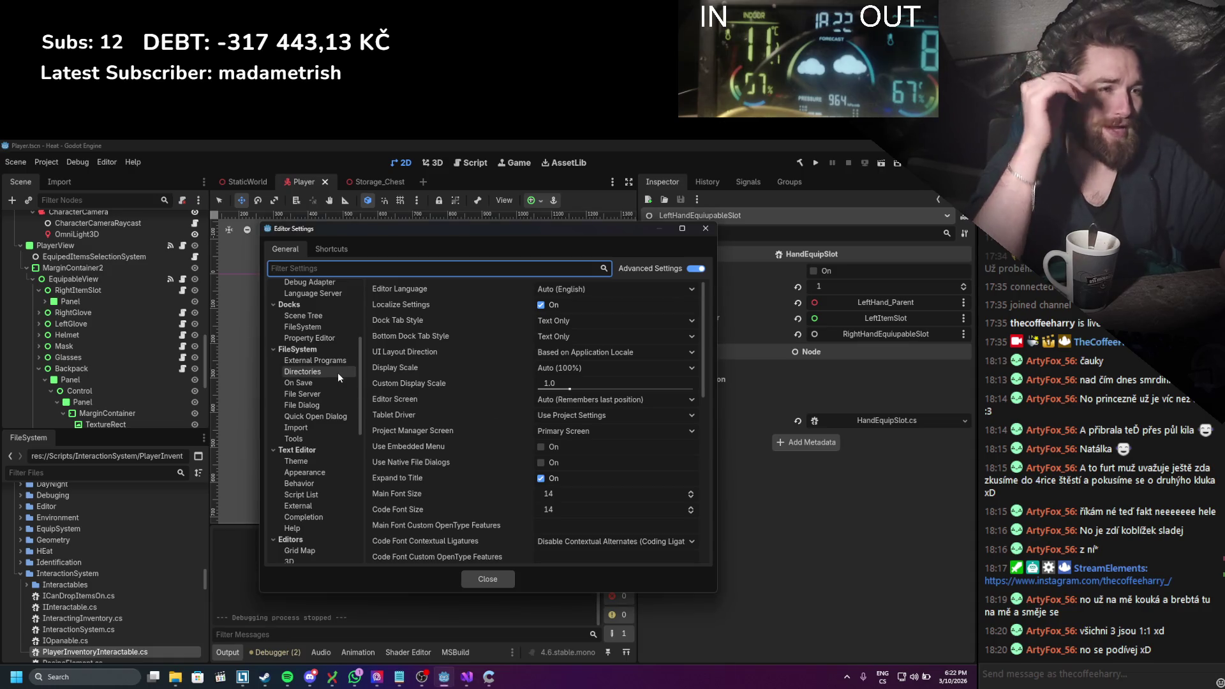
{"action": "scroll", "coordinate": [338, 373], "scroll_direction": "up", "scroll_amount": 5}
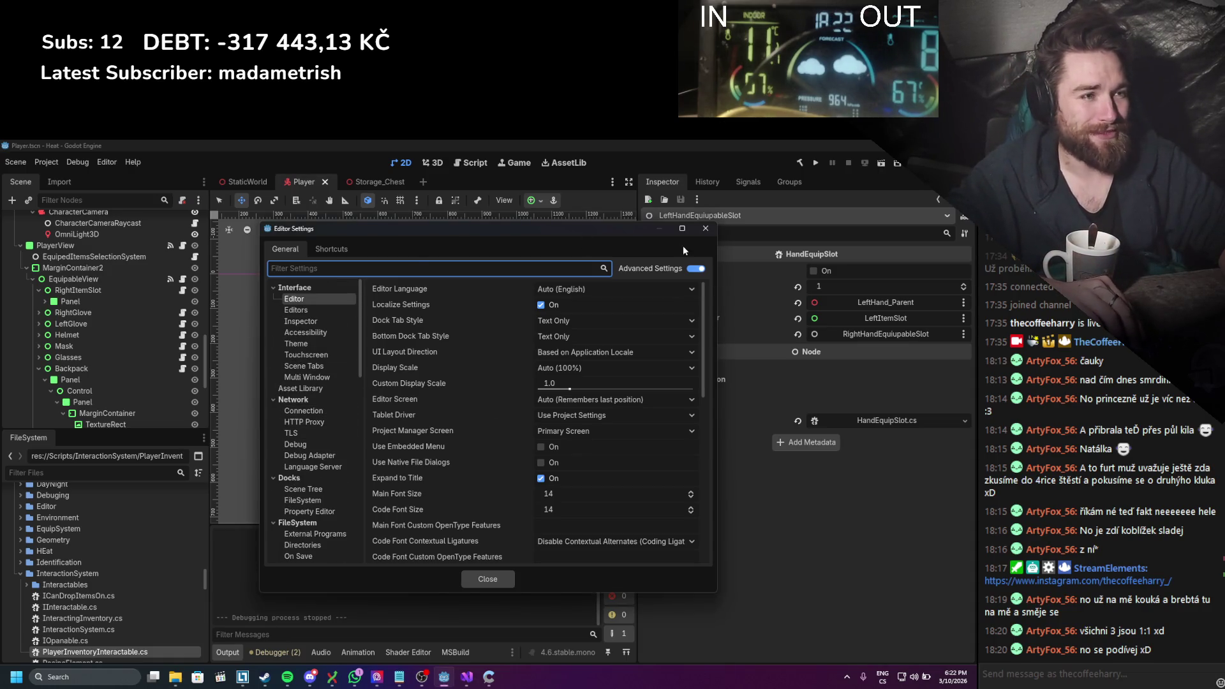
Step: Close the Editor Settings window
{"action": "scroll", "coordinate": [313, 413], "scroll_direction": "down", "scroll_amount": 2}
{"action": "scroll", "coordinate": [340, 345], "scroll_direction": "up", "scroll_amount": 2}
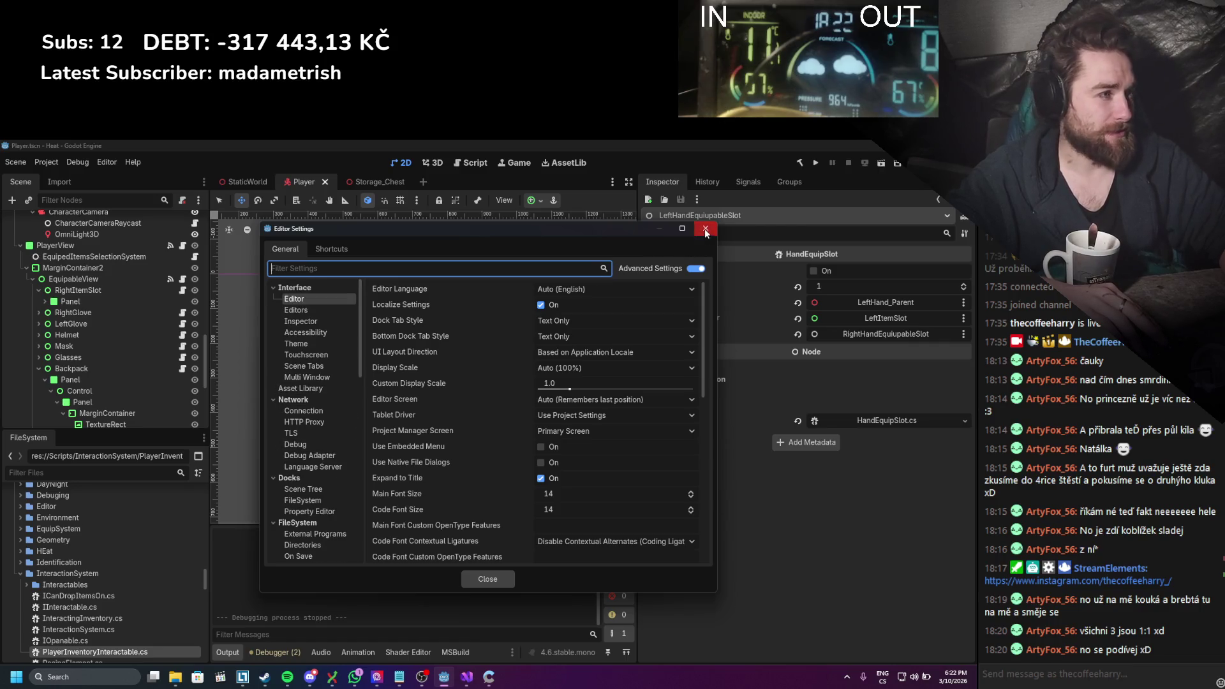
{"action": "left_click", "coordinate": [706, 230]}
Step: Set the viewport to 1920 width and 1080 height in Project Settings, then run the game
{"action": "left_click", "coordinate": [46, 162]}
{"action": "left_click", "coordinate": [57, 180]}
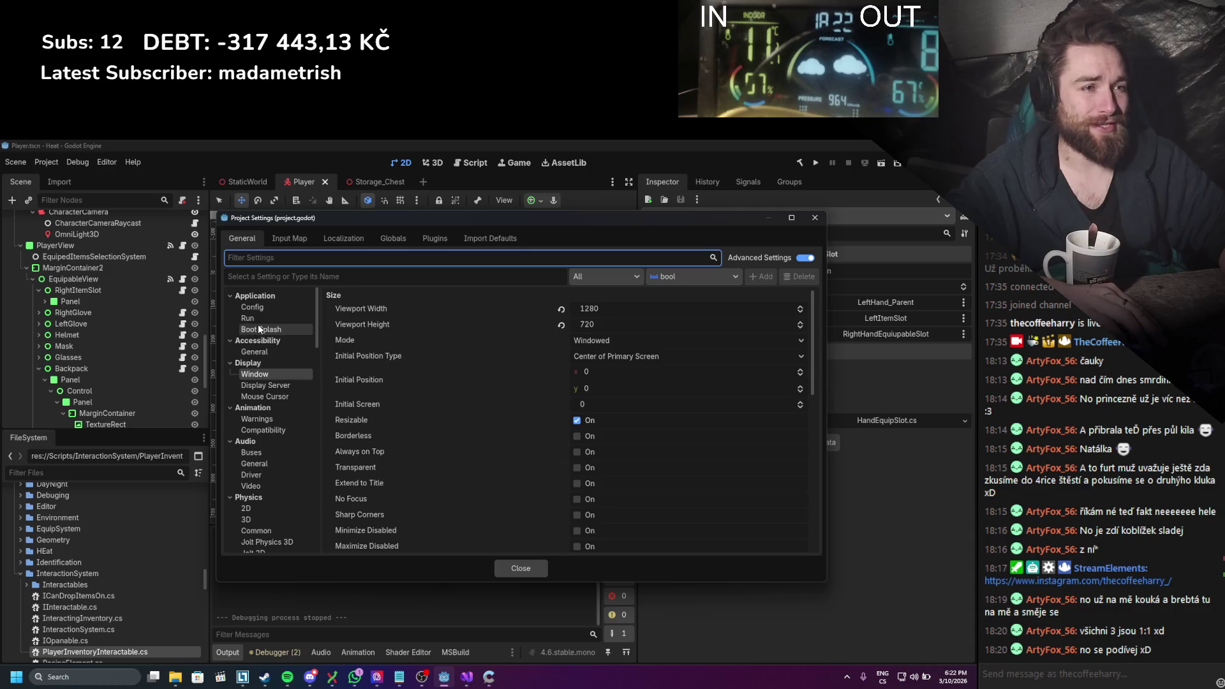
{"action": "left_click", "coordinate": [599, 310]}
{"action": "type", "text": "1920"}
{"action": "key", "text": "Return"}
{"action": "left_click", "coordinate": [613, 327]}
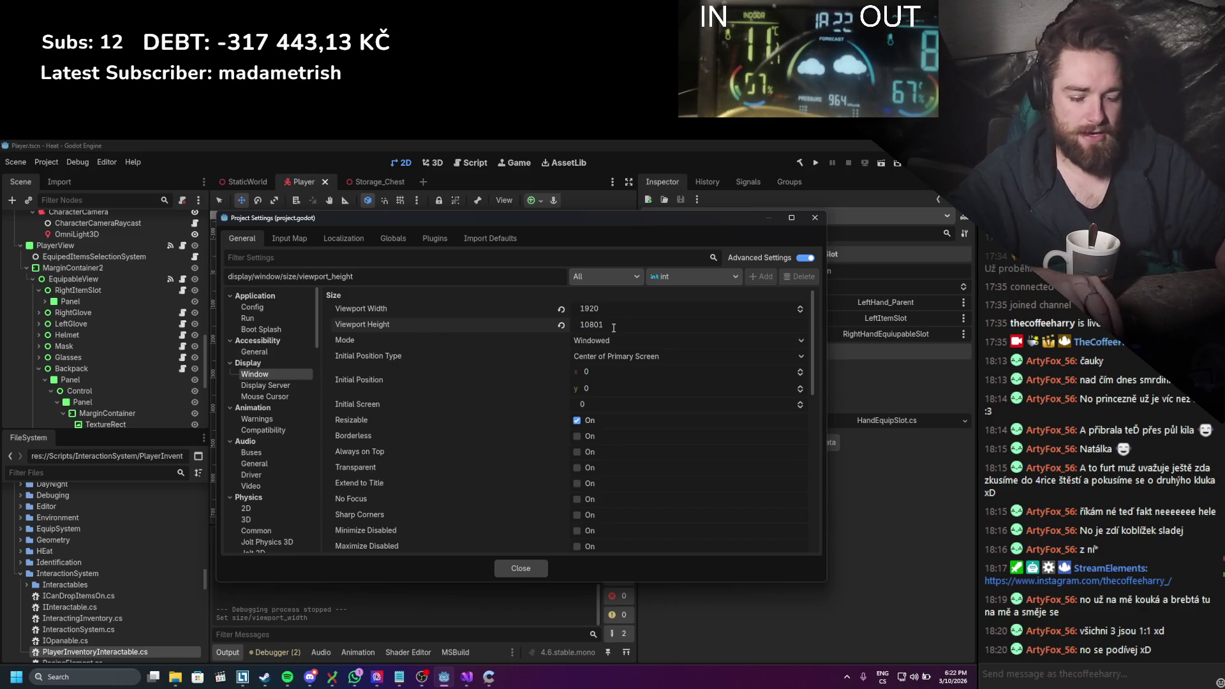
{"action": "left_click", "coordinate": [815, 219]}
{"action": "left_click", "coordinate": [815, 165]}
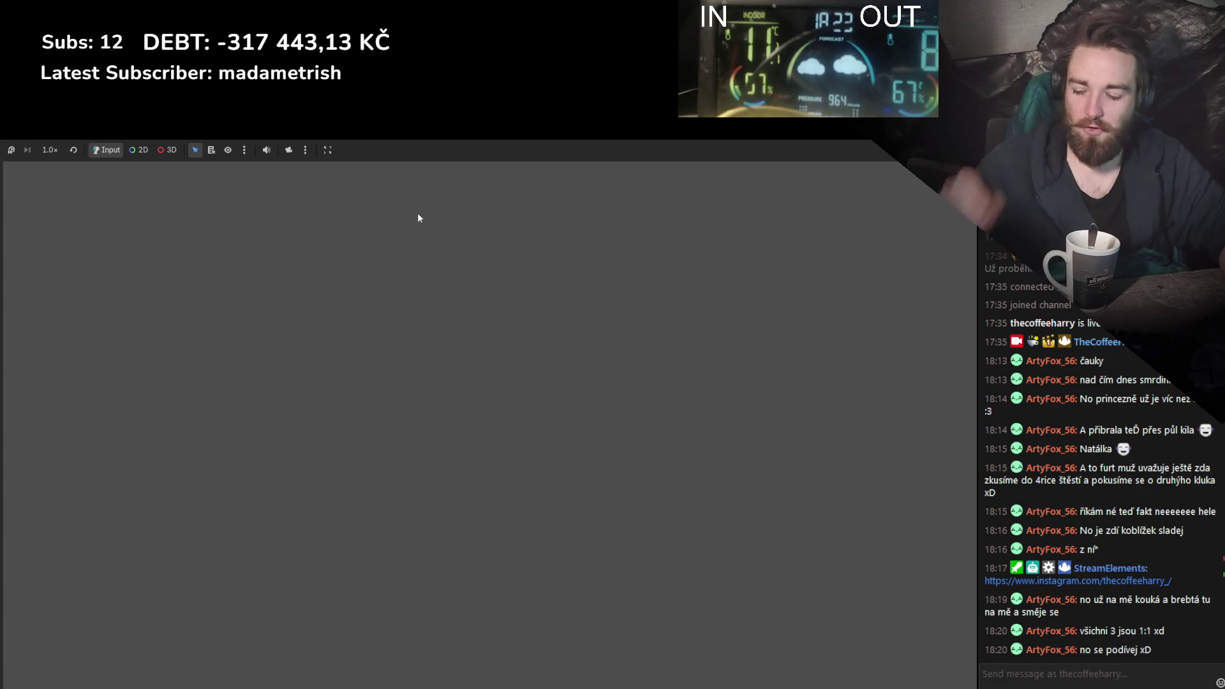
Step: Stop the blank game run with F8
{"action": "key", "text": "F8"}
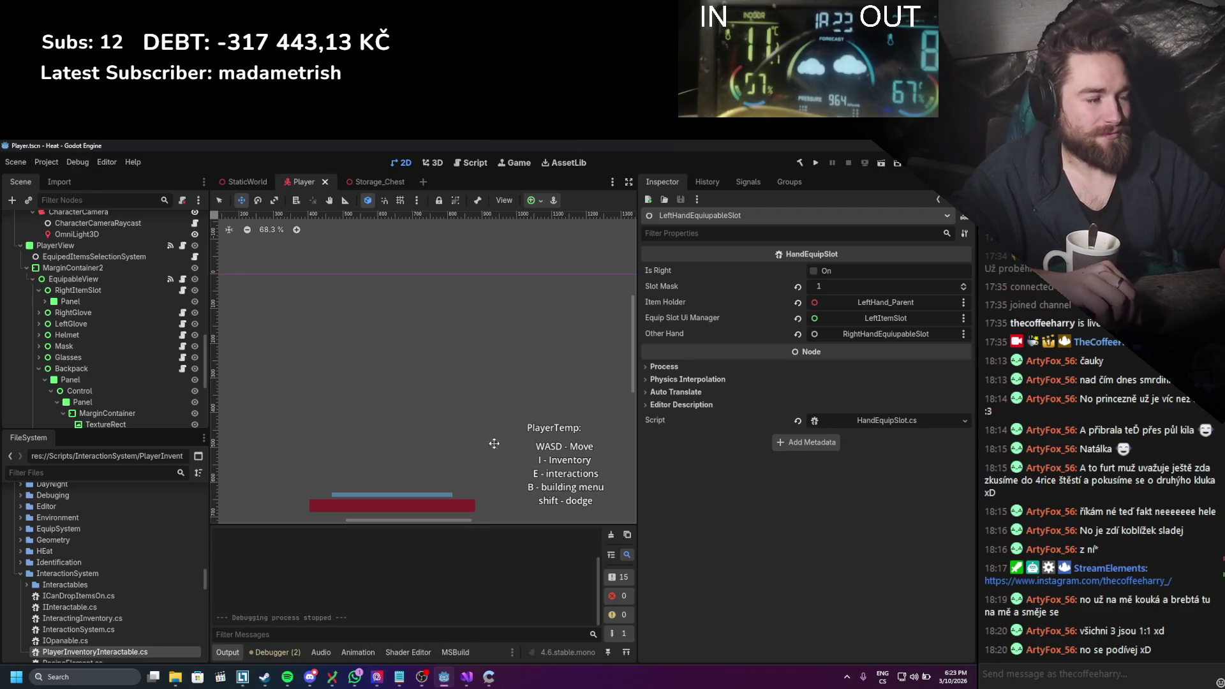
Step: Restore the viewport to 1280 width and 720 height in Project Settings
{"action": "left_click", "coordinate": [42, 164]}
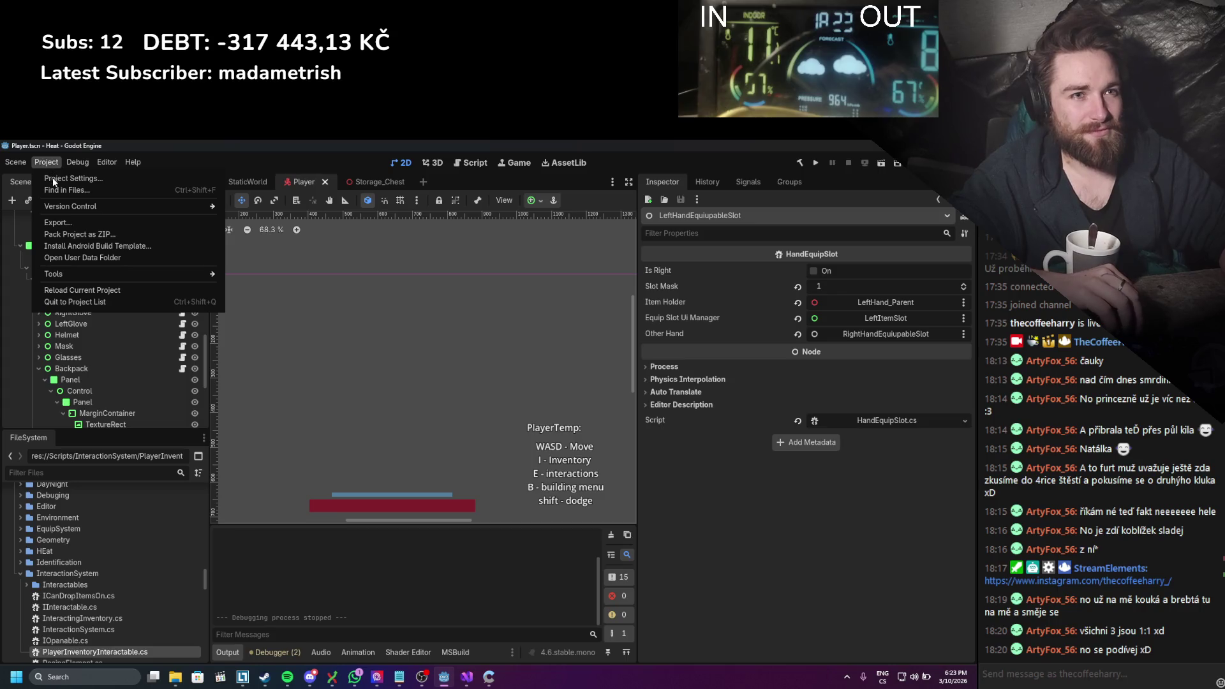
{"action": "left_click", "coordinate": [52, 177]}
{"action": "left_click", "coordinate": [595, 307]}
{"action": "type", "text": "1720"}
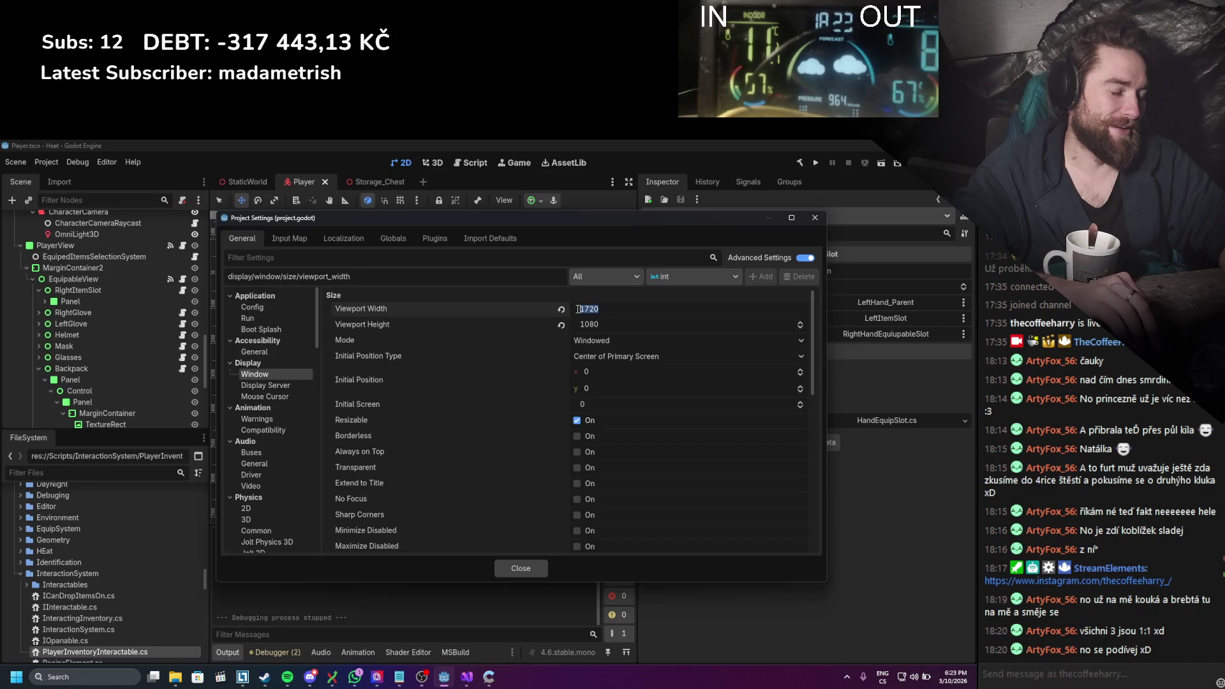
{"action": "type", "text": "0"}
{"action": "key", "text": "Tab"}
{"action": "key", "text": "Return"}
{"action": "left_click", "coordinate": [526, 567]}
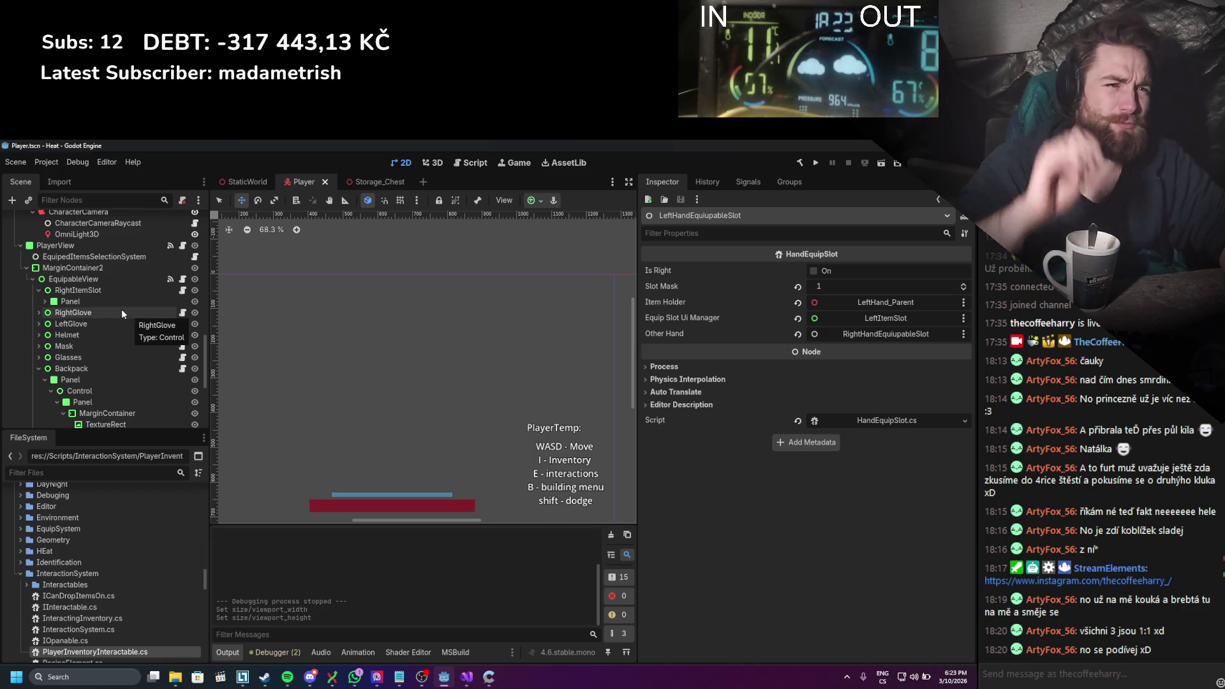
Step: Scroll the editor view and switch over to the music player
{"action": "scroll", "coordinate": [116, 327], "scroll_direction": "up", "scroll_amount": 1}
{"action": "scroll", "coordinate": [116, 330], "scroll_direction": "up", "scroll_amount": 1}
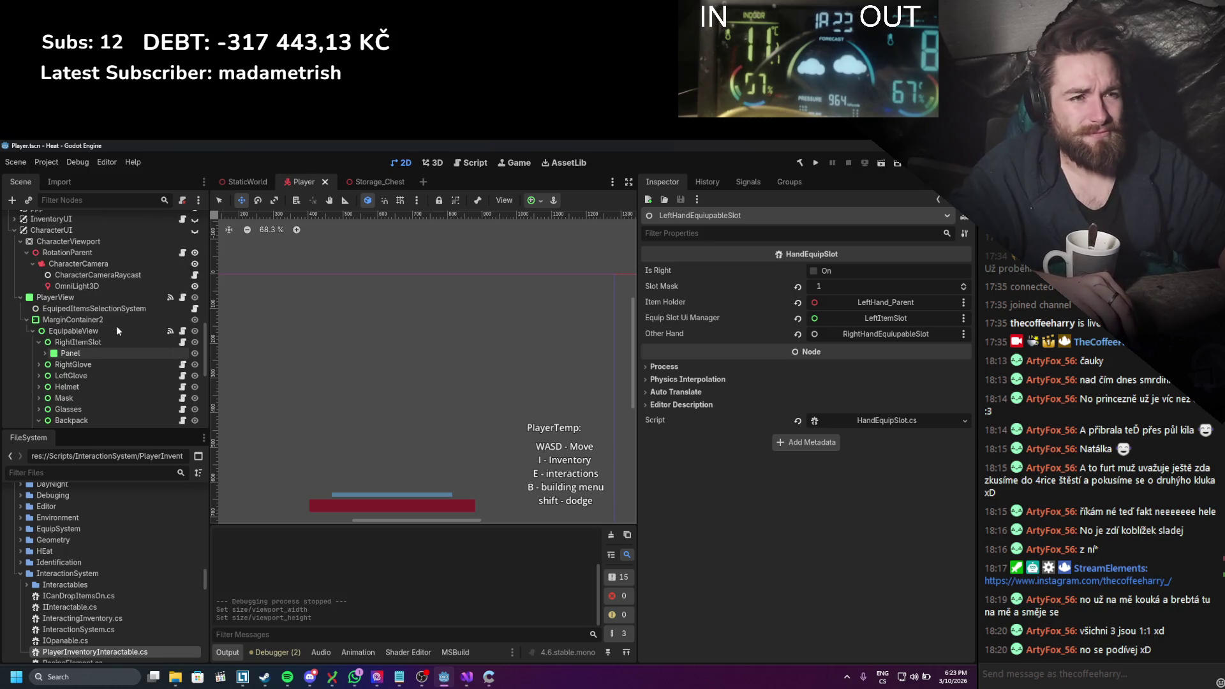
{"action": "scroll", "coordinate": [116, 325], "scroll_direction": "down", "scroll_amount": 1}
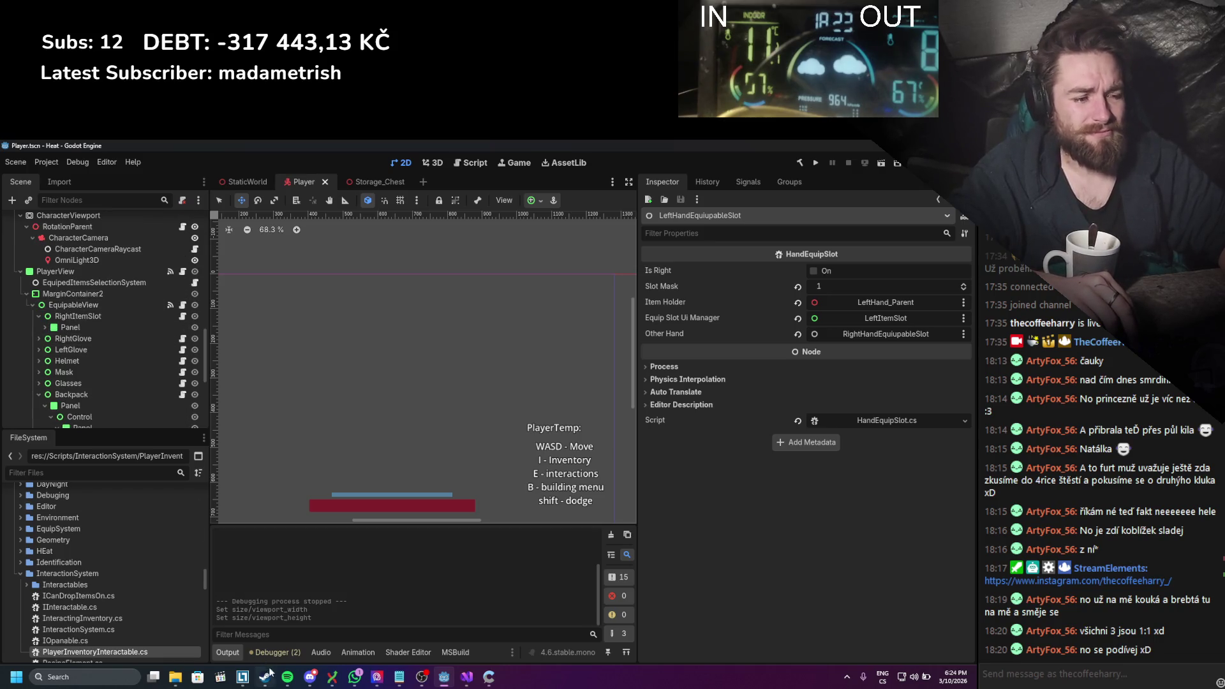
{"action": "left_click", "coordinate": [287, 678]}
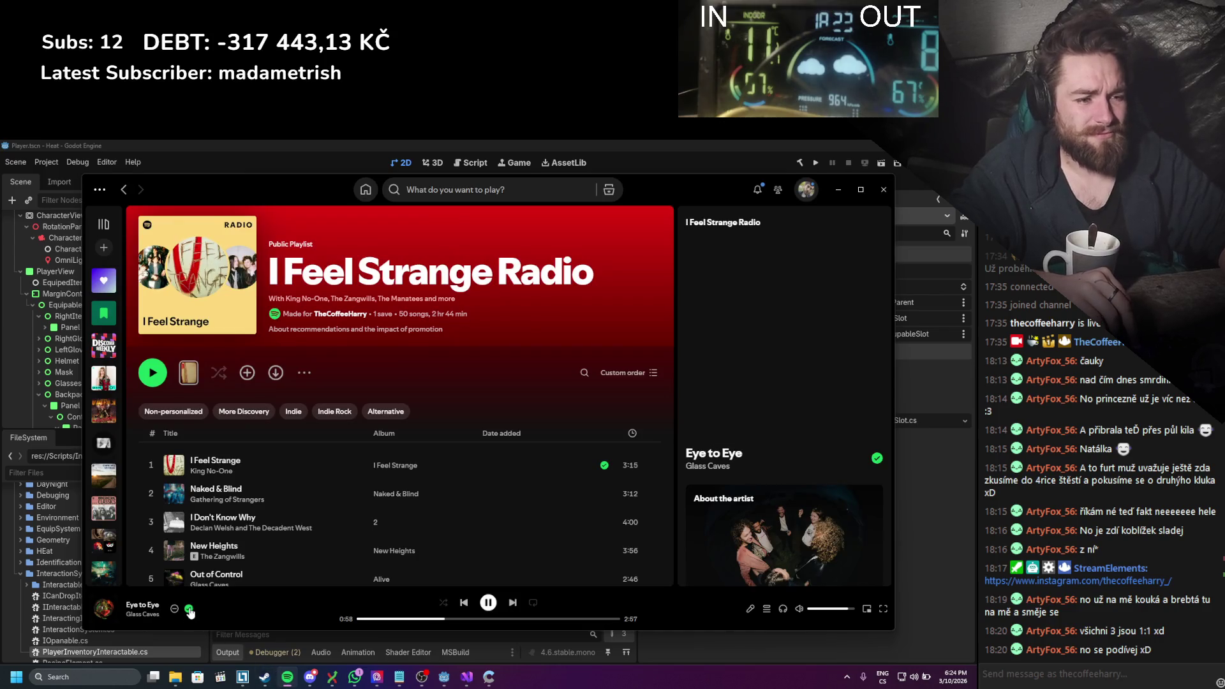
Step: Update the current track's Liked Songs status in Spotify, then minimize Spotify to reveal Godot
{"action": "left_click", "coordinate": [189, 609]}
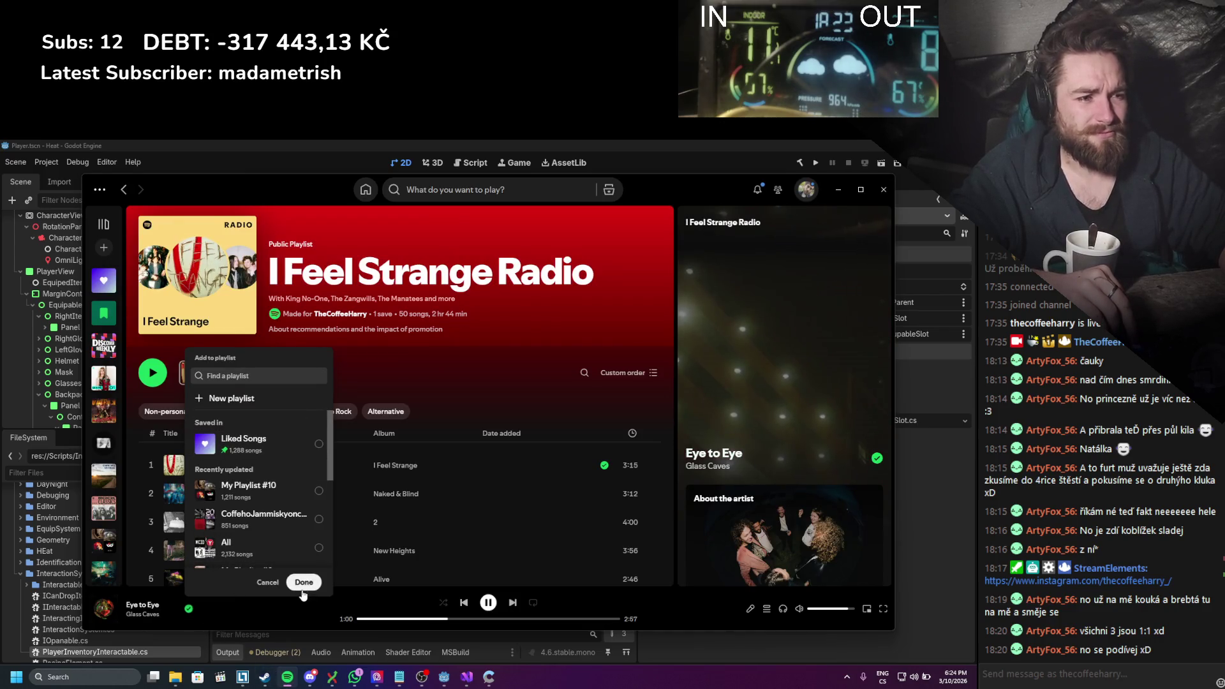
{"action": "left_click", "coordinate": [303, 581]}
{"action": "left_click", "coordinate": [189, 608]}
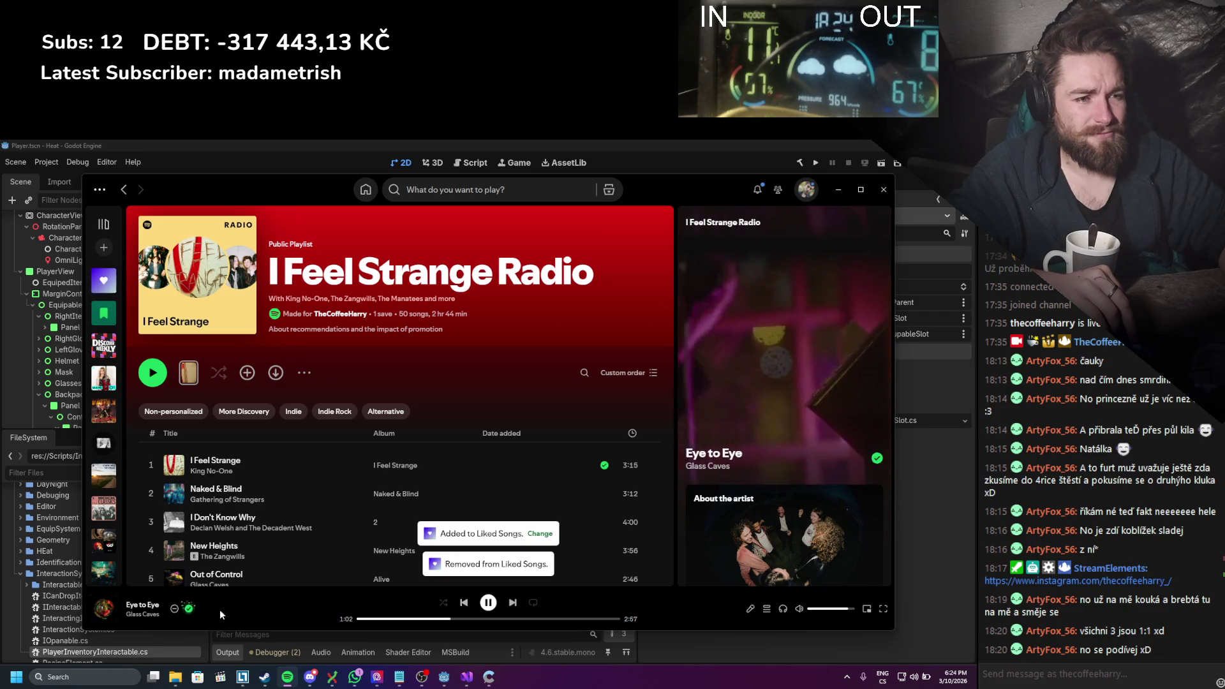
{"action": "left_click", "coordinate": [828, 184]}
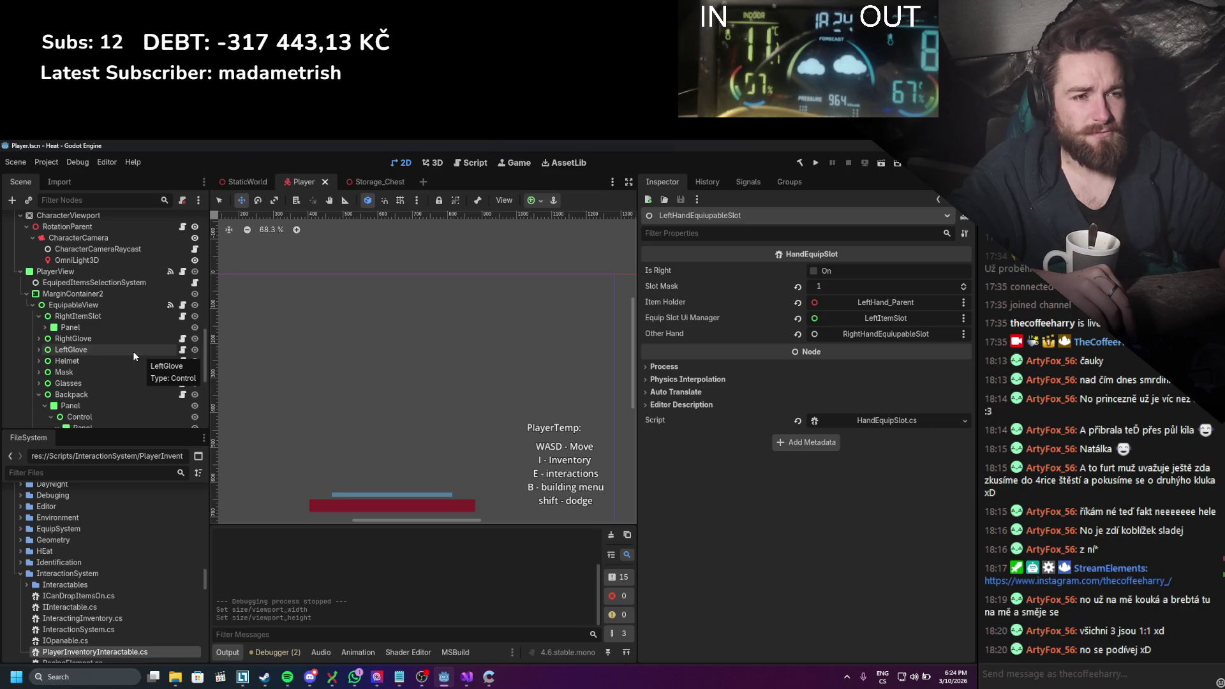
Step: Show the CharacterUI layer and move PlayerView's anchors to its top-left corner
{"action": "left_click", "coordinate": [107, 271]}
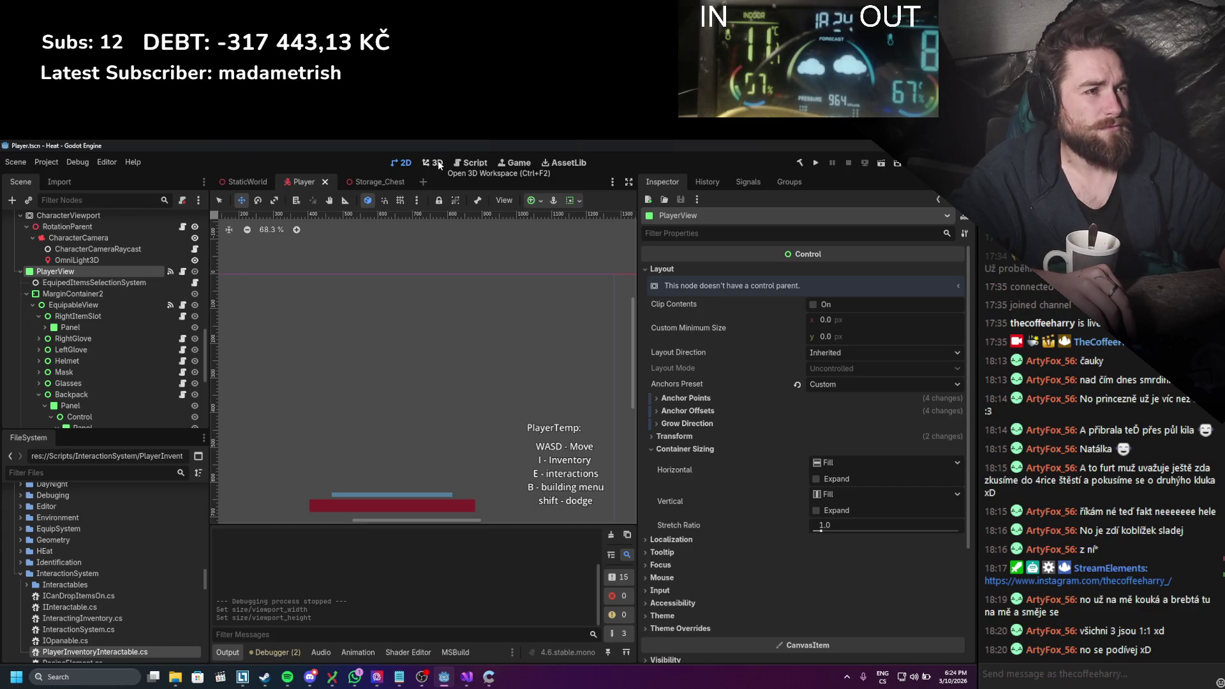
{"action": "scroll", "coordinate": [392, 325], "scroll_direction": "down", "scroll_amount": 5}
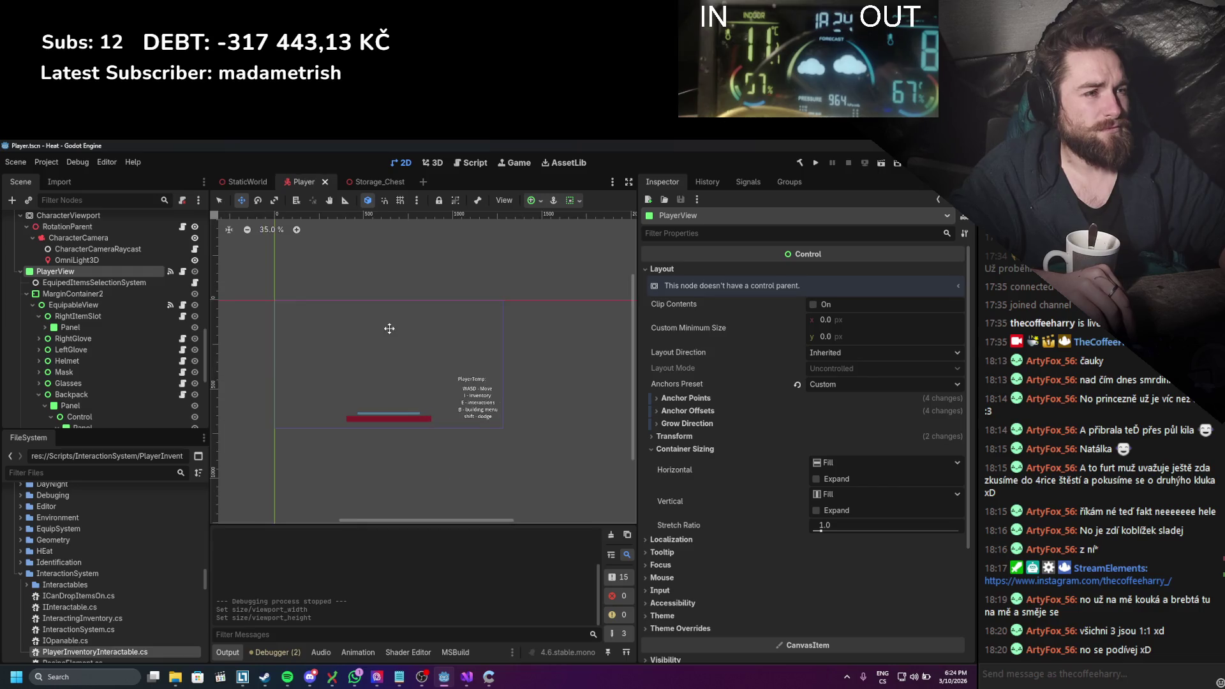
{"action": "scroll", "coordinate": [391, 325], "scroll_direction": "up", "scroll_amount": 3}
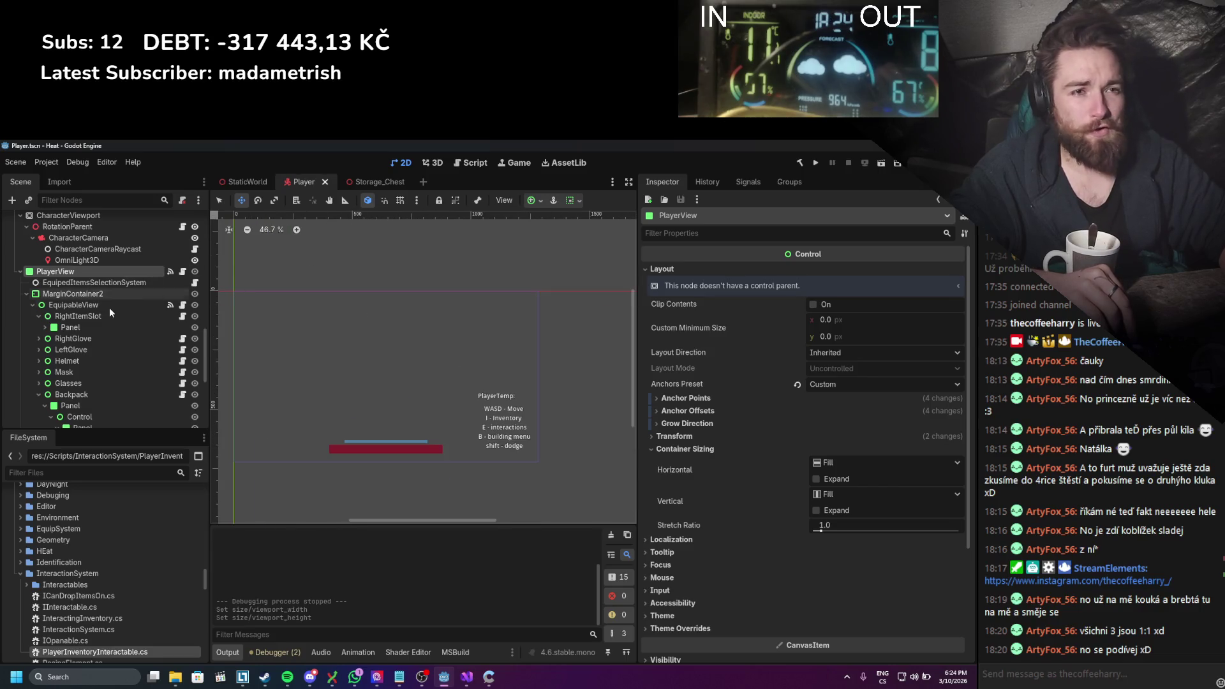
{"action": "left_click", "coordinate": [21, 271]}
{"action": "scroll", "coordinate": [52, 300], "scroll_direction": "up", "scroll_amount": 5}
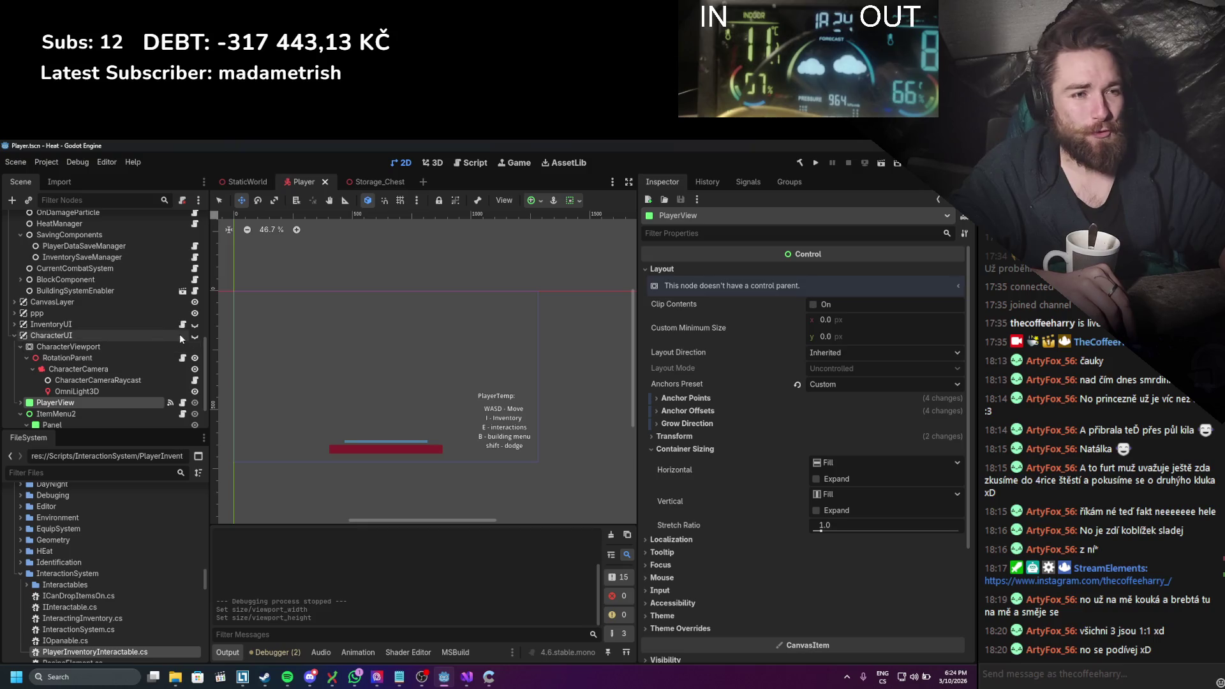
{"action": "left_click", "coordinate": [195, 338]}
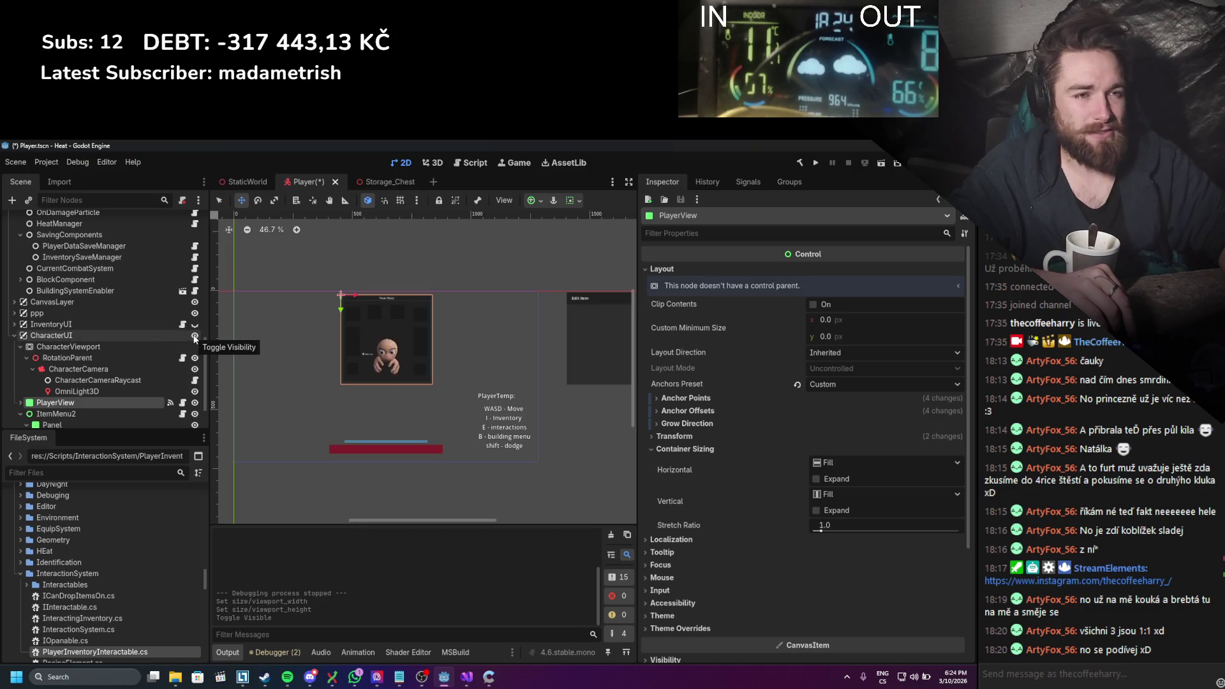
{"action": "left_click", "coordinate": [220, 201]}
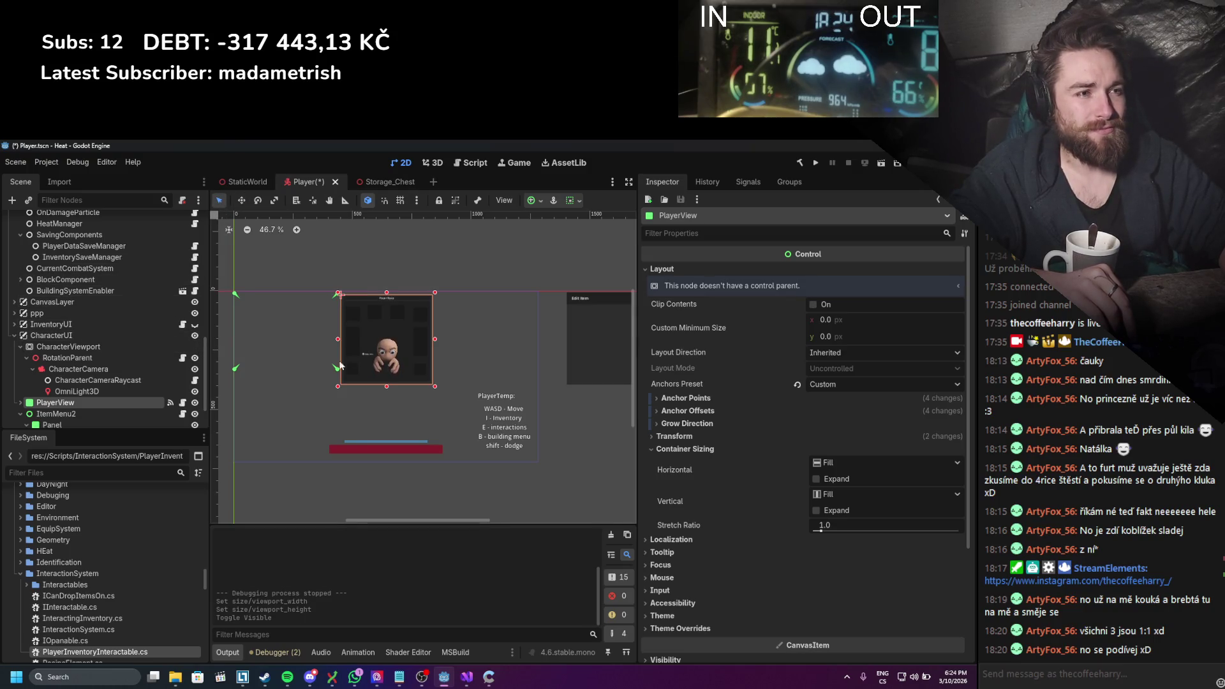
{"action": "left_click_drag", "start_coordinate": [436, 387], "coordinate": [530, 463]}
{"action": "left_click_drag", "start_coordinate": [227, 299], "coordinate": [233, 291]}
{"action": "left_click", "coordinate": [231, 288]}
Step: Show the Inventory panel and snap all its anchors to its top-left corner
{"action": "left_click", "coordinate": [14, 324]}
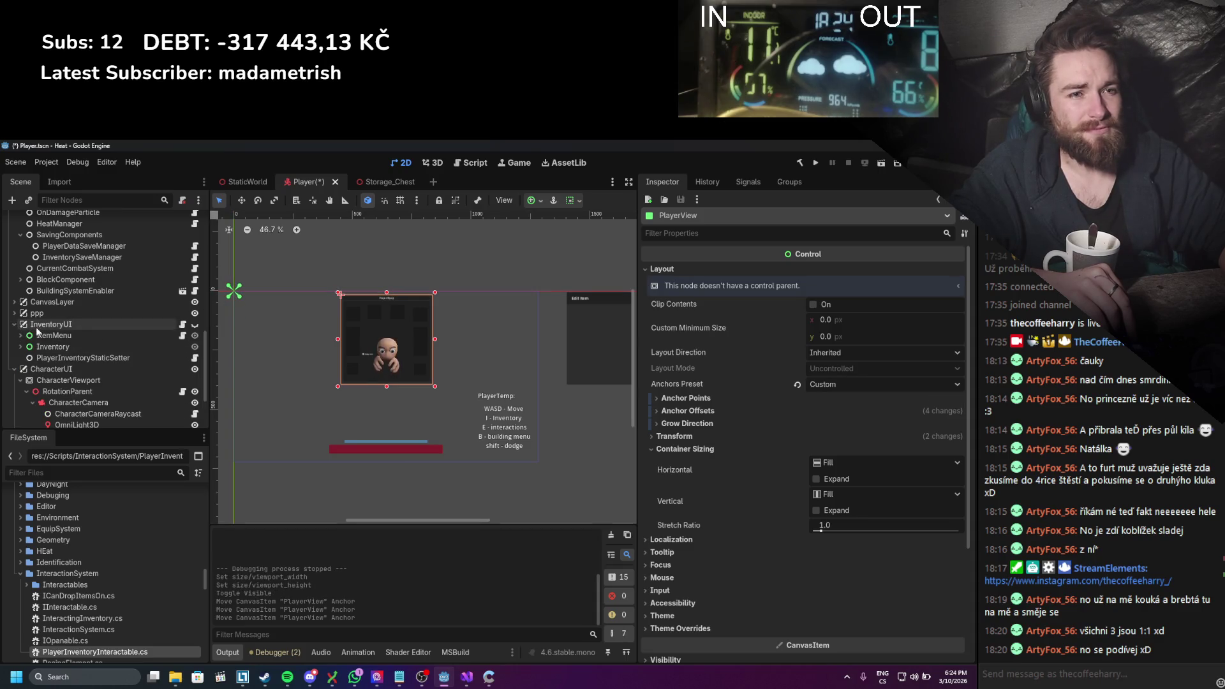
{"action": "left_click", "coordinate": [39, 324]}
{"action": "left_click", "coordinate": [54, 349]}
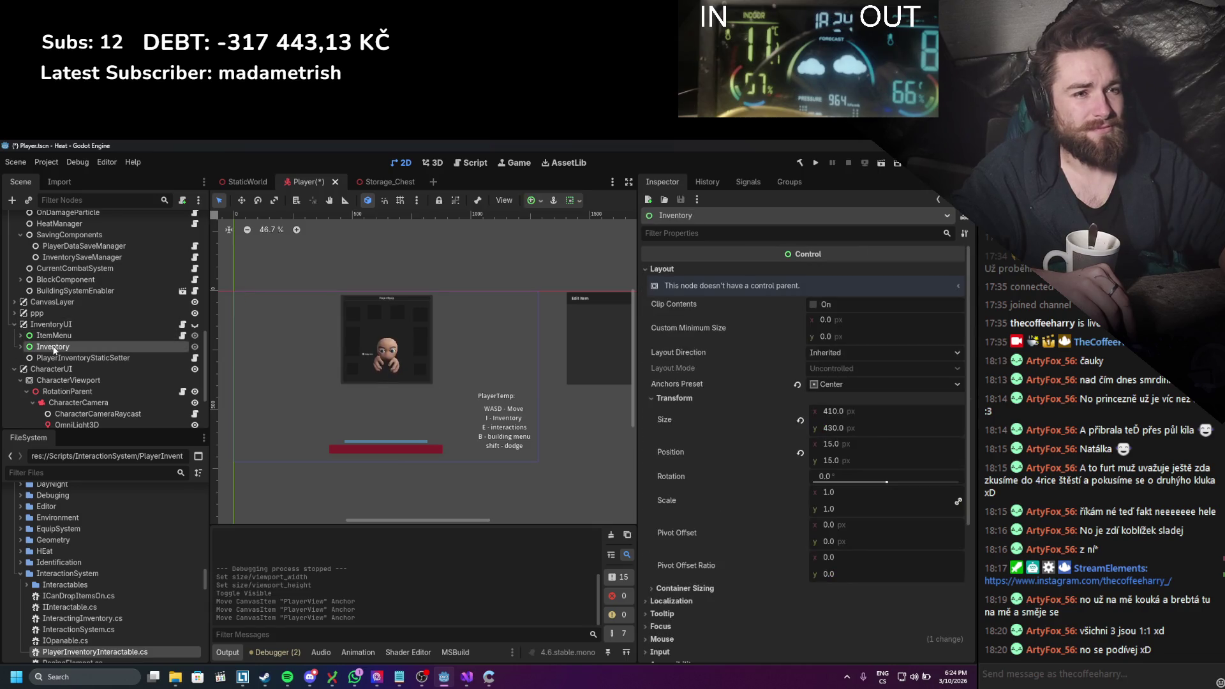
{"action": "scroll", "coordinate": [320, 351], "scroll_direction": "down", "scroll_amount": 1}
{"action": "left_click", "coordinate": [195, 324]}
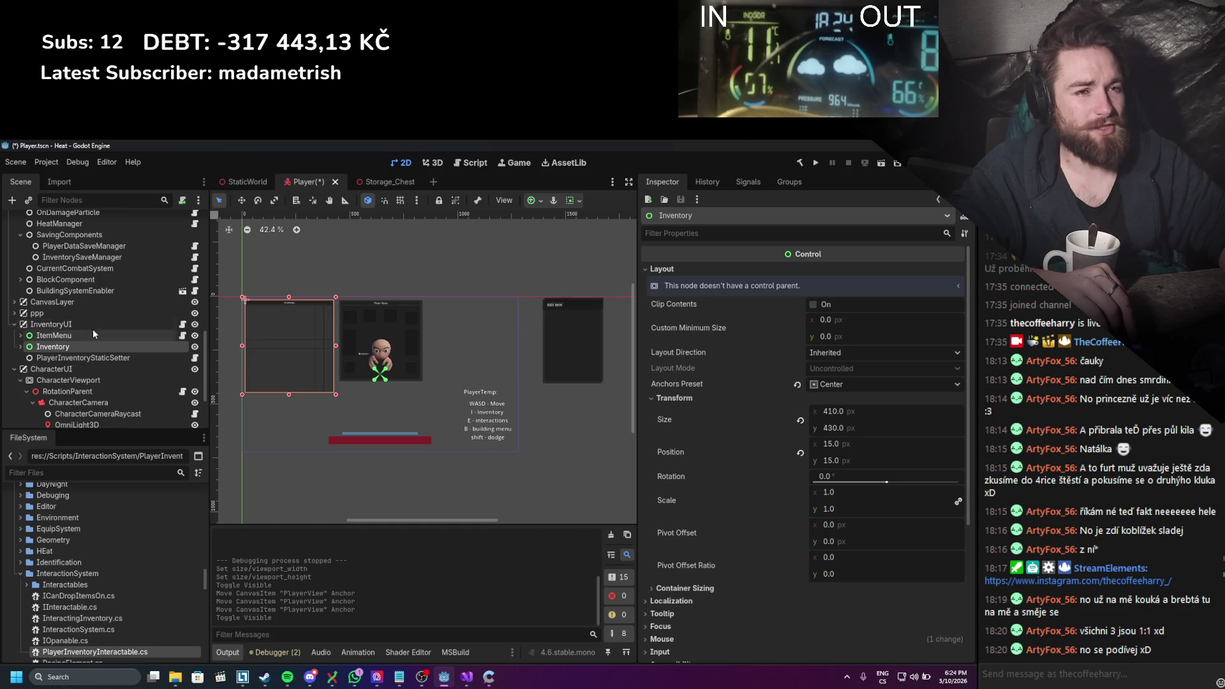
{"action": "left_click", "coordinate": [195, 324]}
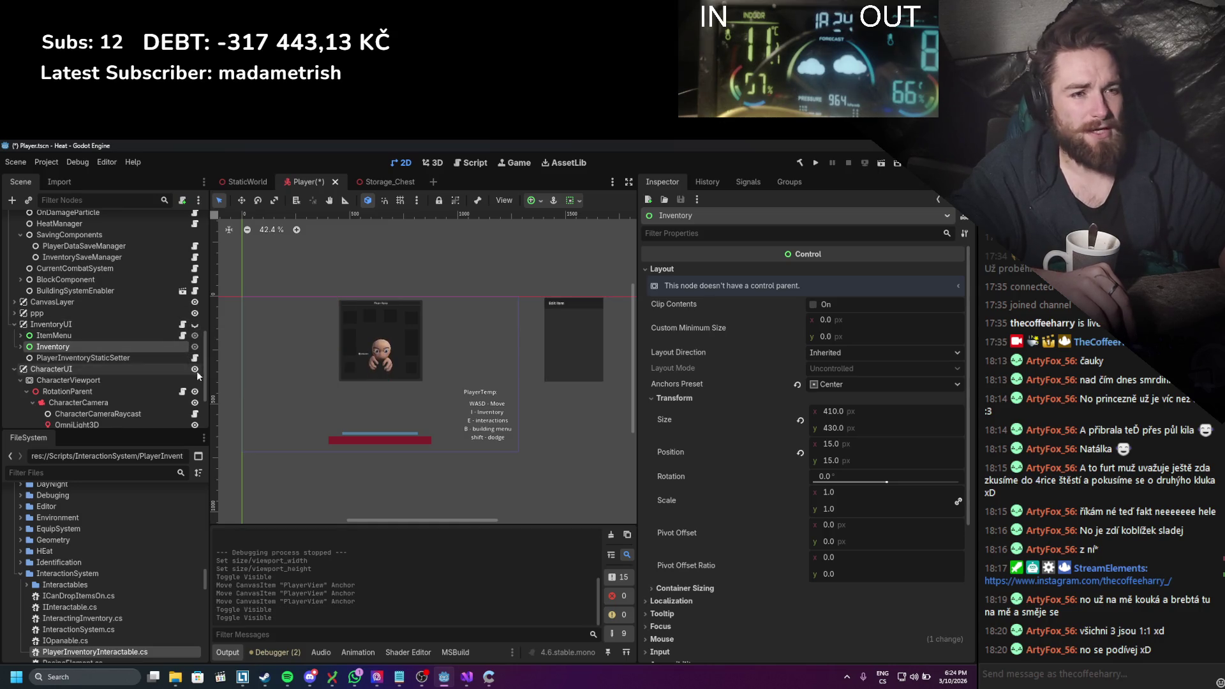
{"action": "scroll", "coordinate": [132, 370], "scroll_direction": "down", "scroll_amount": 2}
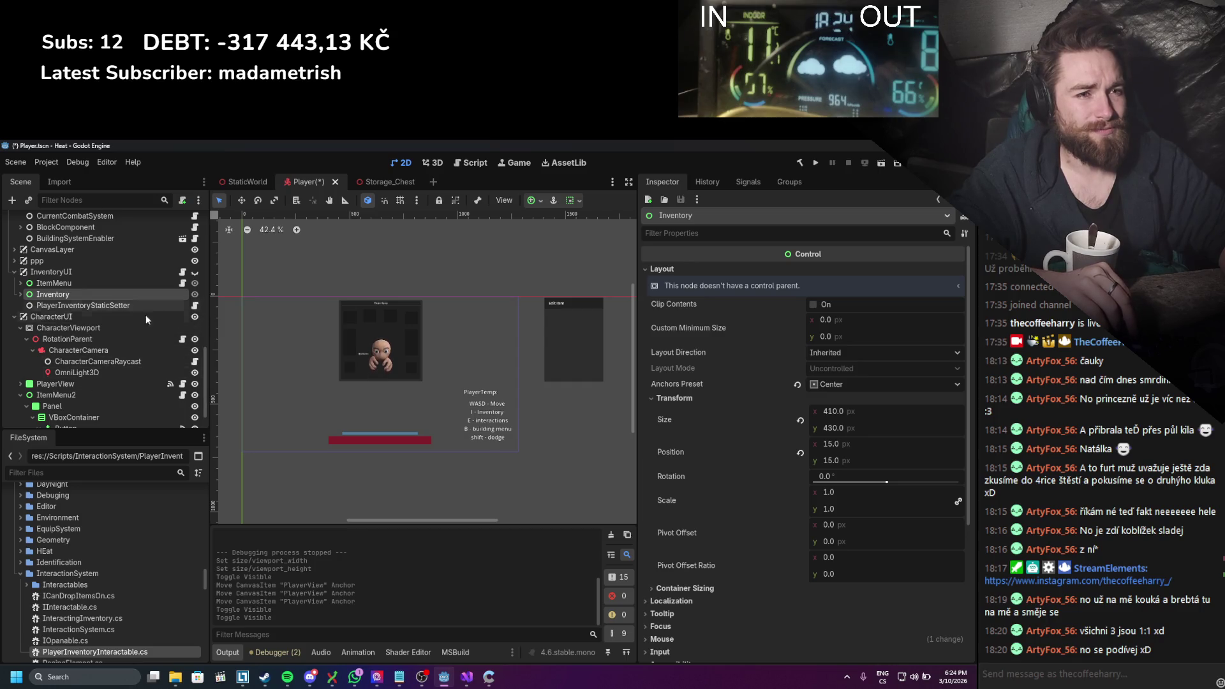
{"action": "left_click", "coordinate": [81, 318]}
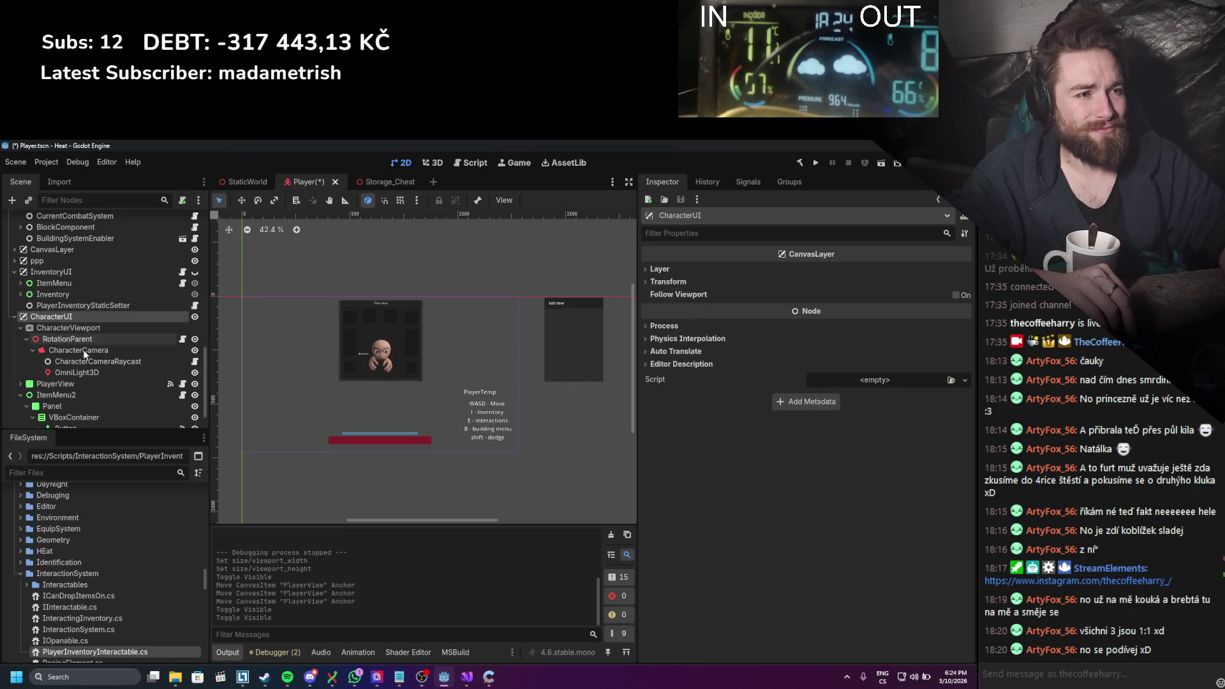
{"action": "left_click", "coordinate": [138, 294]}
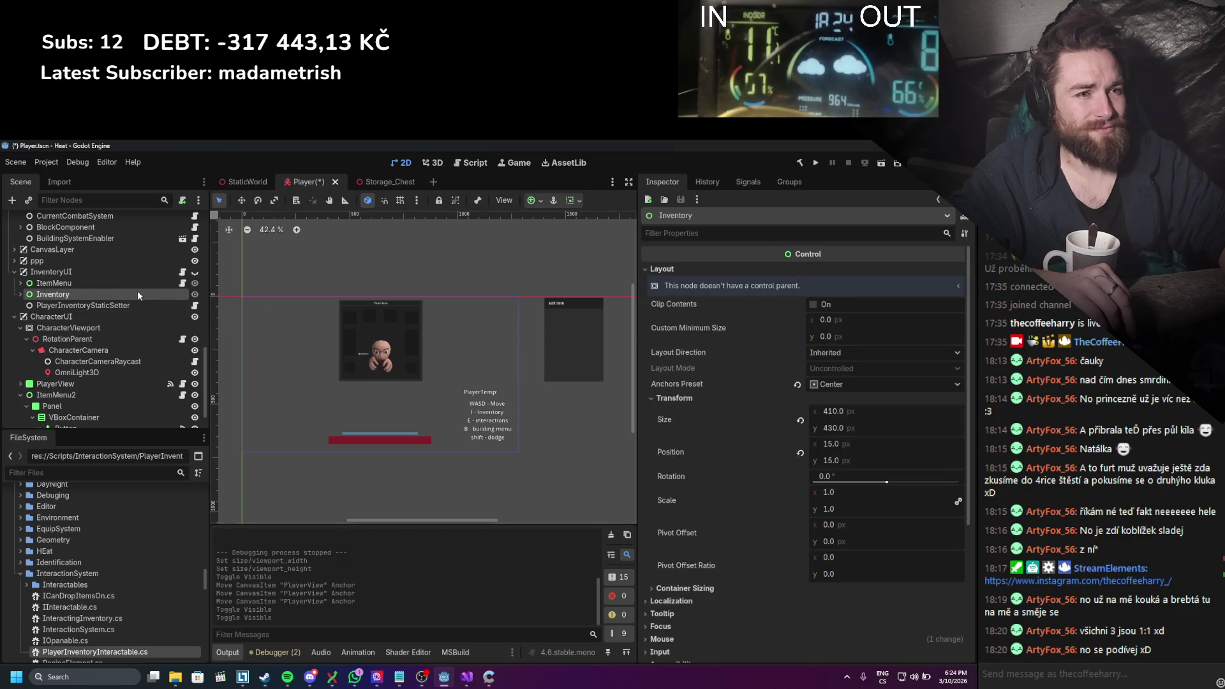
{"action": "left_click", "coordinate": [195, 272]}
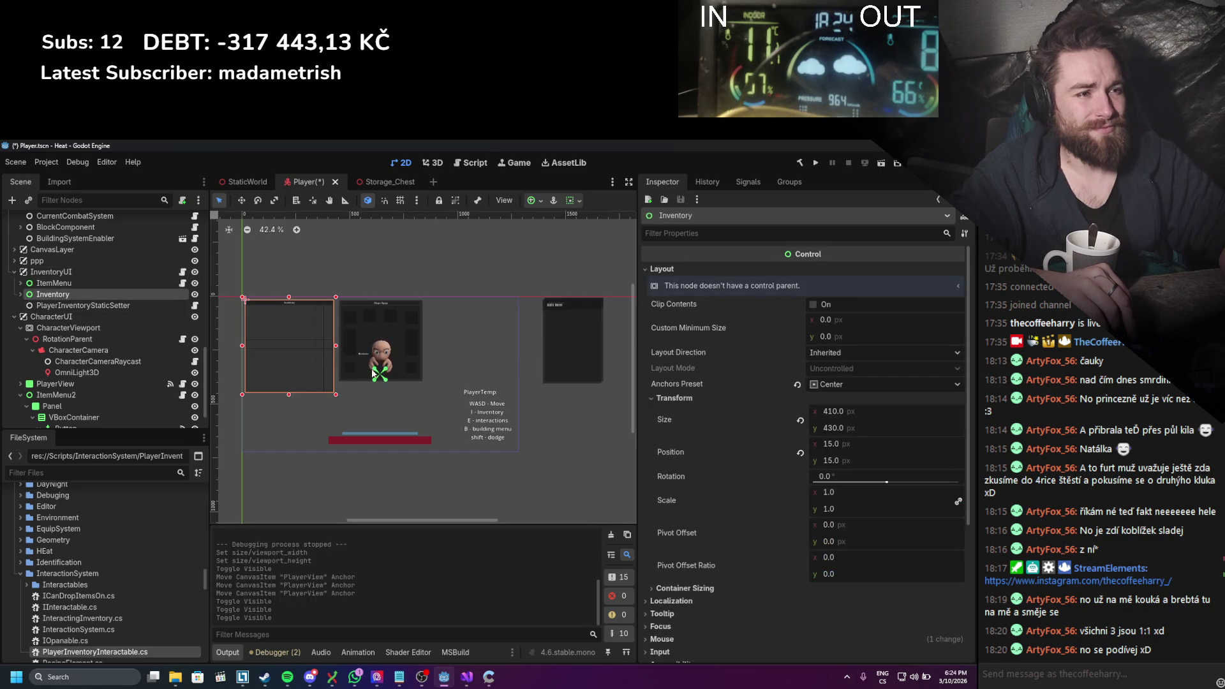
{"action": "left_click_drag", "start_coordinate": [233, 300], "coordinate": [238, 292]}
{"action": "left_click_drag", "start_coordinate": [383, 377], "coordinate": [242, 295]}
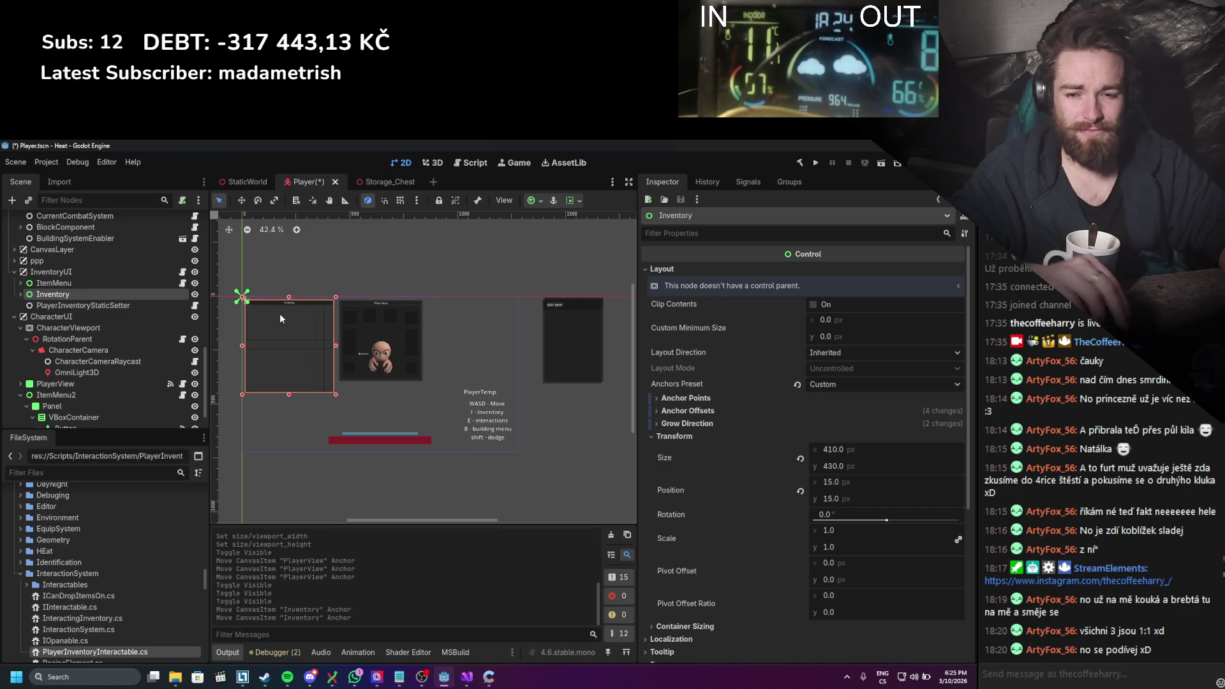
Step: Hide the Inventory and CharacterUI layers, save the Player scene, and run the project
{"action": "key", "text": "ctrl+s"}
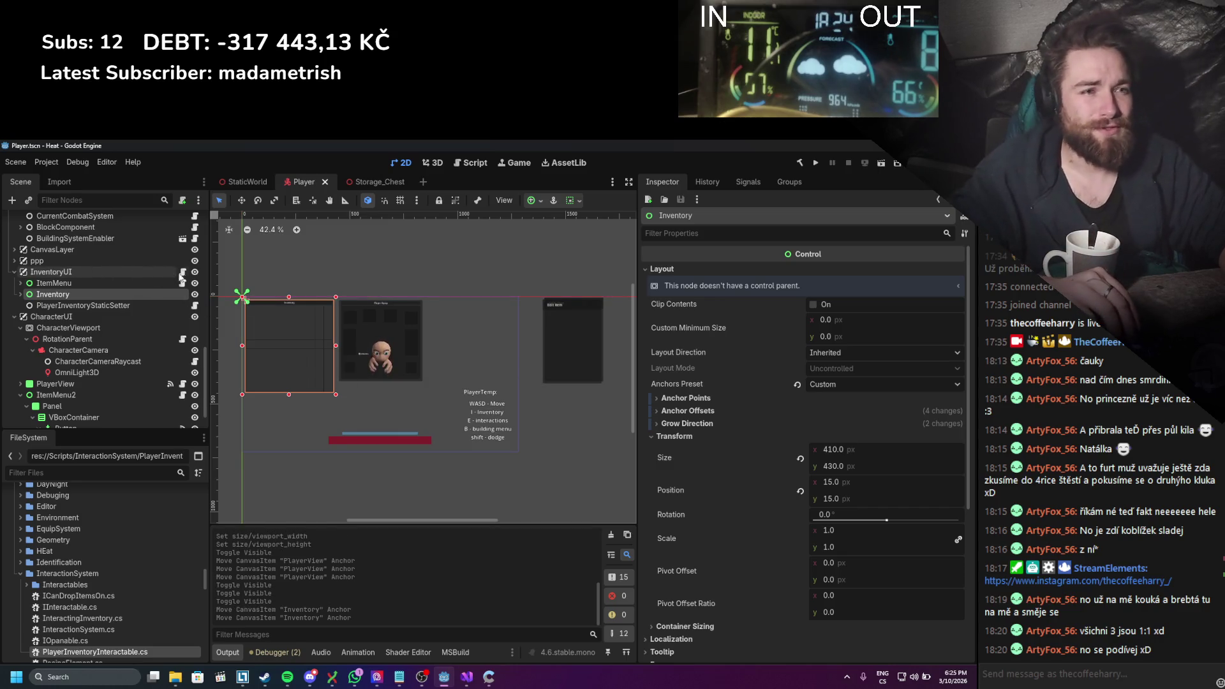
{"action": "left_click", "coordinate": [195, 272]}
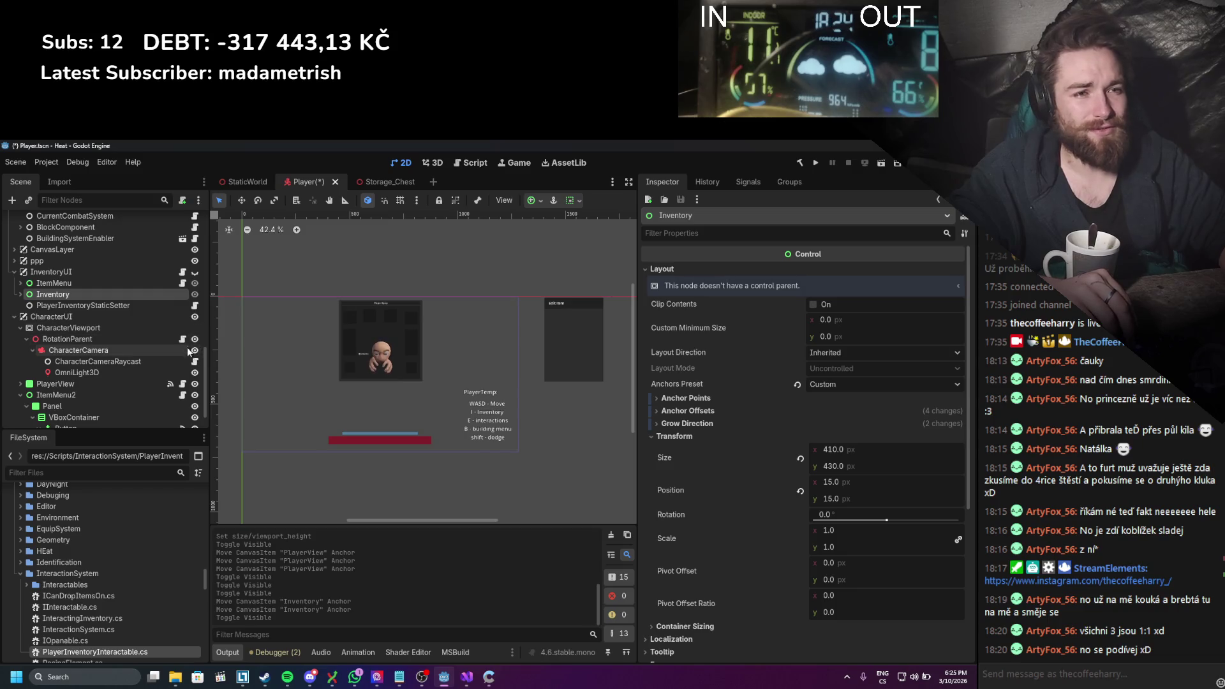
{"action": "left_click", "coordinate": [195, 316]}
{"action": "key", "text": "ctrl+s"}
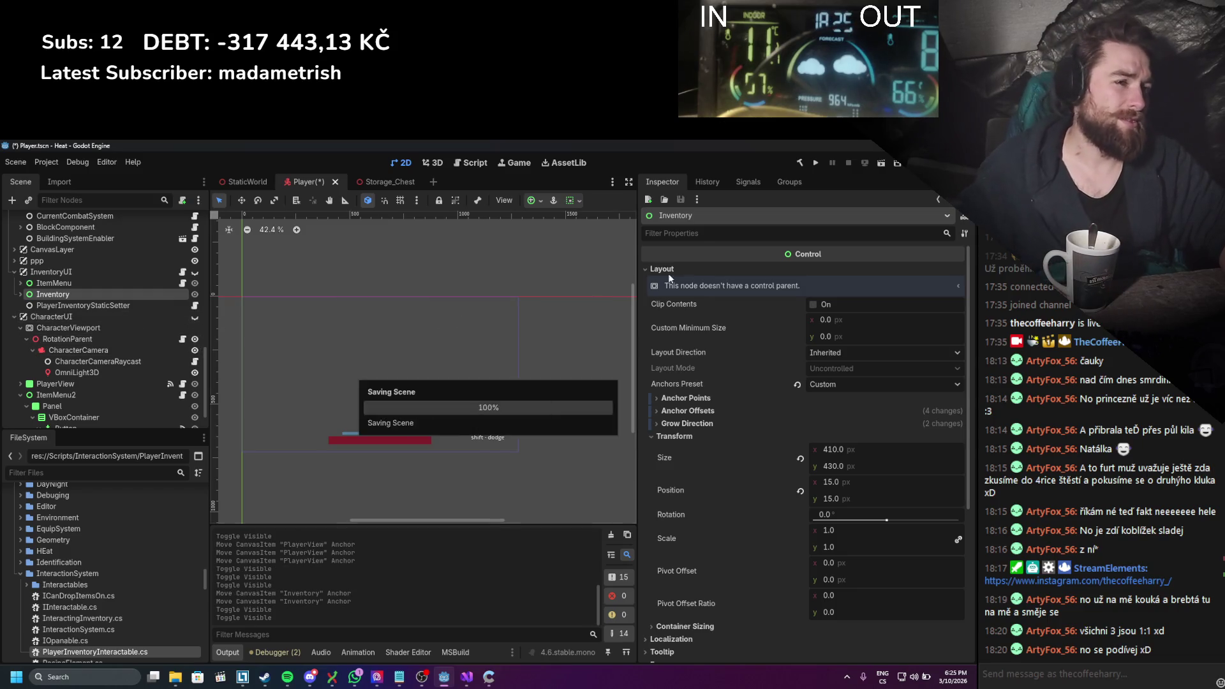
{"action": "left_click", "coordinate": [814, 164]}
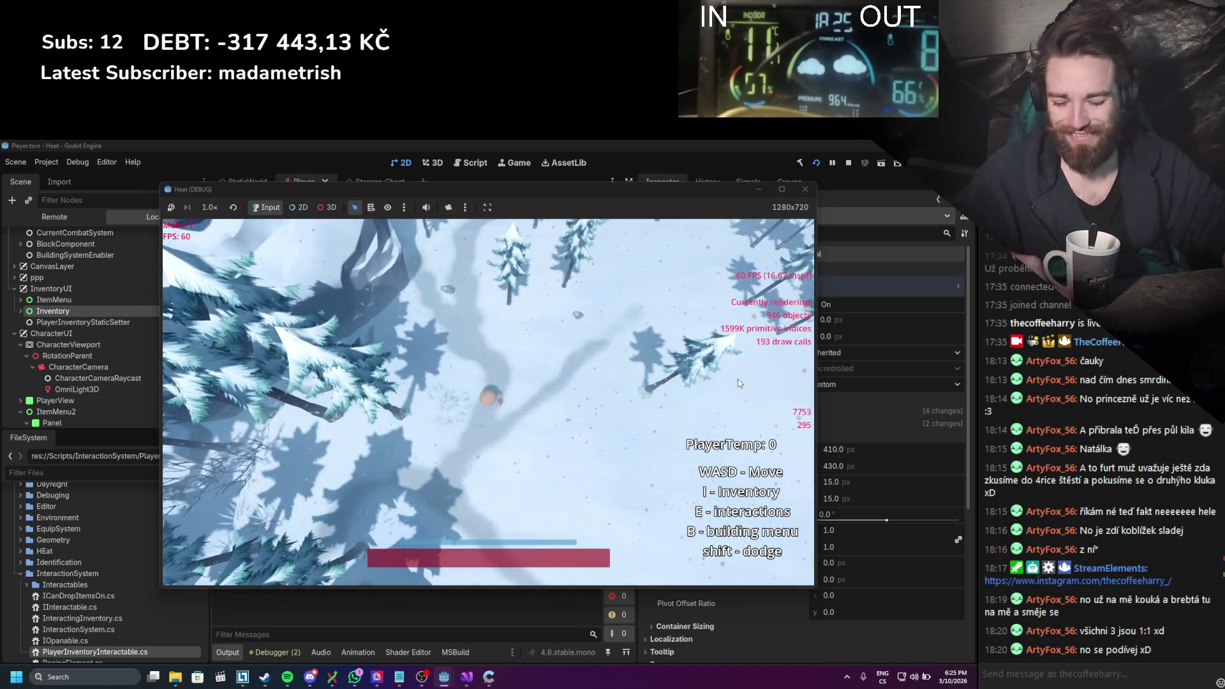
Step: In the running game, open inventory and Player Equip, equip the chest item, open the third panel, then close the game
{"action": "key", "text": "i"}
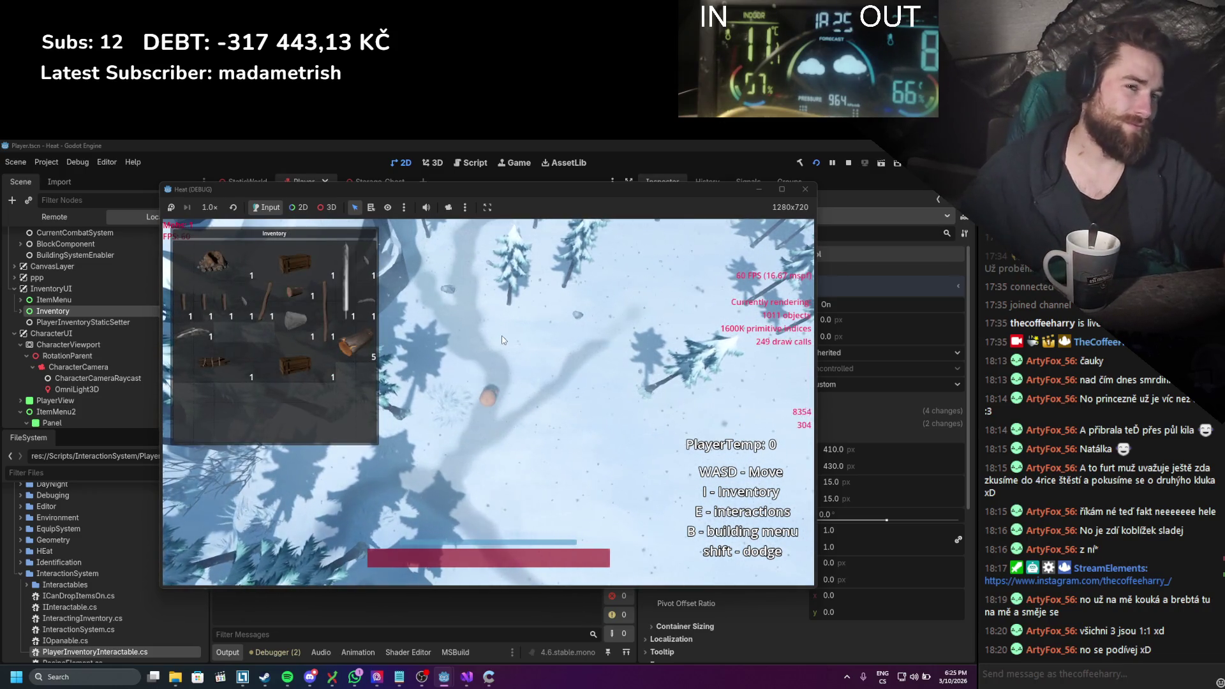
{"action": "mouse_move", "coordinate": [290, 263]}
{"action": "left_mouse_down"}
{"action": "mouse_move", "coordinate": [475, 386]}
{"action": "mouse_move", "coordinate": [456, 430]}
{"action": "left_mouse_up"}
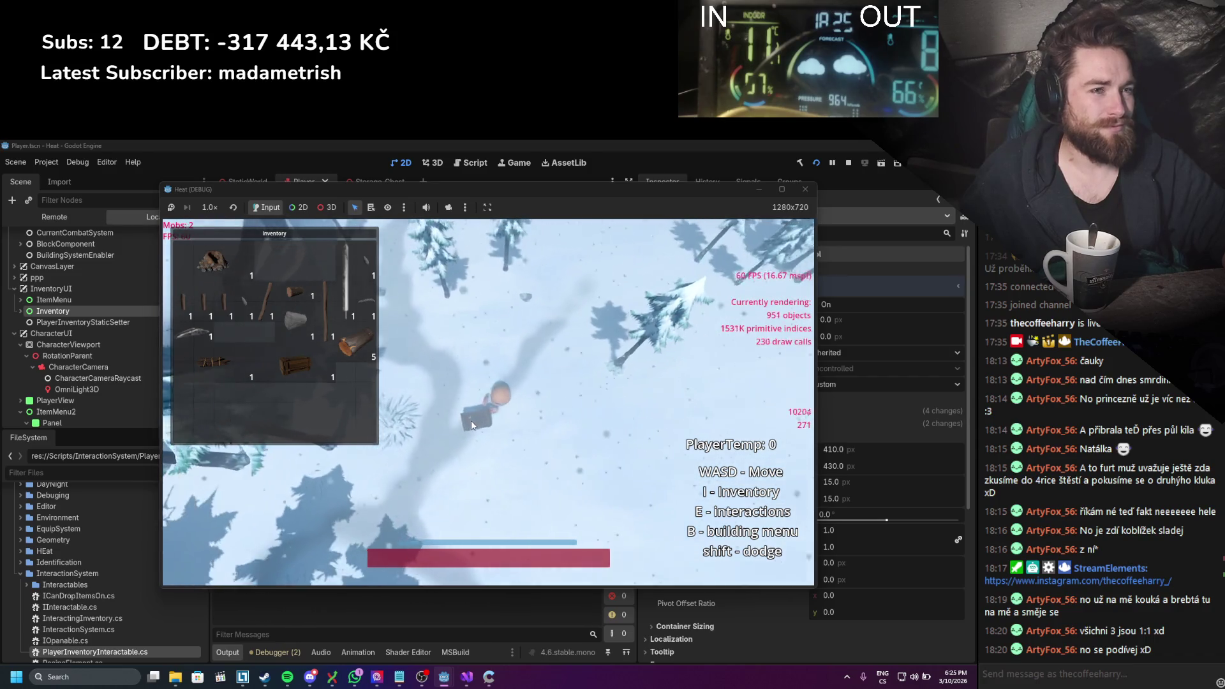
{"action": "key", "text": "c"}
{"action": "mouse_move", "coordinate": [483, 444]}
{"action": "left_mouse_down"}
{"action": "mouse_move", "coordinate": [469, 365]}
{"action": "mouse_move", "coordinate": [413, 332]}
{"action": "mouse_move", "coordinate": [549, 356]}
{"action": "left_mouse_up"}
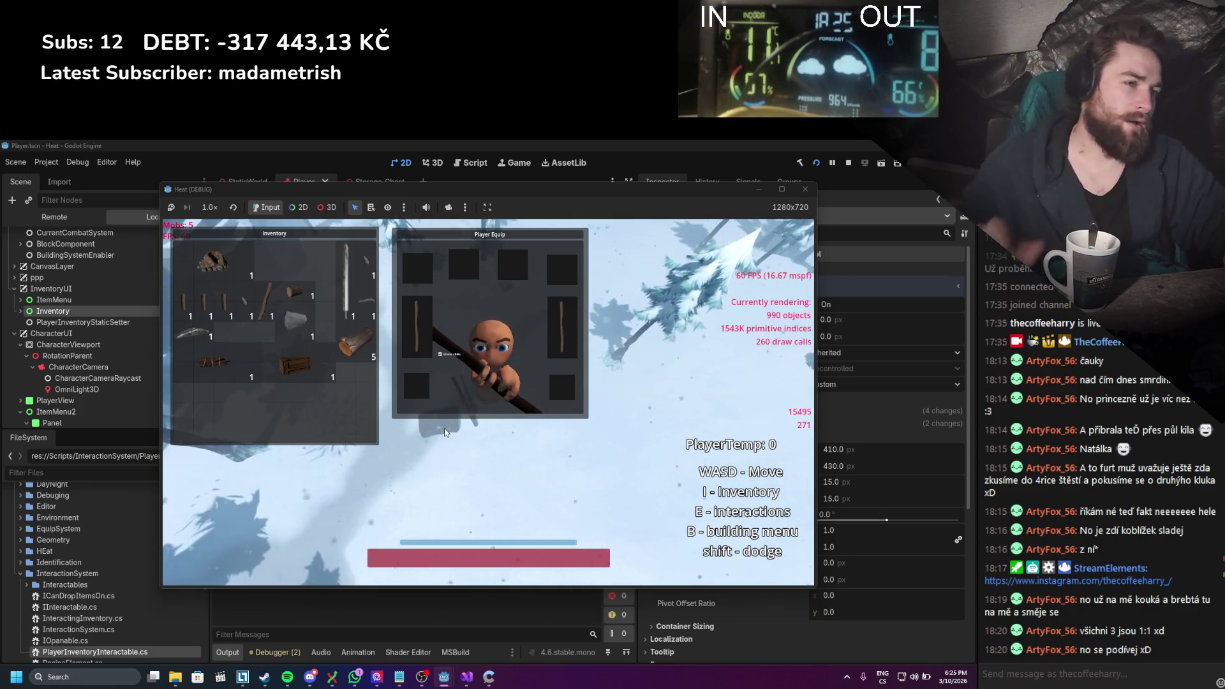
{"action": "key", "text": "e"}
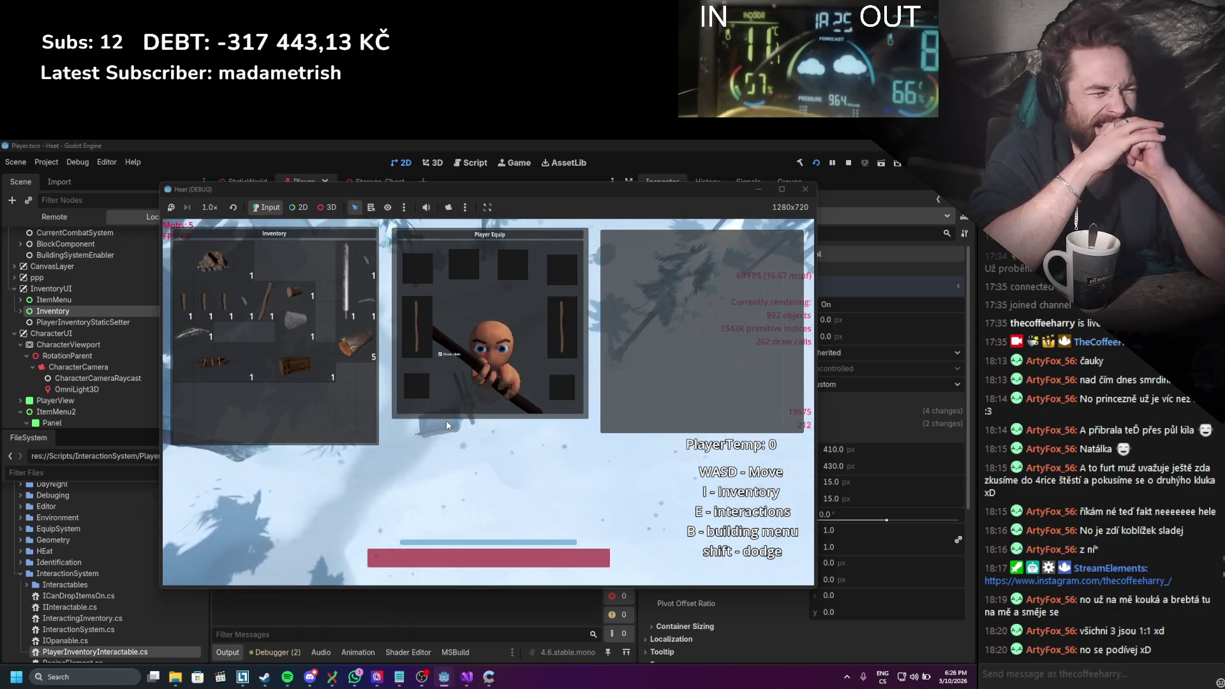
{"action": "left_click", "coordinate": [805, 189]}
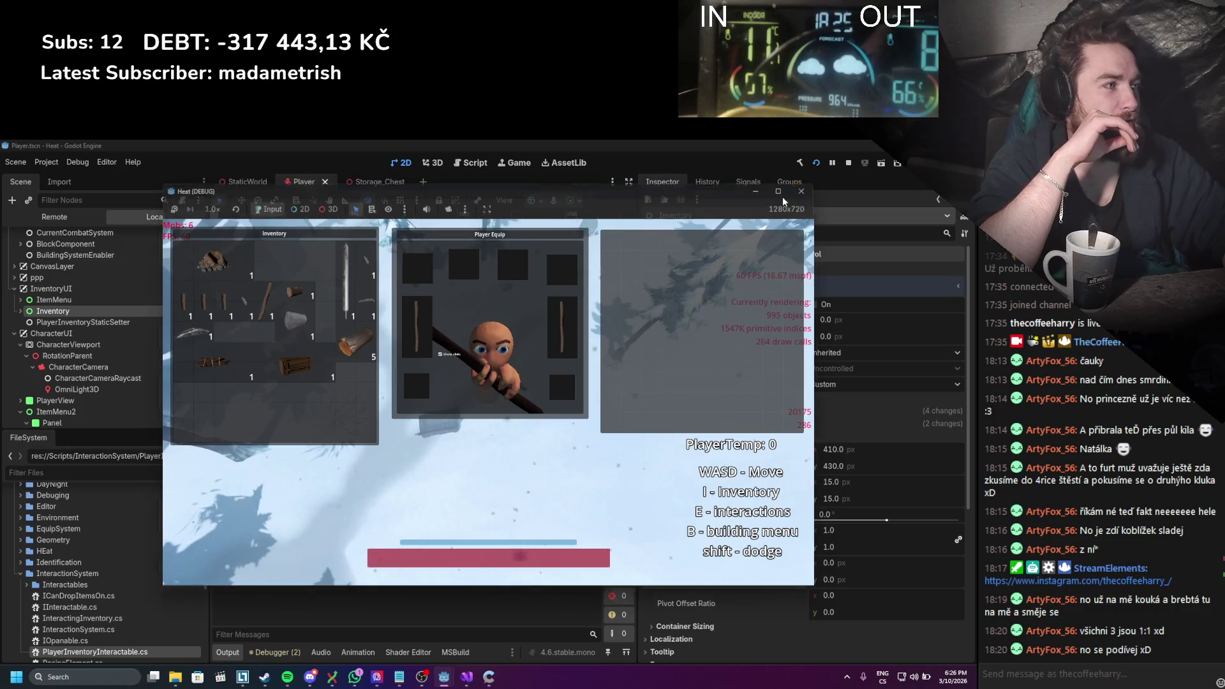
{"action": "left_click", "coordinate": [48, 162]}
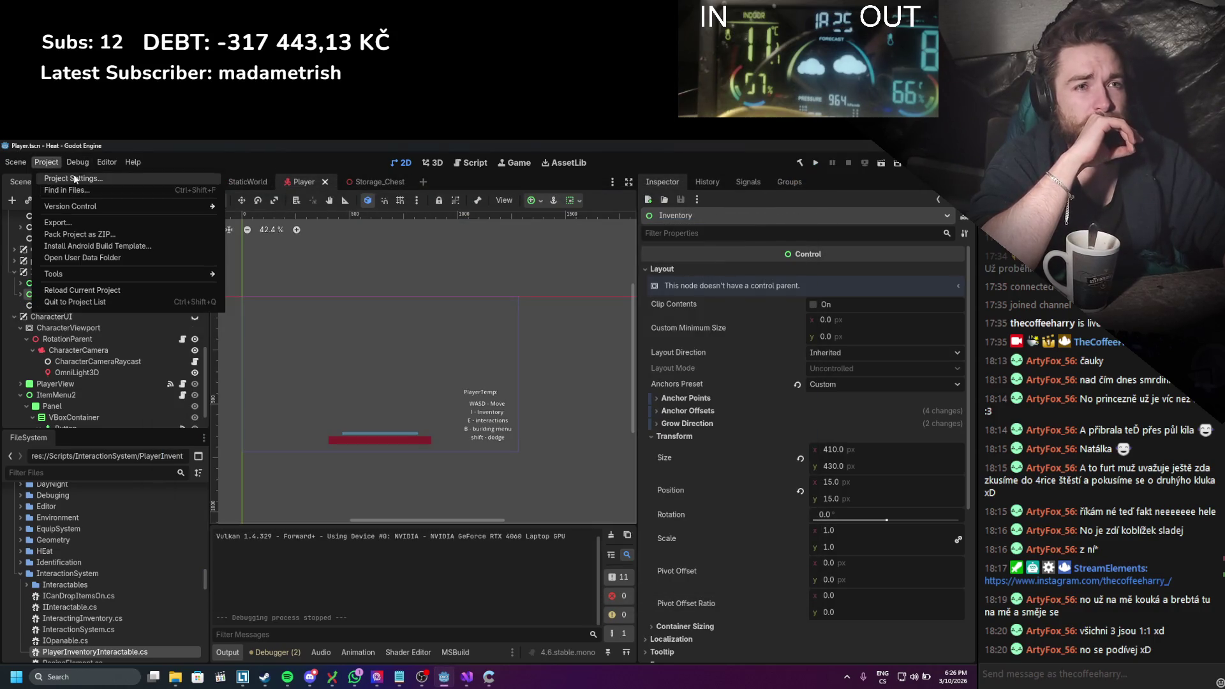
Step: In the Storage_Chest scene, set ChestInventory's Anchors Preset to Top Right and save
{"action": "left_click", "coordinate": [472, 261]}
{"action": "left_click", "coordinate": [390, 183]}
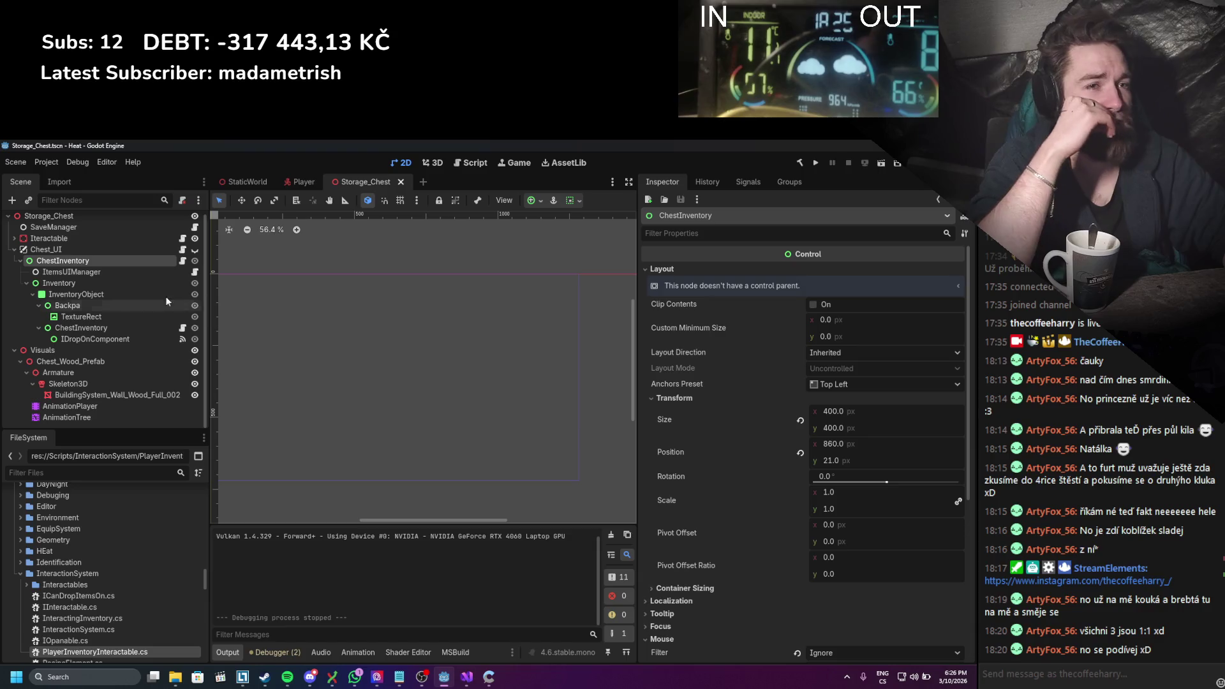
{"action": "left_click", "coordinate": [195, 249]}
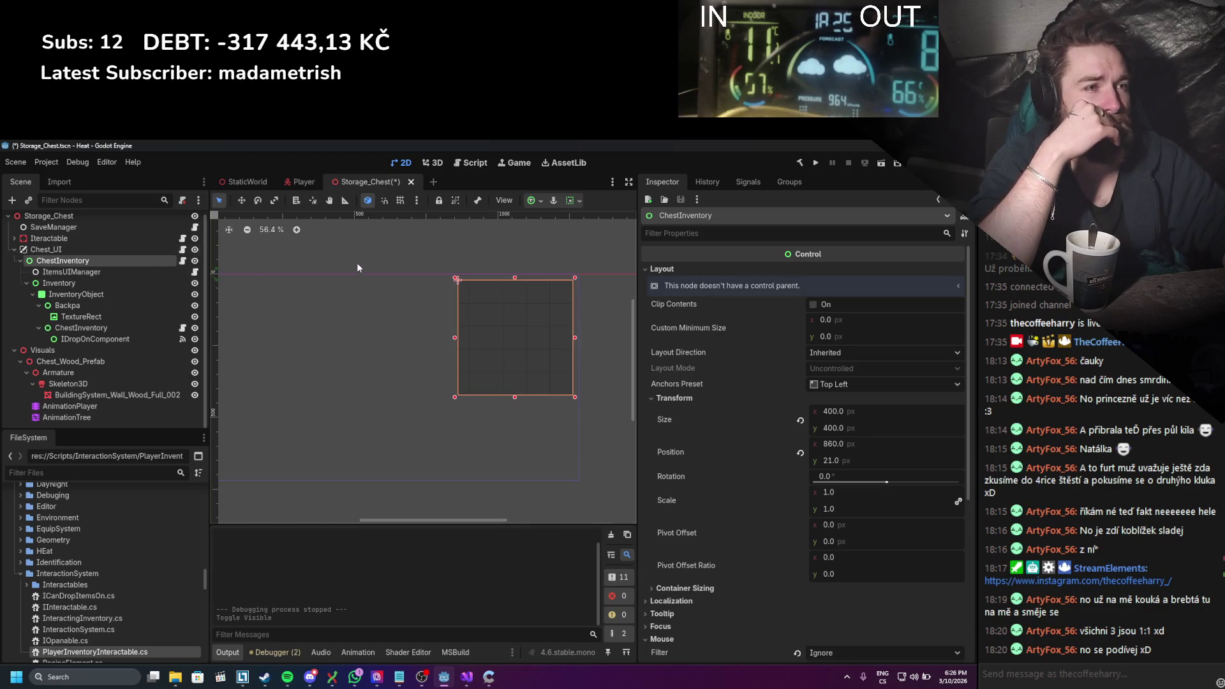
{"action": "scroll", "coordinate": [325, 265], "scroll_direction": "down", "scroll_amount": 2}
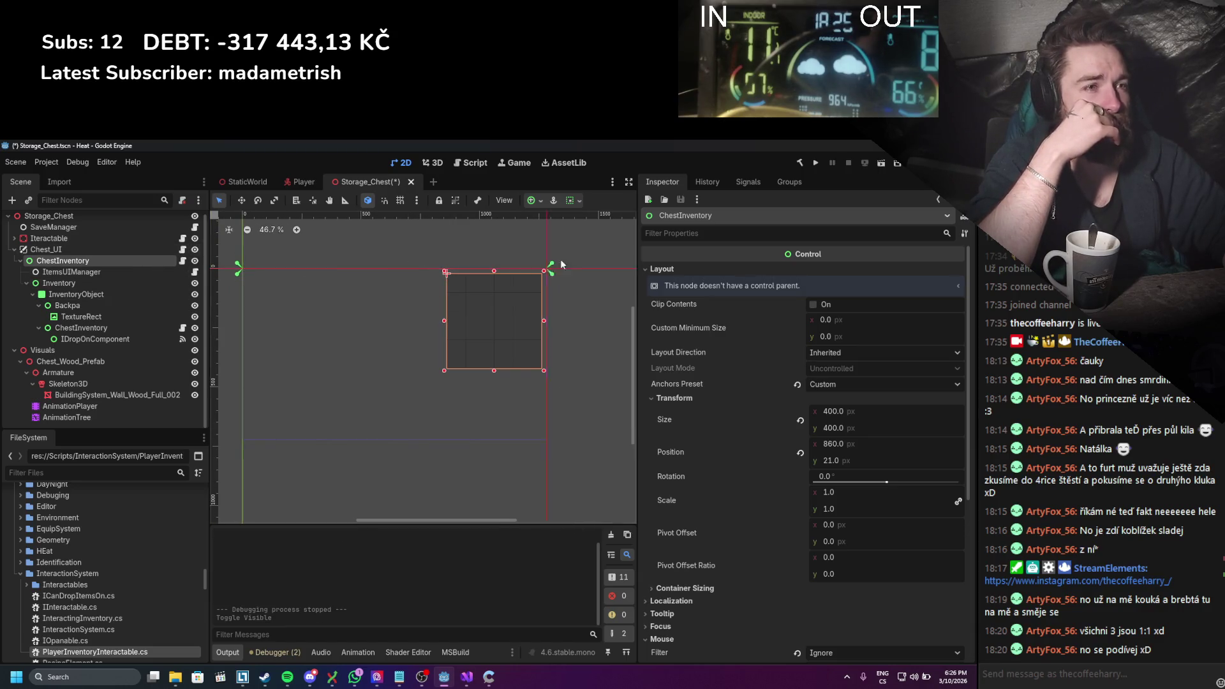
{"action": "left_click", "coordinate": [548, 266]}
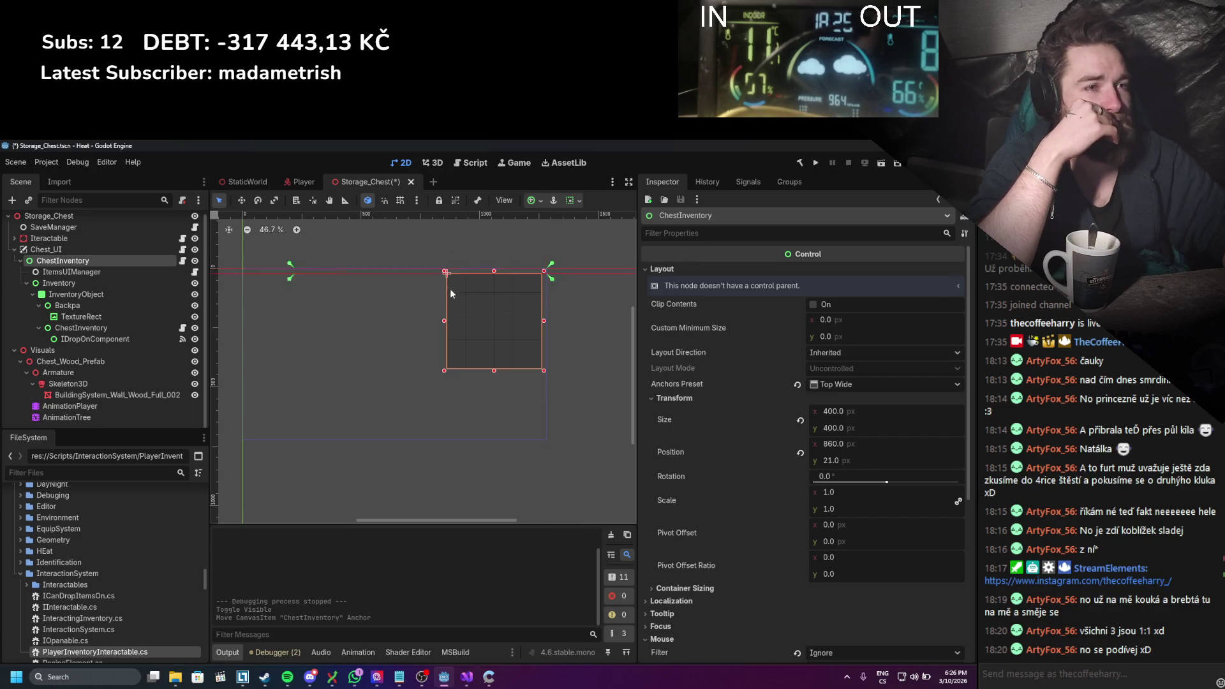
{"action": "left_click", "coordinate": [544, 274]}
{"action": "key", "text": "ctrl+s"}
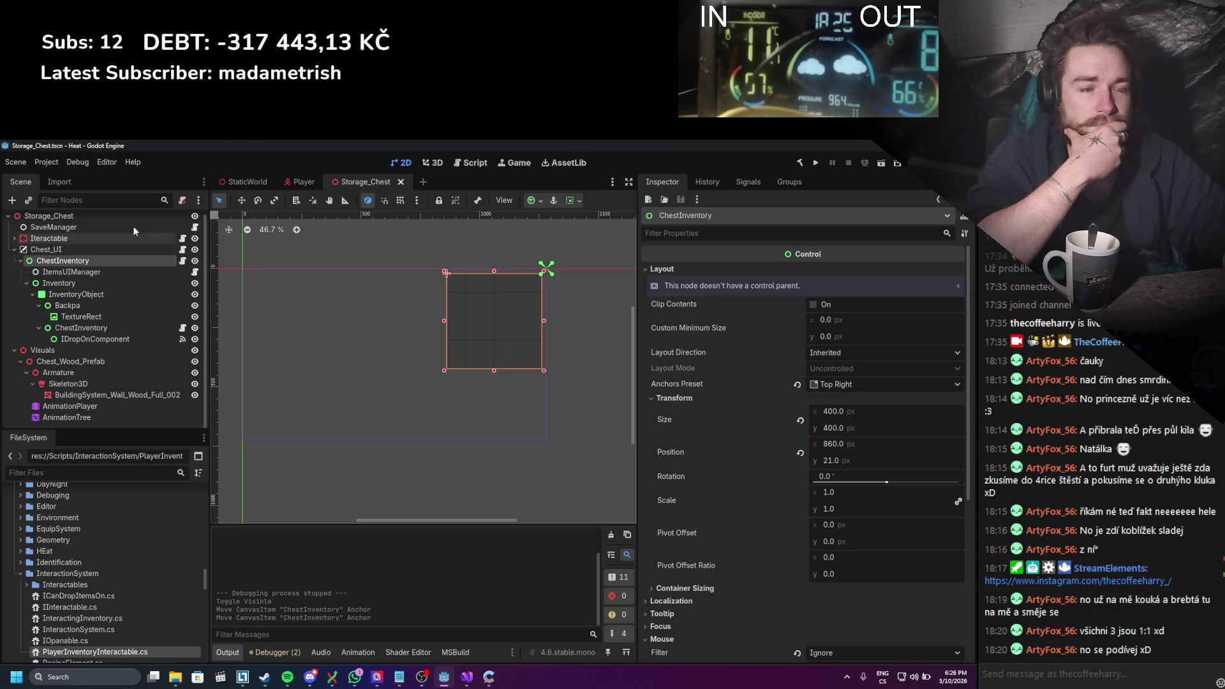
Step: Set the project viewport width to 1920 and height to 1080 in Project Settings
{"action": "left_click", "coordinate": [52, 161]}
{"action": "left_click", "coordinate": [52, 174]}
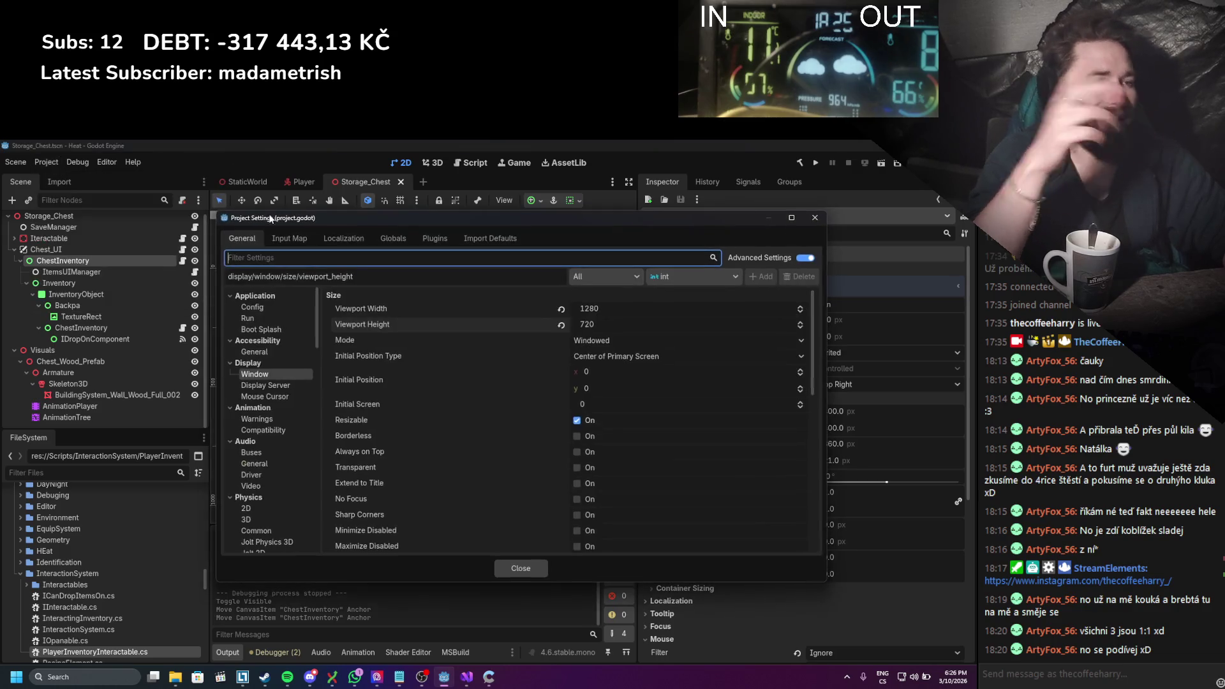
{"action": "left_click", "coordinate": [620, 309]}
{"action": "type", "text": "19"}
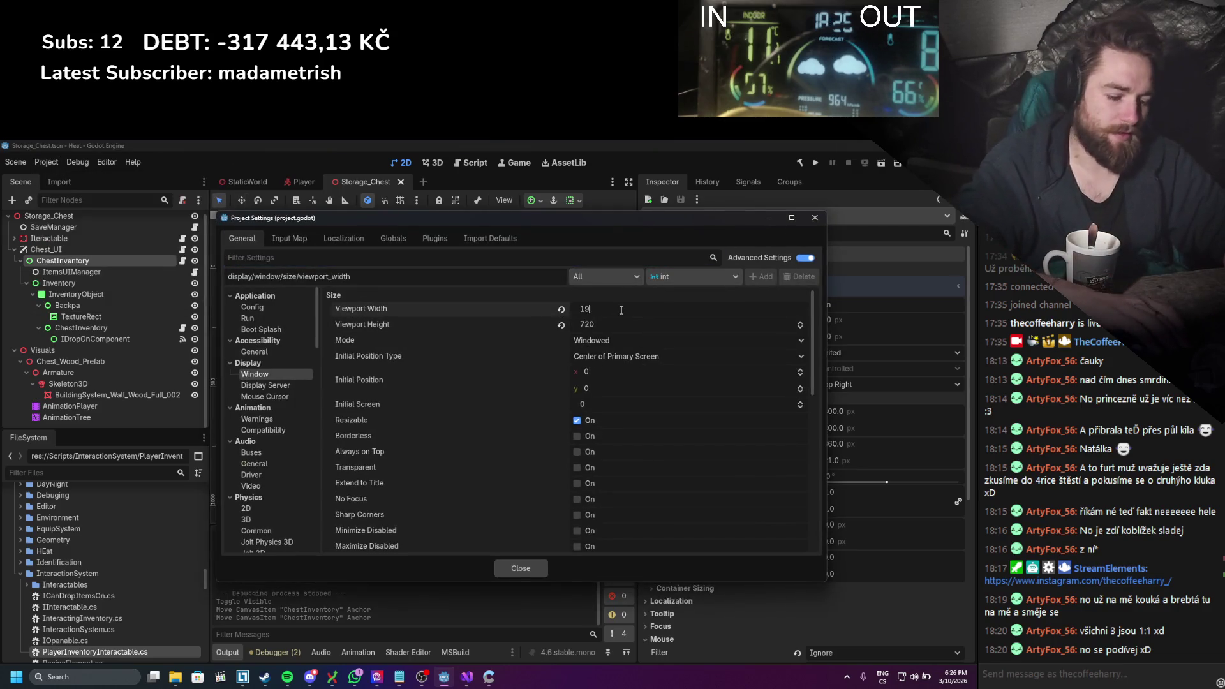
{"action": "type", "text": "920"}
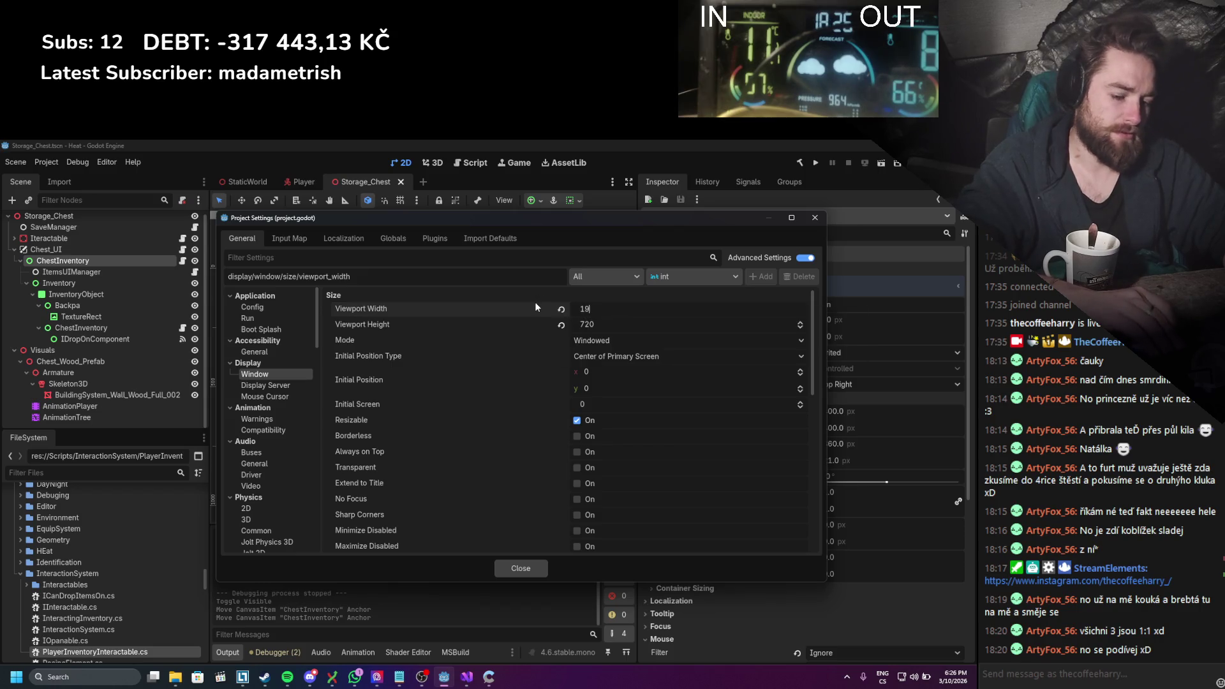
{"action": "left_click", "coordinate": [590, 325]}
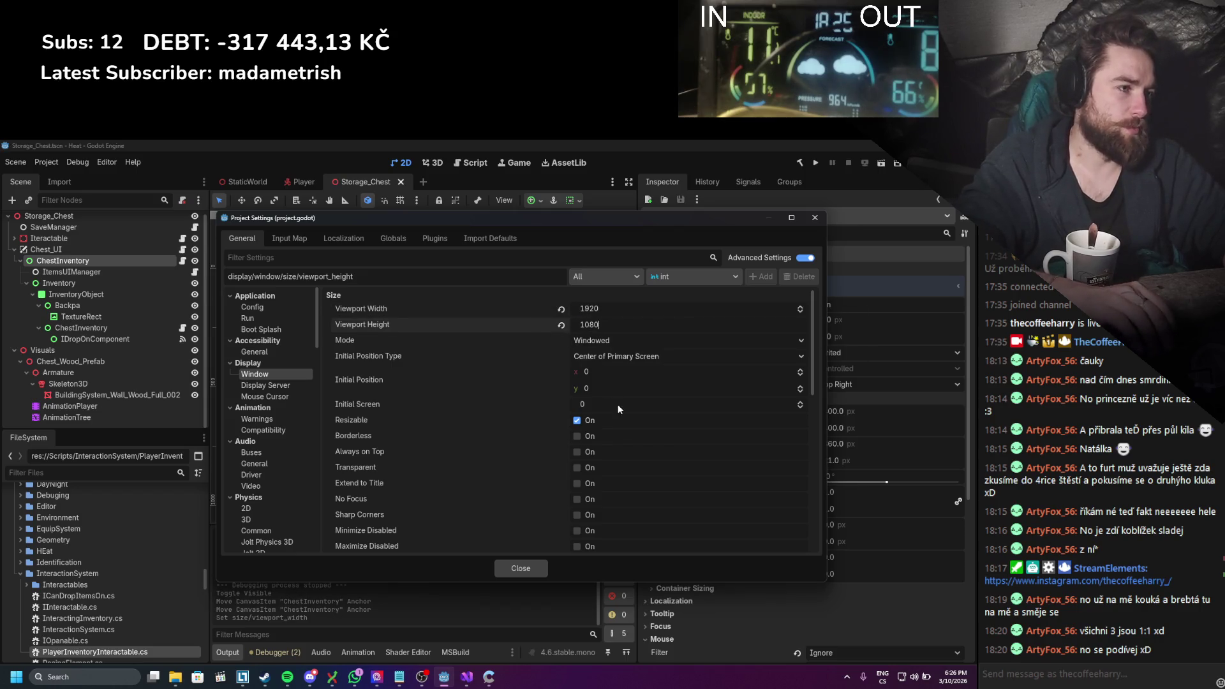
{"action": "key", "text": "Return"}
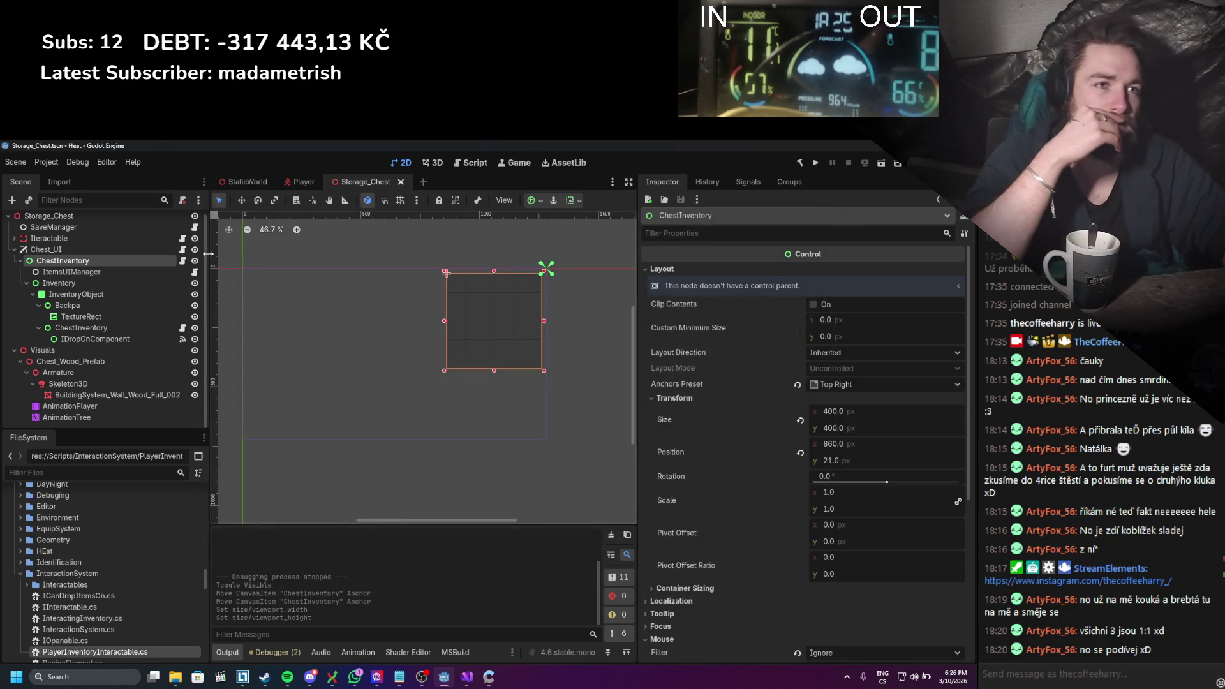
Step: Hide Chest_UI, save the scene, and run the game
{"action": "left_click", "coordinate": [194, 250]}
{"action": "key", "text": "ctrl+s"}
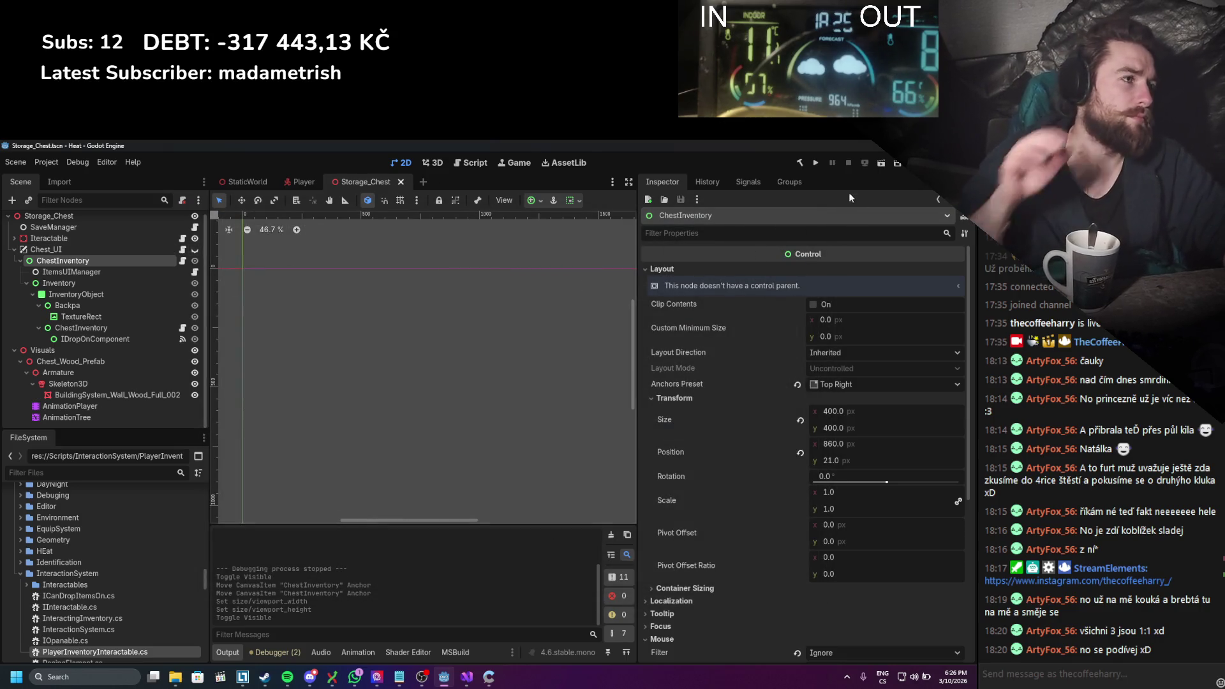
{"action": "left_click", "coordinate": [818, 164]}
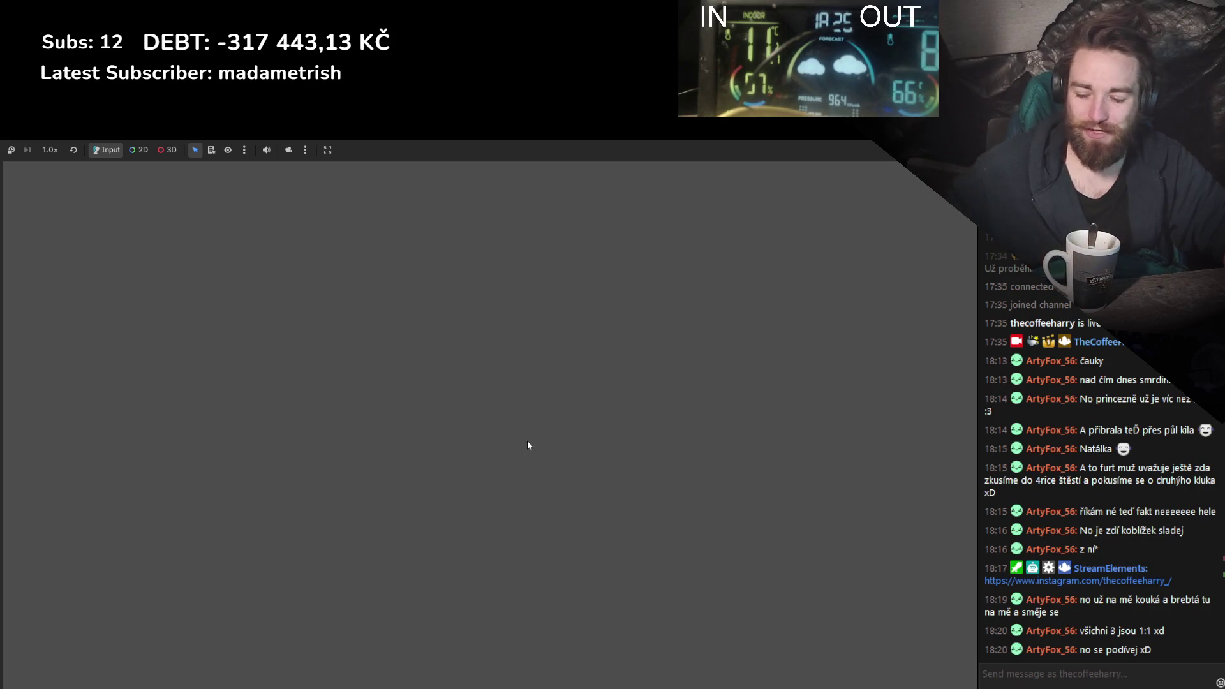
Step: Stop the game and set the window Mode to Fullscreen in Project Settings
{"action": "key", "text": "alt+F4"}
{"action": "left_click", "coordinate": [57, 163]}
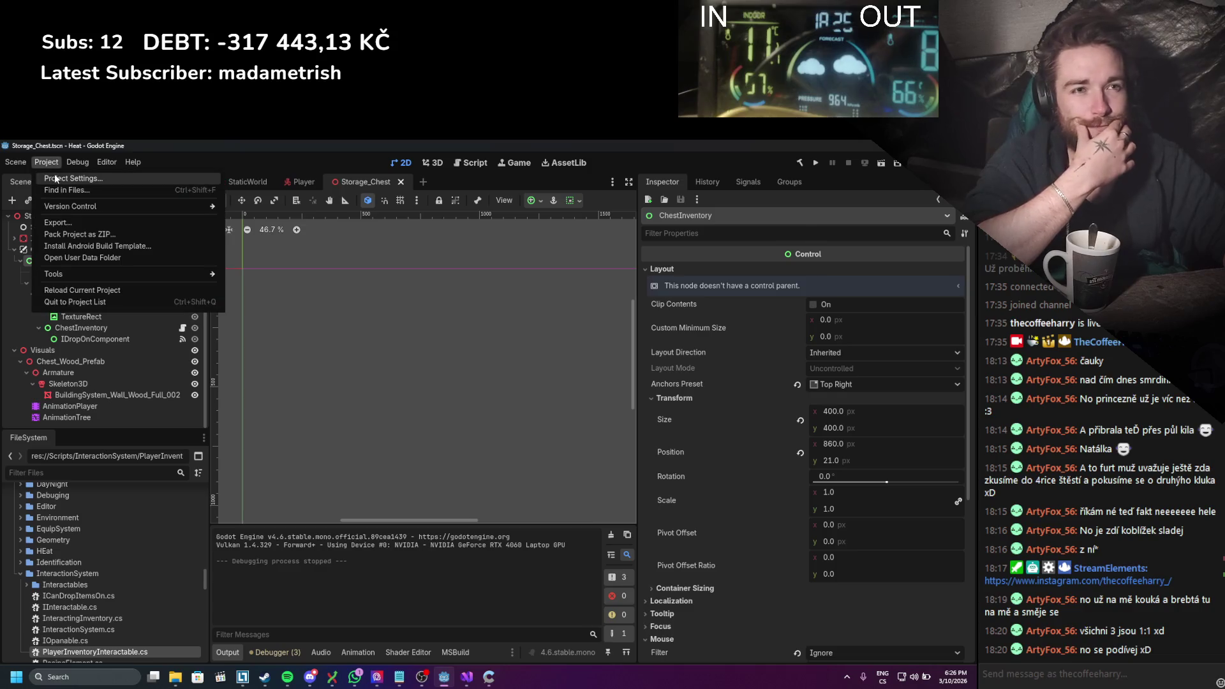
{"action": "left_click", "coordinate": [56, 175]}
{"action": "left_click", "coordinate": [610, 340]}
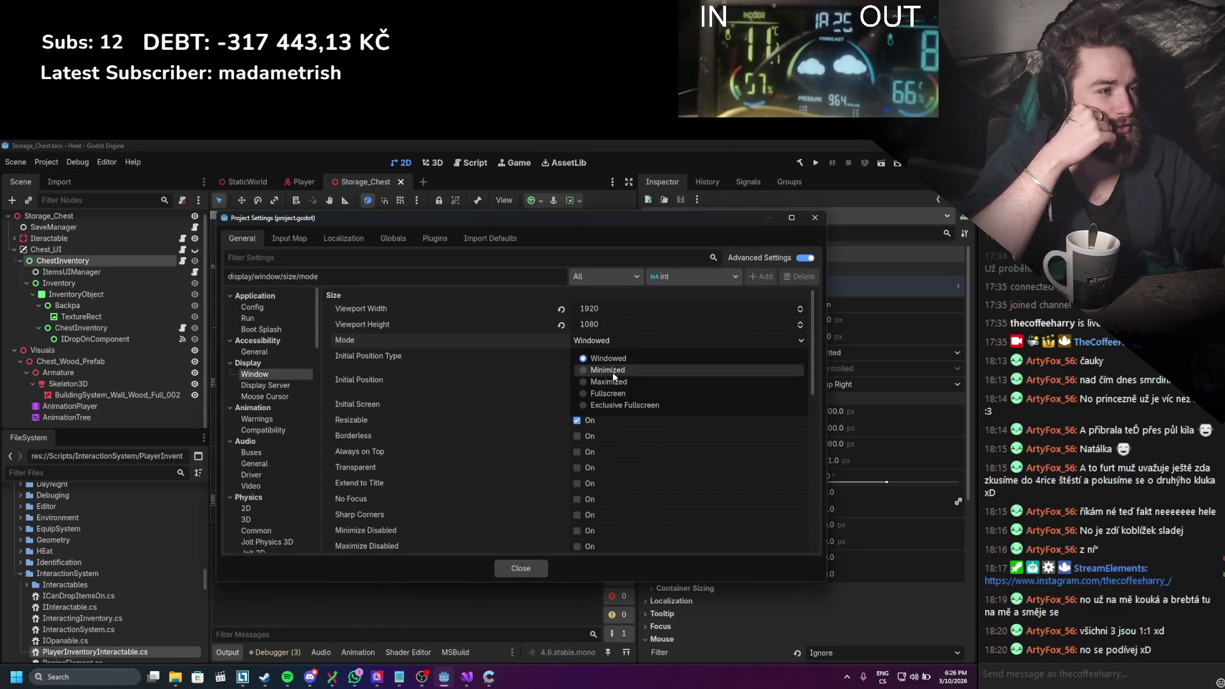
{"action": "left_click", "coordinate": [614, 392]}
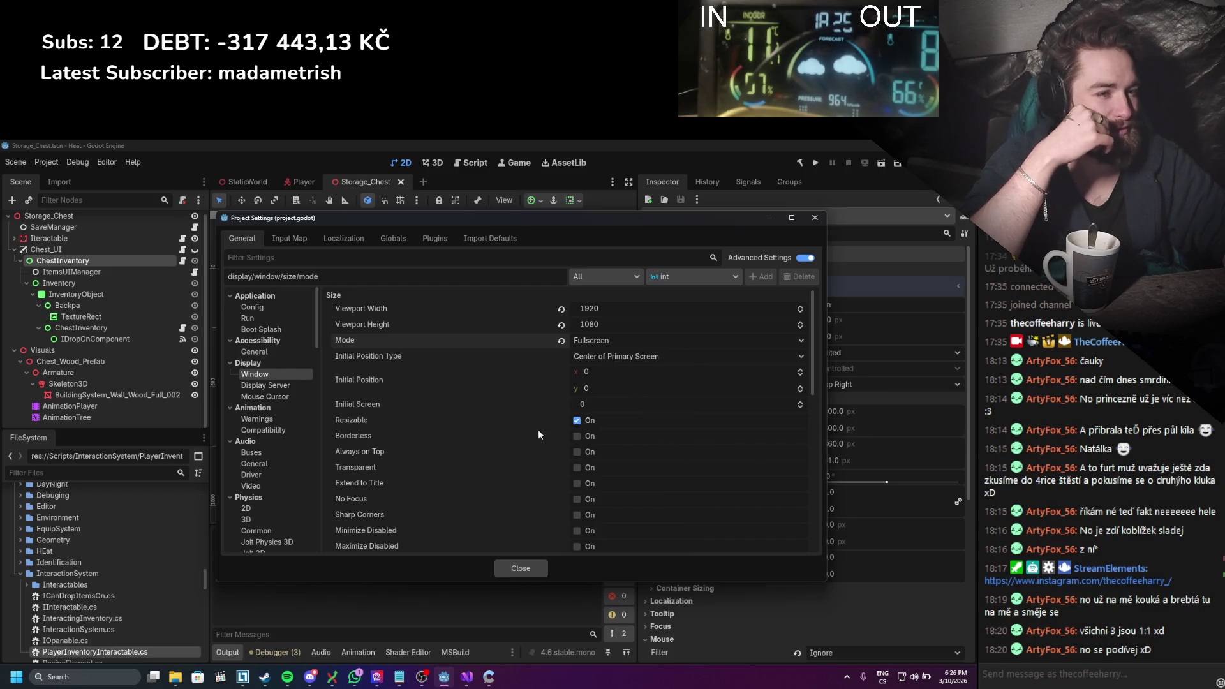
Step: Look through the remaining Window settings, close Project Settings, and run the game again
{"action": "scroll", "coordinate": [533, 436], "scroll_direction": "down", "scroll_amount": 1}
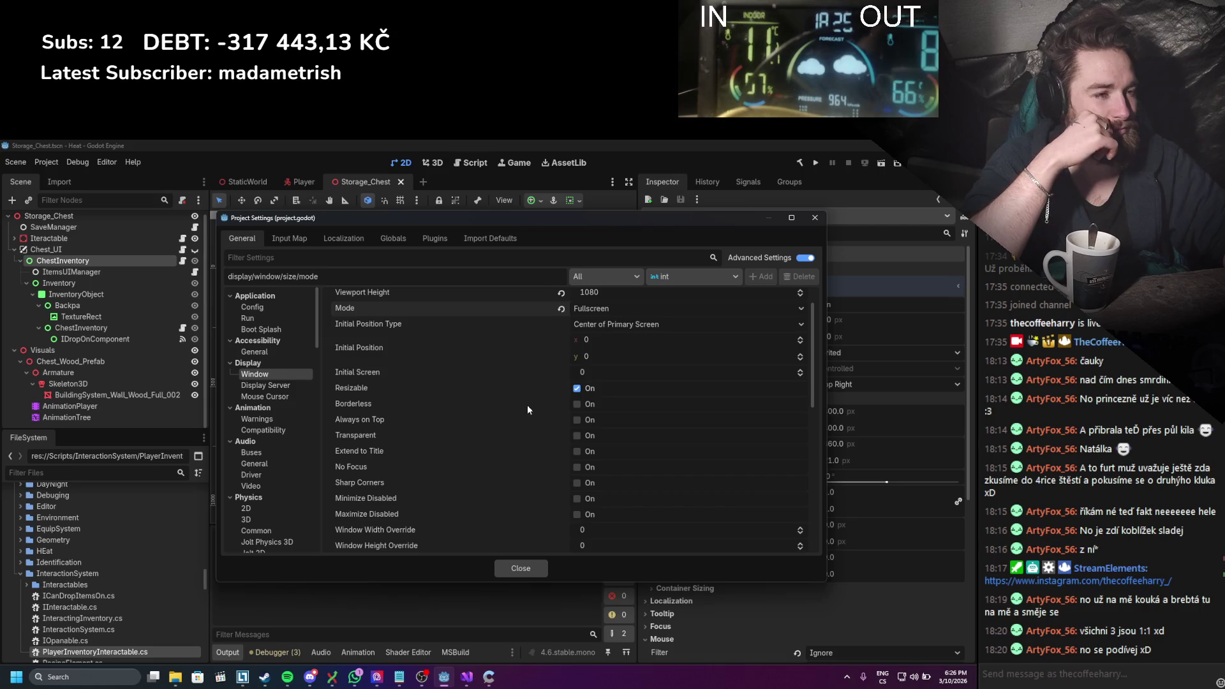
{"action": "scroll", "coordinate": [502, 440], "scroll_direction": "down", "scroll_amount": 1}
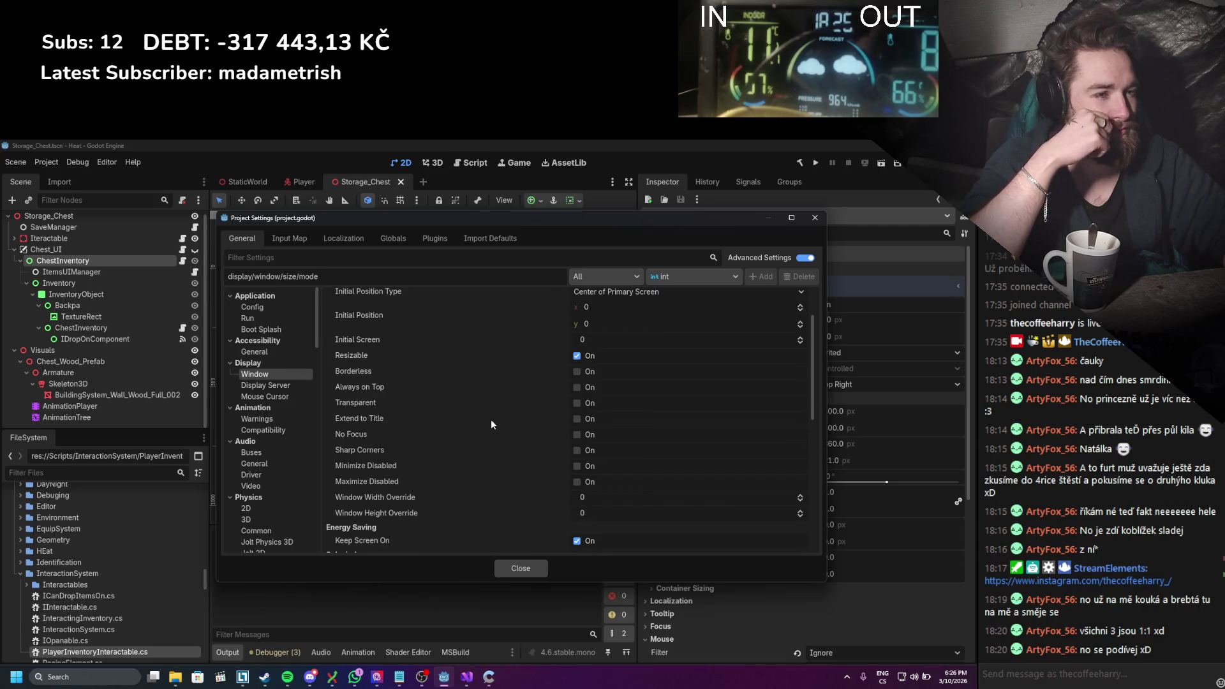
{"action": "mouse_move", "coordinate": [383, 389]}
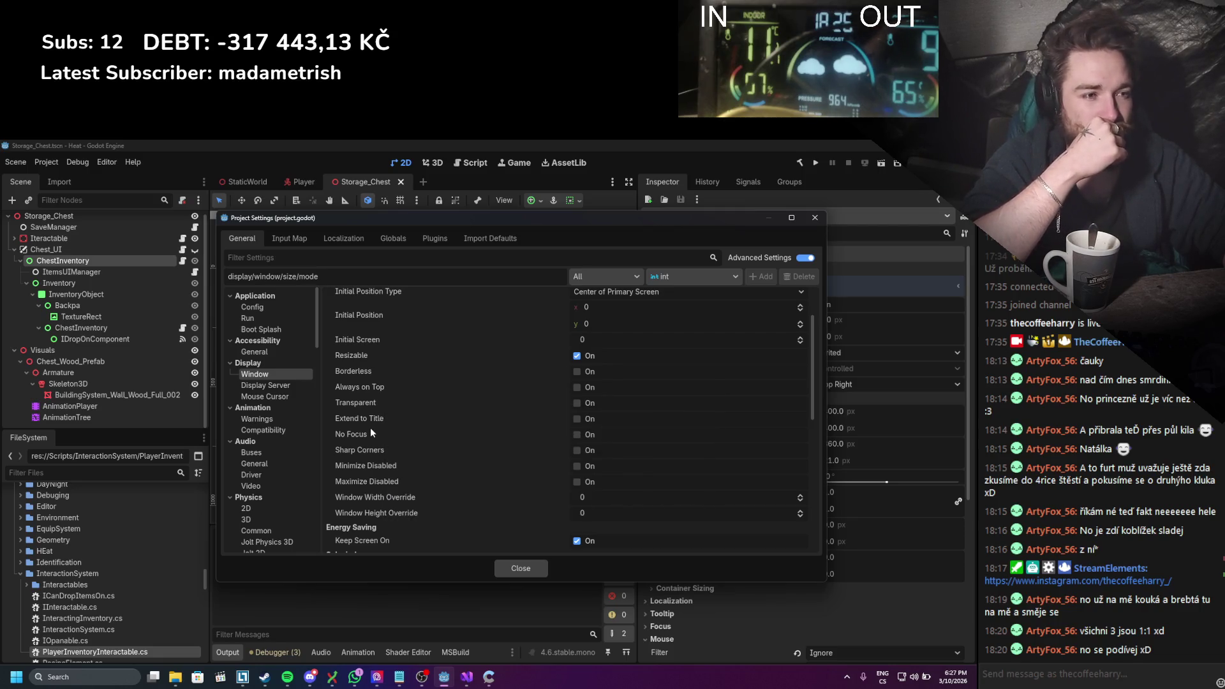
{"action": "mouse_move", "coordinate": [414, 469]}
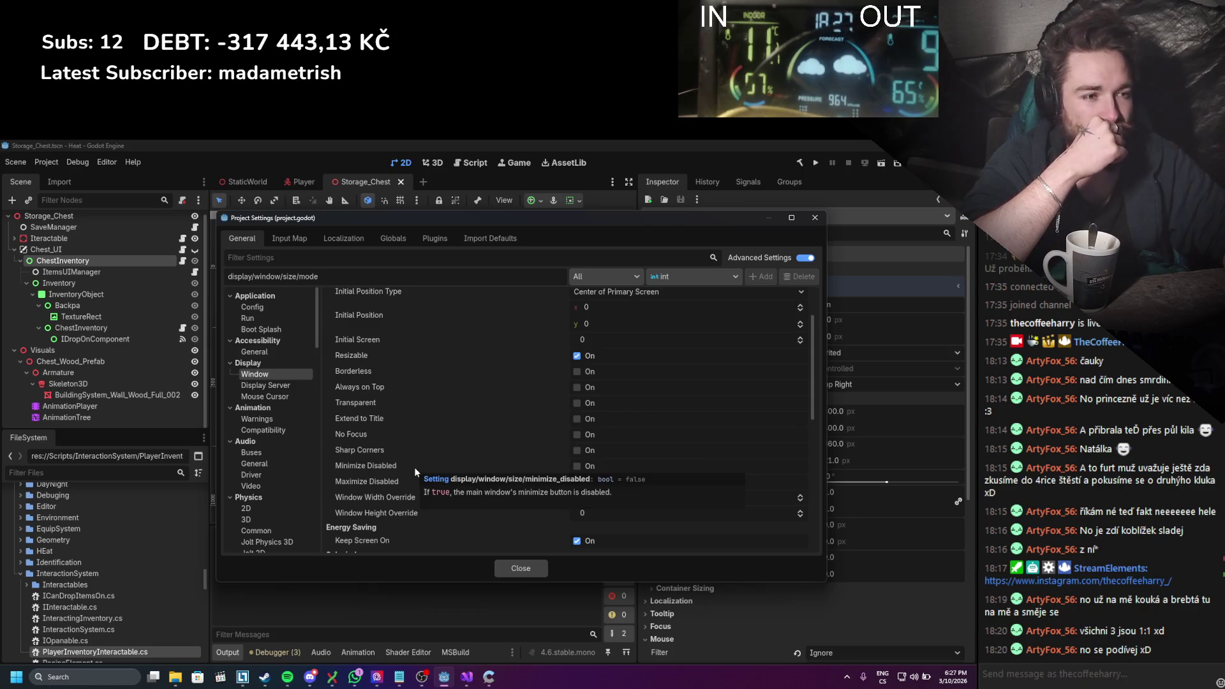
{"action": "scroll", "coordinate": [415, 472], "scroll_direction": "down", "scroll_amount": 3}
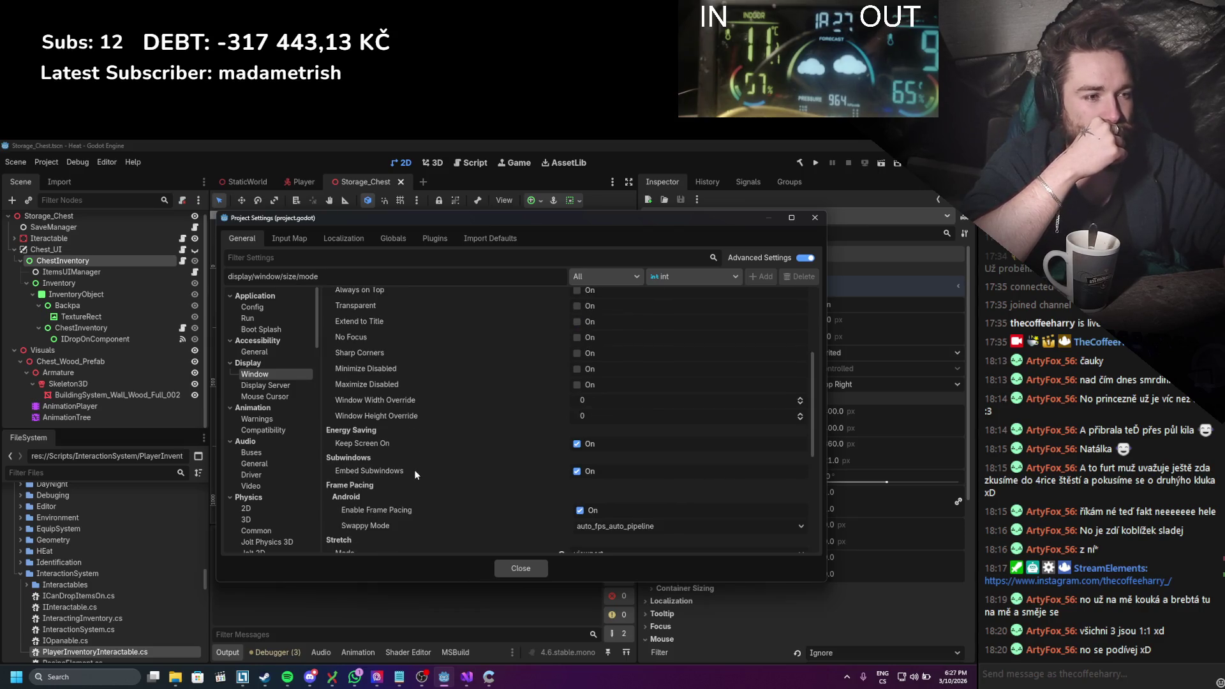
{"action": "scroll", "coordinate": [418, 469], "scroll_direction": "down", "scroll_amount": 3}
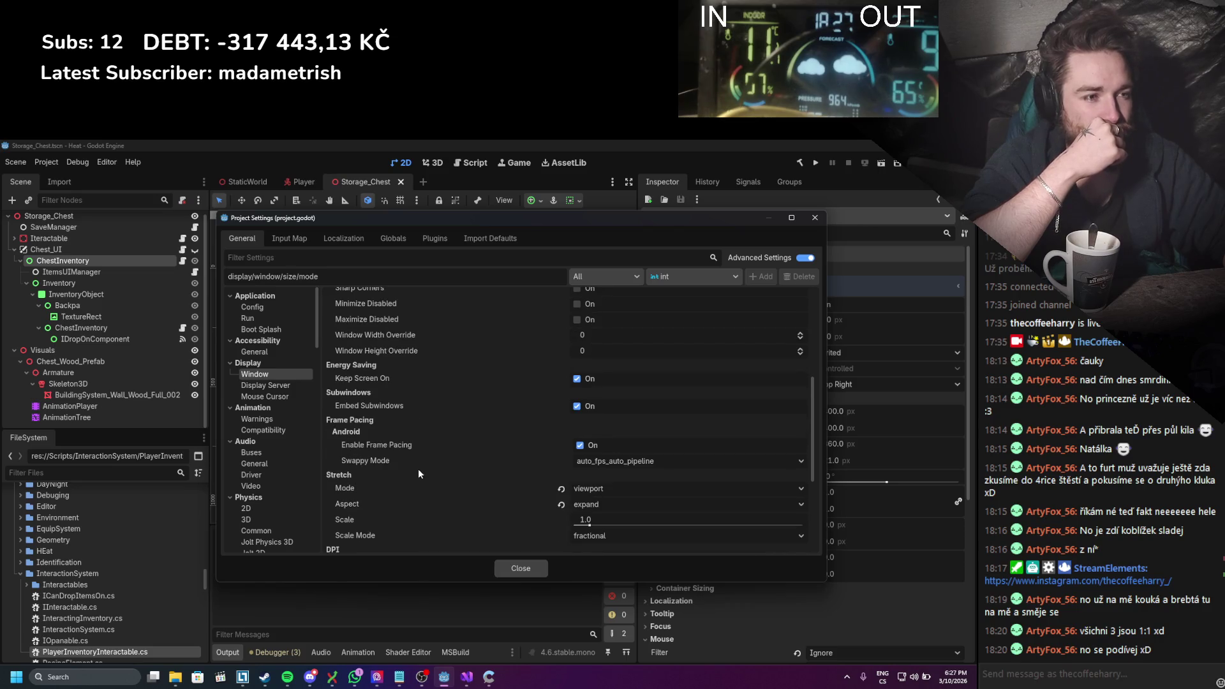
{"action": "scroll", "coordinate": [418, 471], "scroll_direction": "down", "scroll_amount": 5}
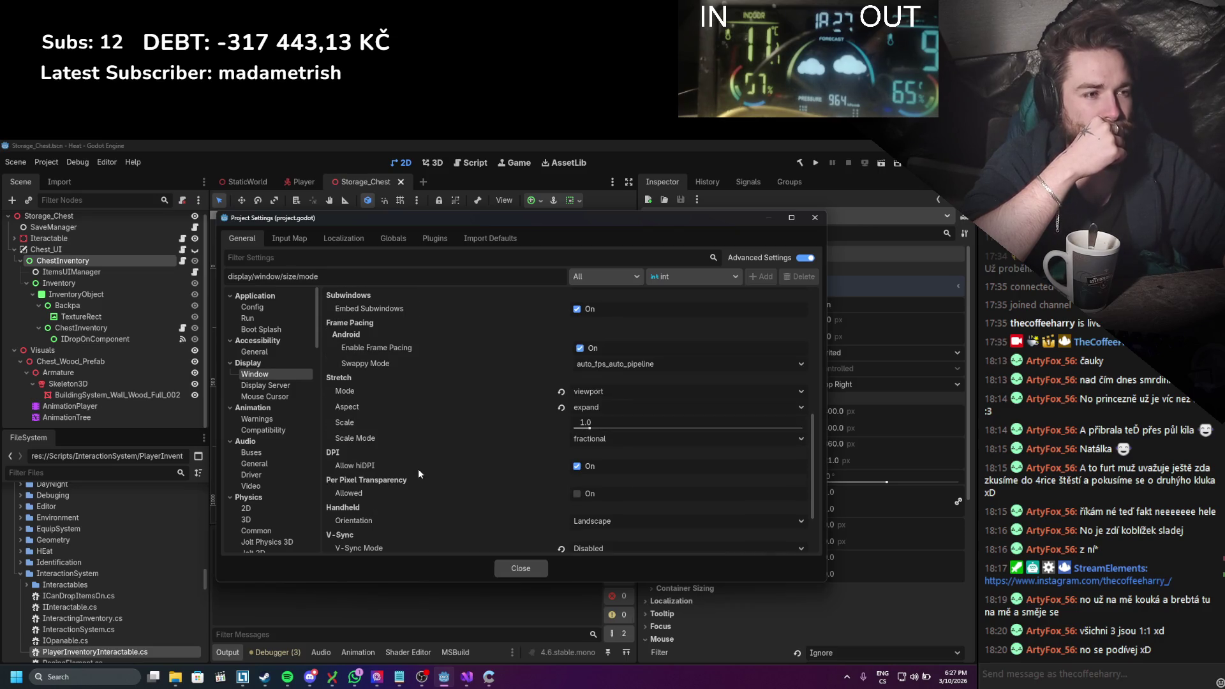
{"action": "left_click", "coordinate": [815, 219]}
{"action": "left_click", "coordinate": [814, 163]}
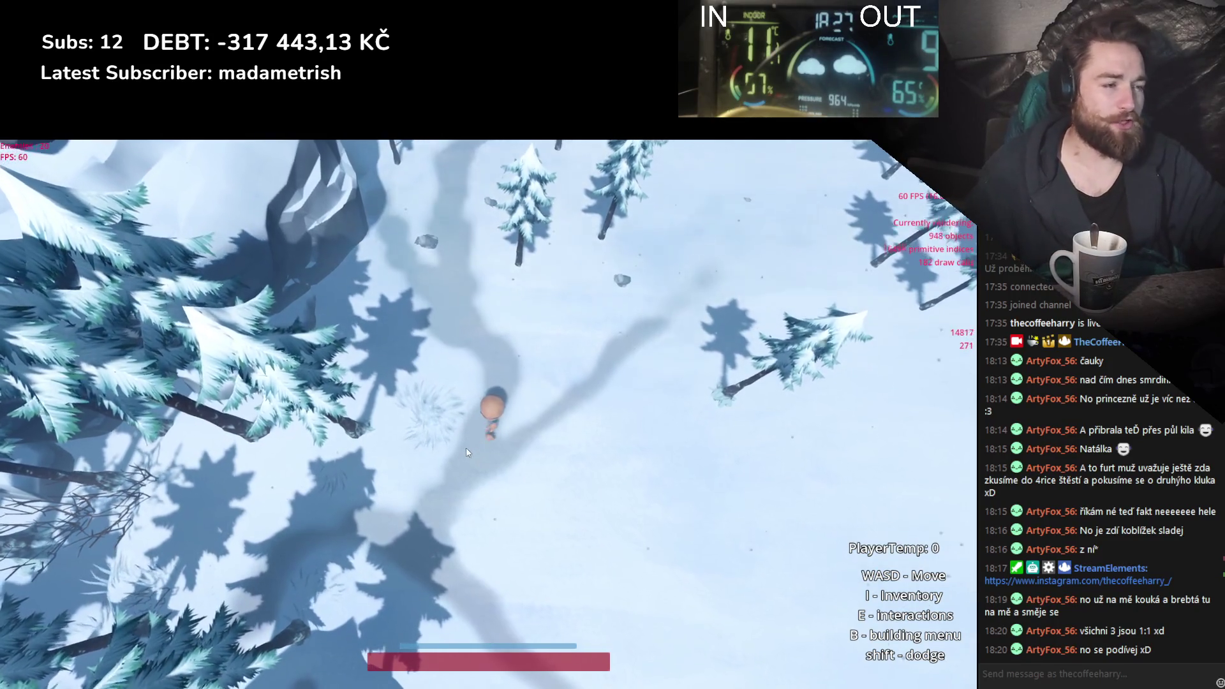
Step: Open the inventory and place the chest on the snow near the player
{"action": "key", "text": "i"}
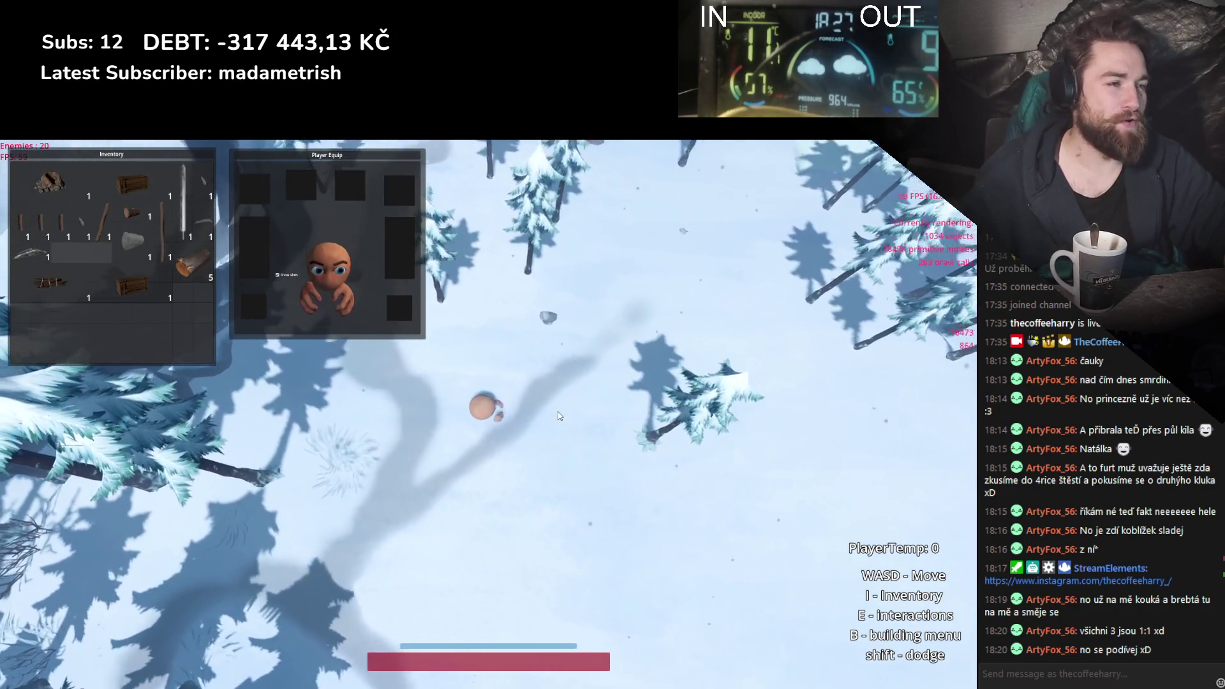
{"action": "mouse_move", "coordinate": [132, 285]}
{"action": "left_mouse_down"}
{"action": "mouse_move", "coordinate": [492, 391]}
{"action": "mouse_move", "coordinate": [560, 457]}
{"action": "mouse_move", "coordinate": [547, 453]}
{"action": "left_mouse_up"}
{"action": "key", "text": "e"}
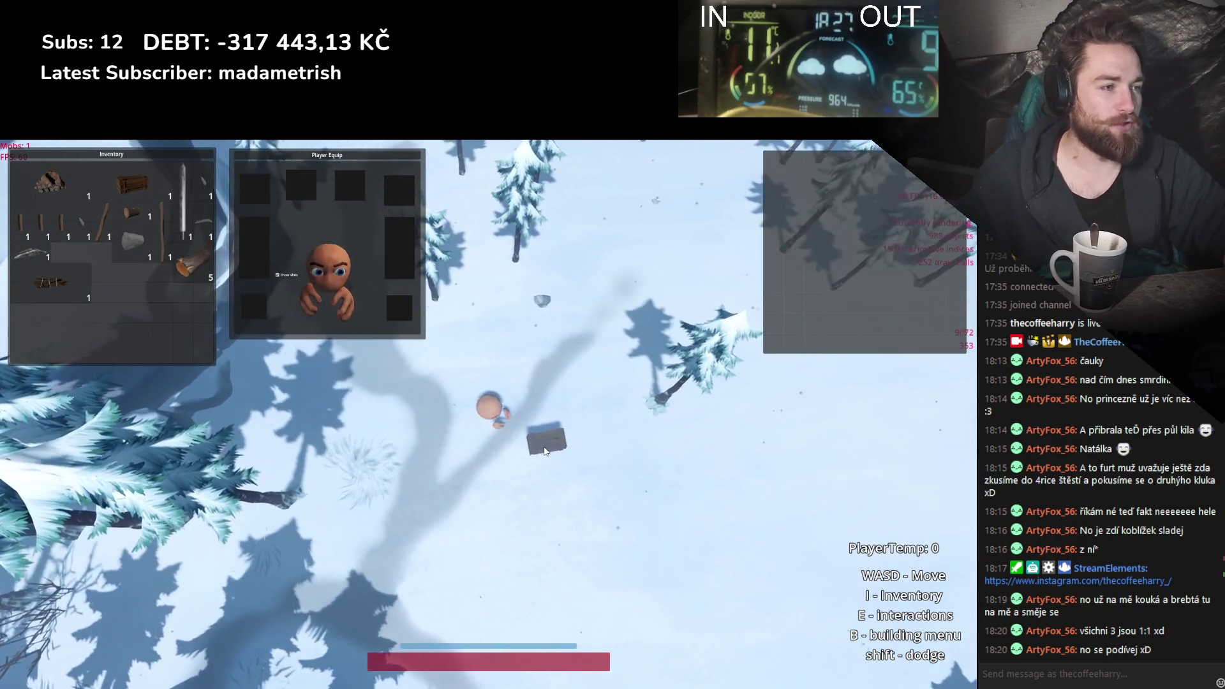
Step: Rearrange the panels until Player Equip sits top-left and Inventory at the right
{"action": "mouse_move", "coordinate": [366, 154]}
{"action": "left_mouse_down"}
{"action": "mouse_move", "coordinate": [870, 416]}
{"action": "mouse_move", "coordinate": [901, 370]}
{"action": "left_mouse_up"}
{"action": "mouse_move", "coordinate": [126, 158]}
{"action": "left_mouse_down"}
{"action": "mouse_move", "coordinate": [664, 209]}
{"action": "mouse_move", "coordinate": [667, 153]}
{"action": "mouse_move", "coordinate": [541, 175]}
{"action": "mouse_move", "coordinate": [345, 174]}
{"action": "left_mouse_up"}
{"action": "left_click_drag", "start_coordinate": [796, 370], "coordinate": [480, 169]}
{"action": "left_click_drag", "start_coordinate": [331, 170], "coordinate": [122, 154]}
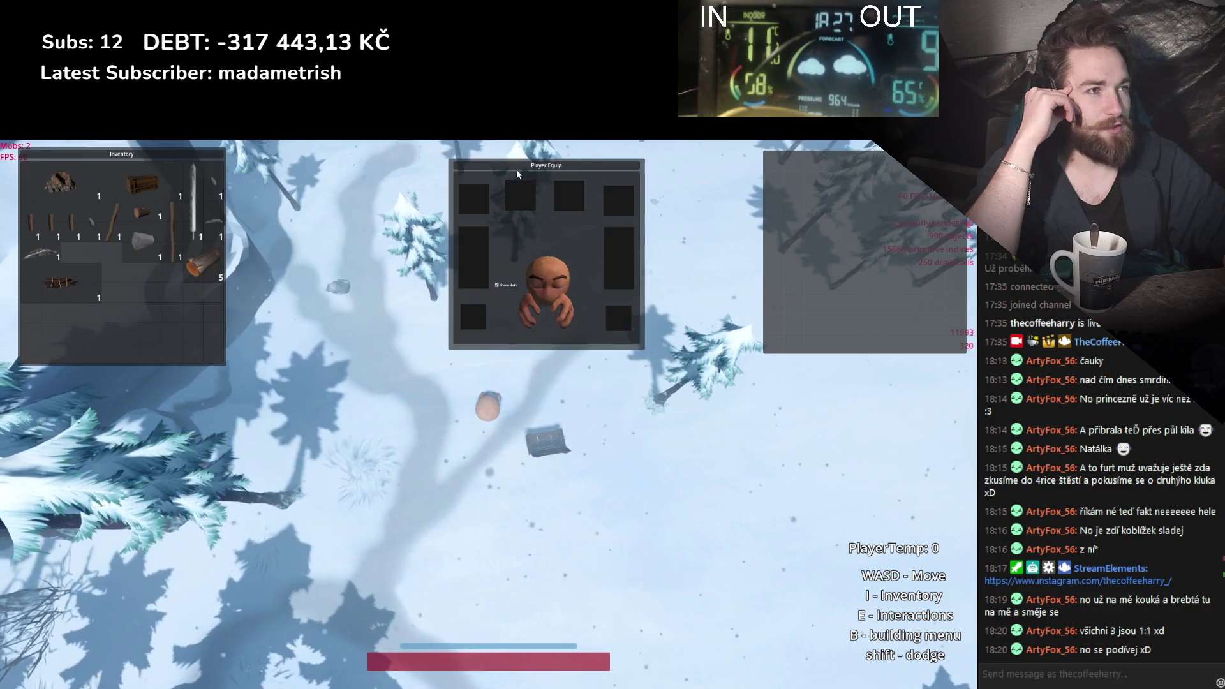
{"action": "left_click_drag", "start_coordinate": [516, 174], "coordinate": [457, 168]}
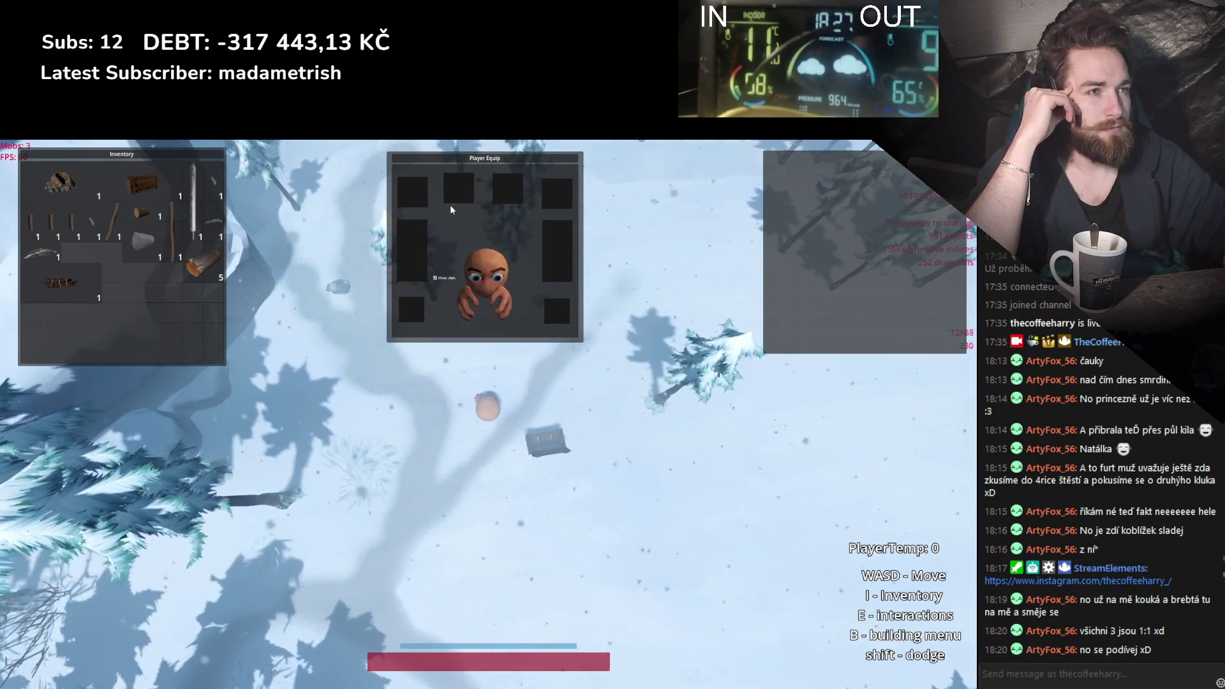
{"action": "mouse_move", "coordinate": [457, 164]}
{"action": "left_mouse_down"}
{"action": "mouse_move", "coordinate": [84, 375]}
{"action": "mouse_move", "coordinate": [312, 167]}
{"action": "mouse_move", "coordinate": [190, 442]}
{"action": "mouse_move", "coordinate": [90, 381]}
{"action": "left_mouse_up"}
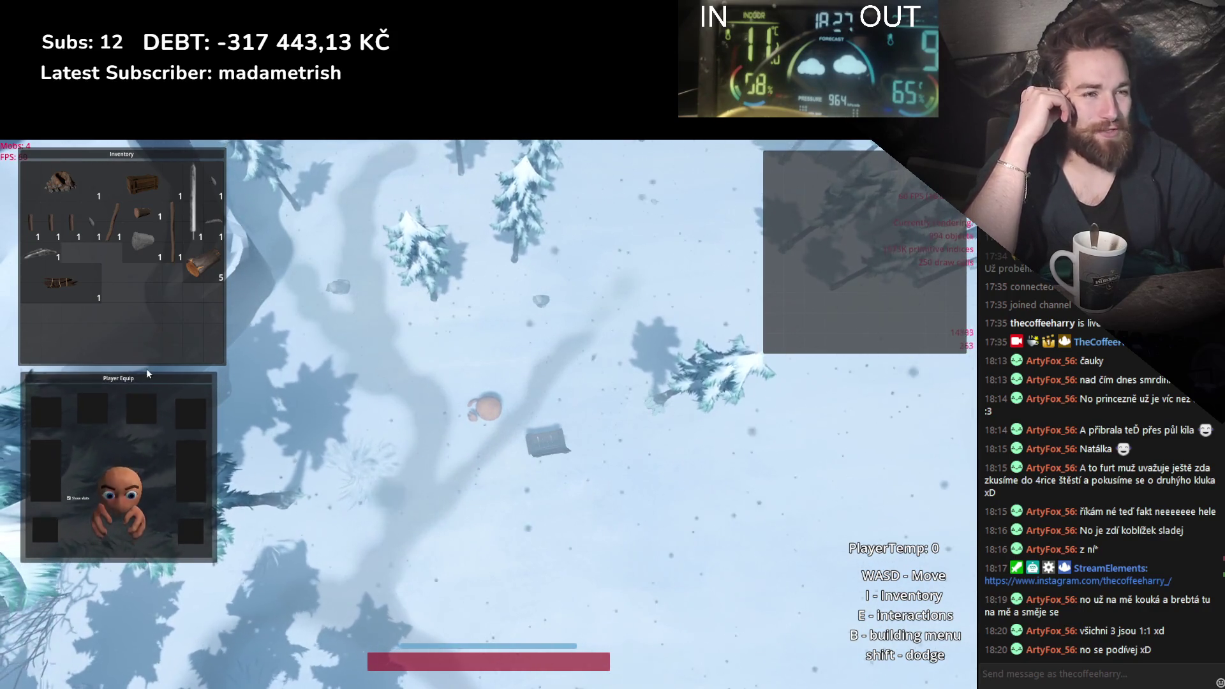
{"action": "mouse_move", "coordinate": [134, 156]}
{"action": "left_mouse_down"}
{"action": "mouse_move", "coordinate": [575, 167]}
{"action": "mouse_move", "coordinate": [428, 166]}
{"action": "left_mouse_up"}
{"action": "left_click_drag", "start_coordinate": [109, 376], "coordinate": [106, 165]}
{"action": "mouse_move", "coordinate": [414, 162]}
{"action": "left_mouse_down"}
{"action": "mouse_move", "coordinate": [764, 160]}
{"action": "mouse_move", "coordinate": [797, 325]}
{"action": "mouse_move", "coordinate": [765, 220]}
{"action": "mouse_move", "coordinate": [780, 176]}
{"action": "mouse_move", "coordinate": [801, 170]}
{"action": "left_mouse_up"}
Step: Move items between the inventory and the chest storage, then close the crate's panel
{"action": "mouse_move", "coordinate": [778, 216]}
{"action": "left_mouse_down"}
{"action": "mouse_move", "coordinate": [819, 250]}
{"action": "mouse_move", "coordinate": [885, 173]}
{"action": "left_mouse_up"}
{"action": "mouse_move", "coordinate": [794, 229]}
{"action": "left_mouse_down"}
{"action": "mouse_move", "coordinate": [548, 158]}
{"action": "mouse_move", "coordinate": [657, 158]}
{"action": "left_mouse_up"}
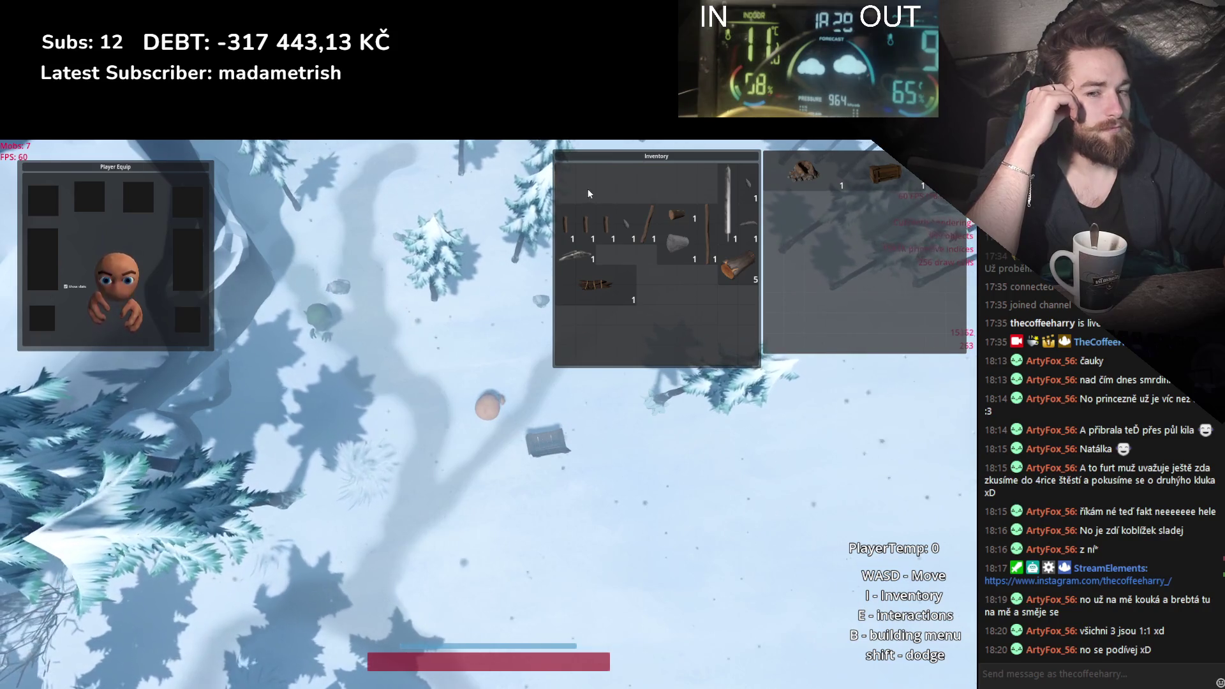
{"action": "mouse_move", "coordinate": [678, 159]}
{"action": "left_mouse_down"}
{"action": "mouse_move", "coordinate": [341, 163]}
{"action": "mouse_move", "coordinate": [779, 165]}
{"action": "mouse_move", "coordinate": [705, 172]}
{"action": "mouse_move", "coordinate": [754, 243]}
{"action": "mouse_move", "coordinate": [779, 385]}
{"action": "mouse_move", "coordinate": [886, 368]}
{"action": "mouse_move", "coordinate": [632, 160]}
{"action": "mouse_move", "coordinate": [680, 158]}
{"action": "left_mouse_up"}
{"action": "mouse_move", "coordinate": [743, 273]}
{"action": "left_mouse_down"}
{"action": "mouse_move", "coordinate": [786, 241]}
{"action": "mouse_move", "coordinate": [822, 264]}
{"action": "left_mouse_up"}
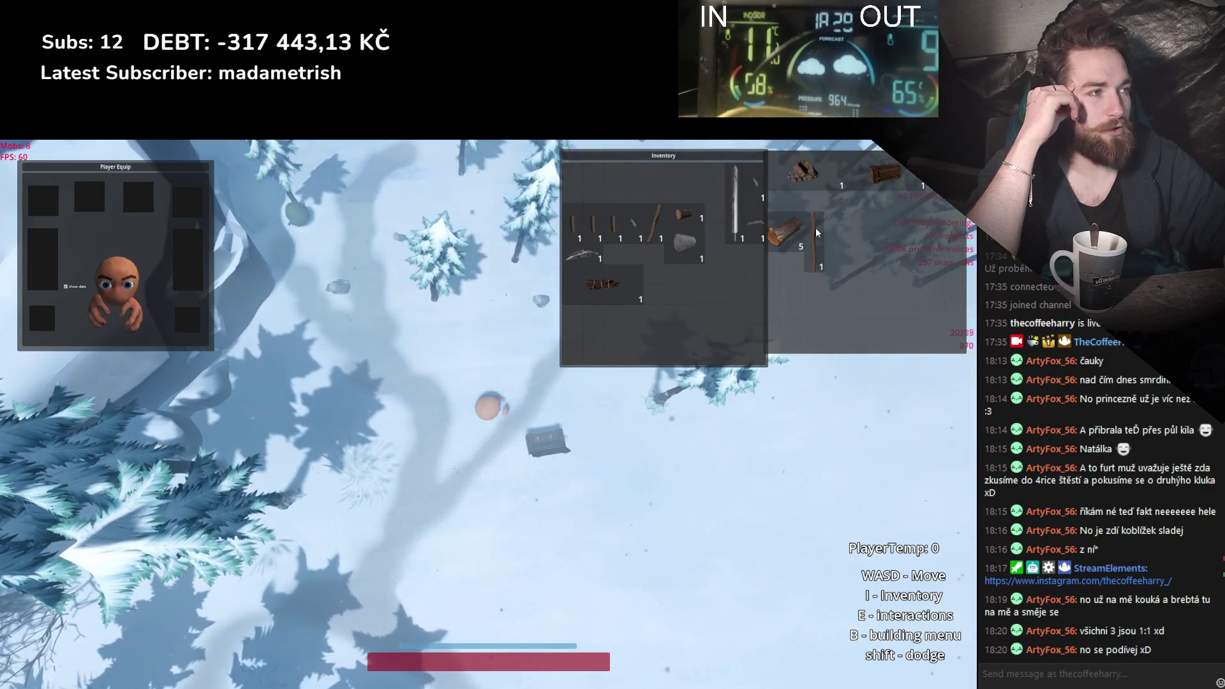
{"action": "left_click_drag", "start_coordinate": [884, 172], "coordinate": [660, 314]}
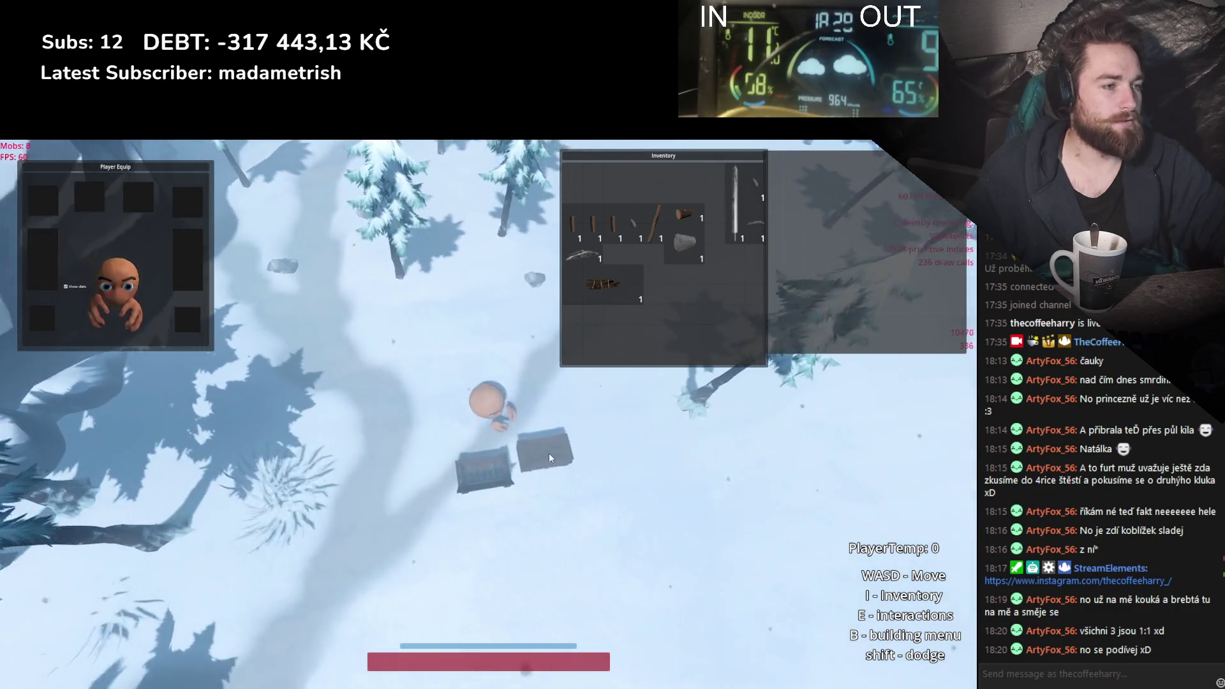
{"action": "left_click", "coordinate": [497, 469]}
{"action": "key", "text": "e"}
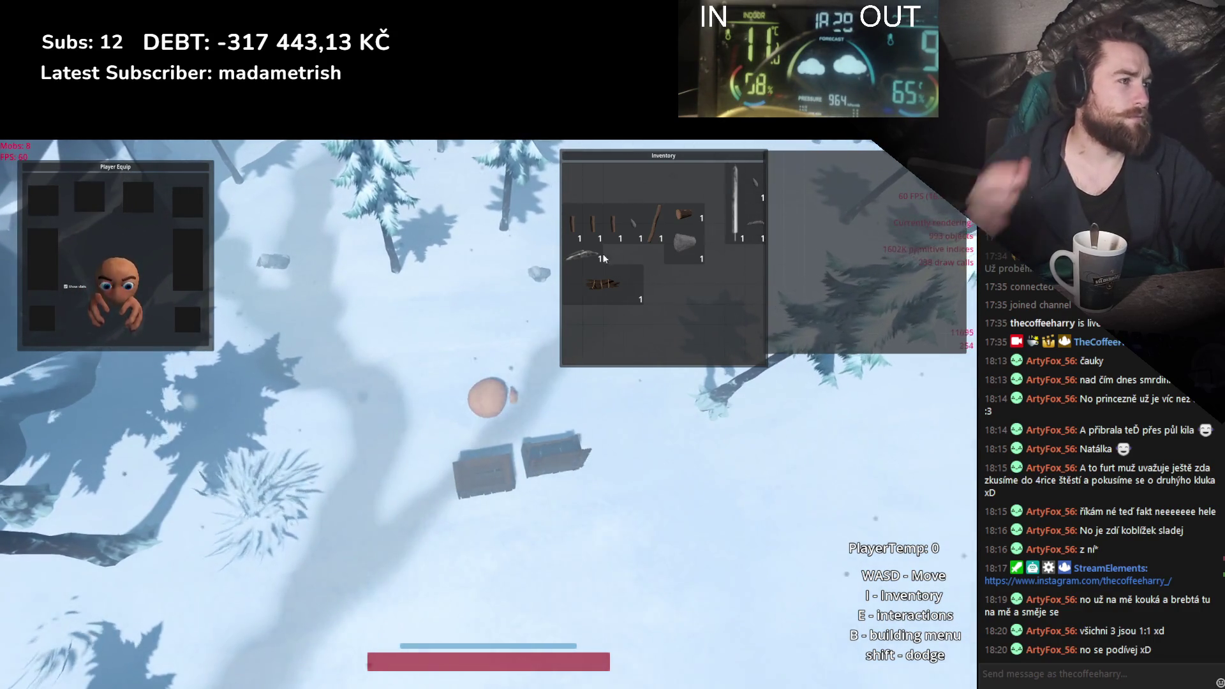
Step: Move Inventory to the far left edge with Player Equip placed below it
{"action": "left_click_drag", "start_coordinate": [654, 165], "coordinate": [629, 163]}
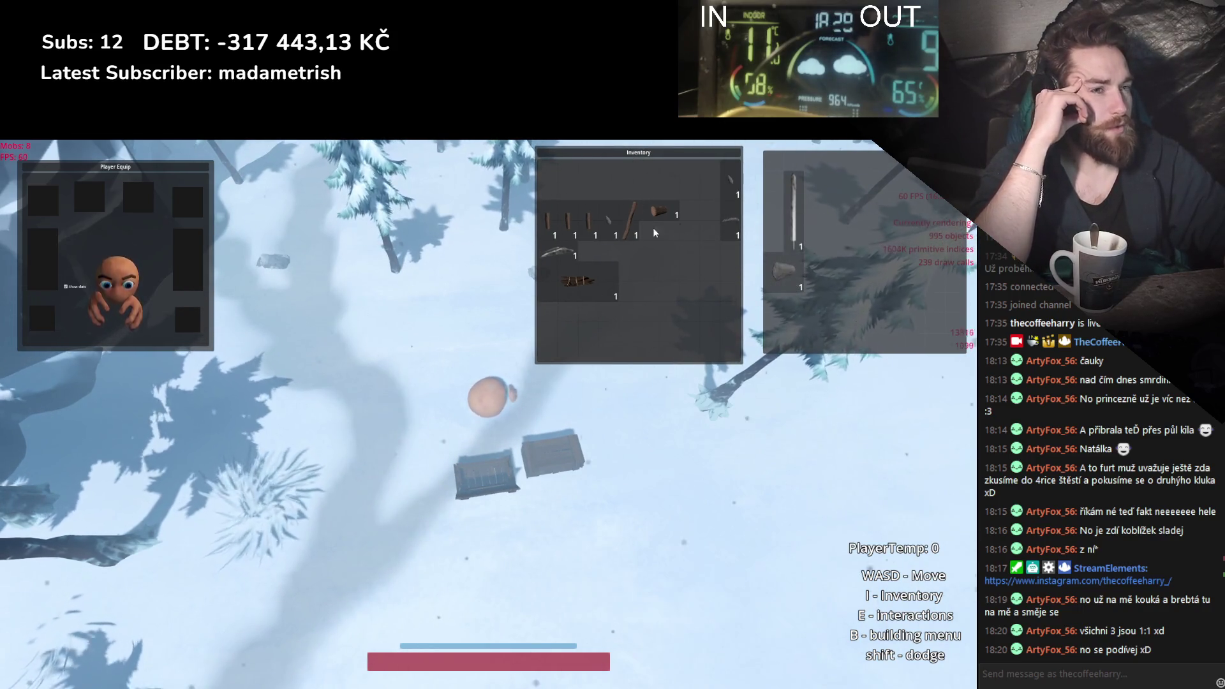
{"action": "mouse_move", "coordinate": [126, 169]}
{"action": "left_mouse_down"}
{"action": "mouse_move", "coordinate": [781, 321]}
{"action": "mouse_move", "coordinate": [770, 382]}
{"action": "mouse_move", "coordinate": [280, 218]}
{"action": "left_mouse_up"}
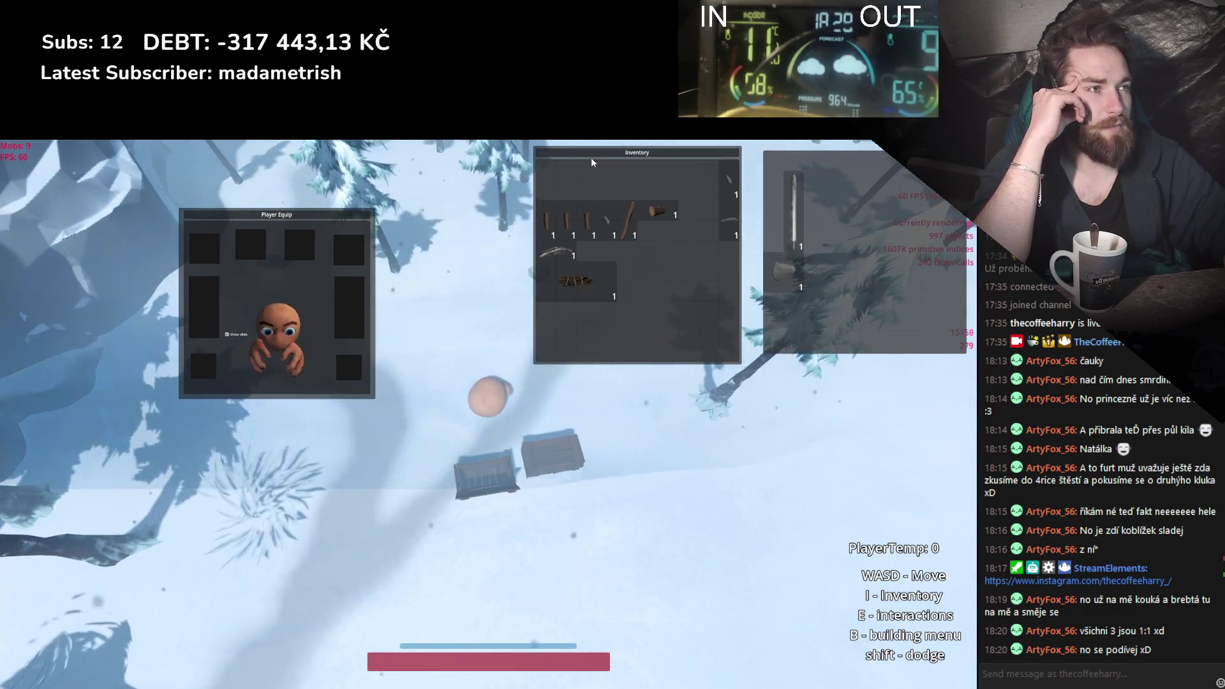
{"action": "left_click_drag", "start_coordinate": [629, 166], "coordinate": [97, 168]}
{"action": "mouse_move", "coordinate": [237, 220]}
{"action": "left_mouse_down"}
{"action": "mouse_move", "coordinate": [89, 382]}
{"action": "mouse_move", "coordinate": [76, 380]}
{"action": "left_mouse_up"}
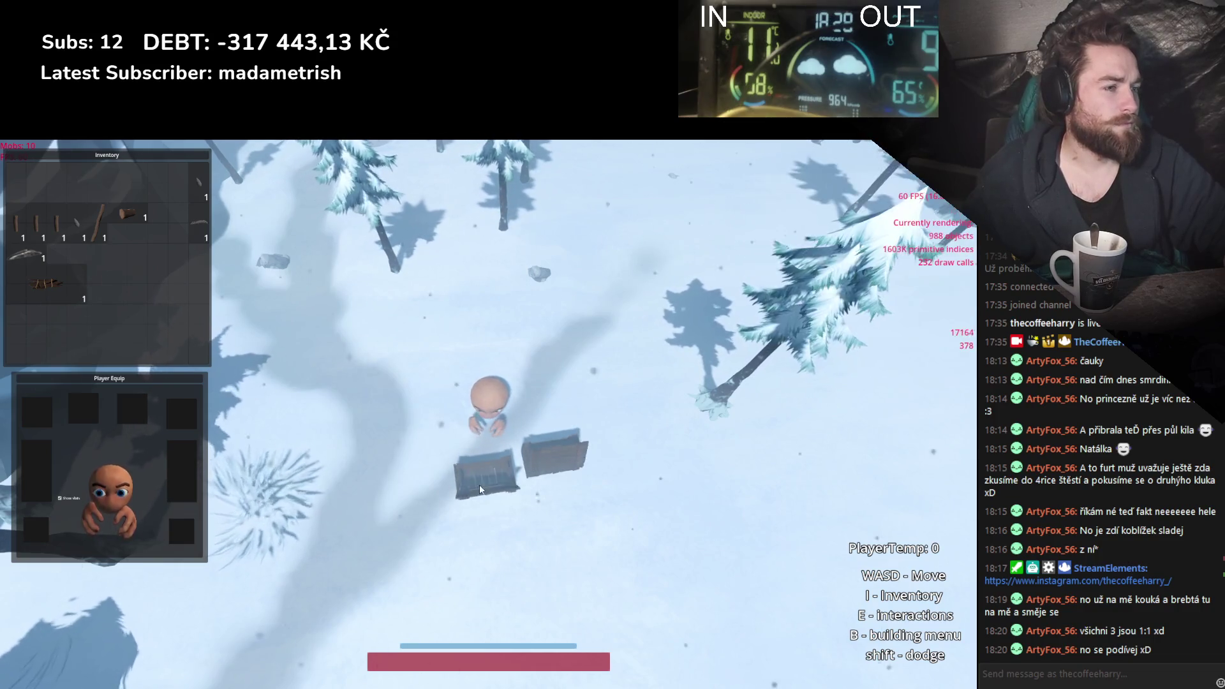
Step: Close the crate panel and line up Inventory and Player Equip side by side near the top
{"action": "key", "text": "e"}
{"action": "key", "text": "e"}
{"action": "key", "text": "e"}
{"action": "key", "text": "e"}
{"action": "key", "text": "e"}
{"action": "key", "text": "e"}
{"action": "key", "text": "e"}
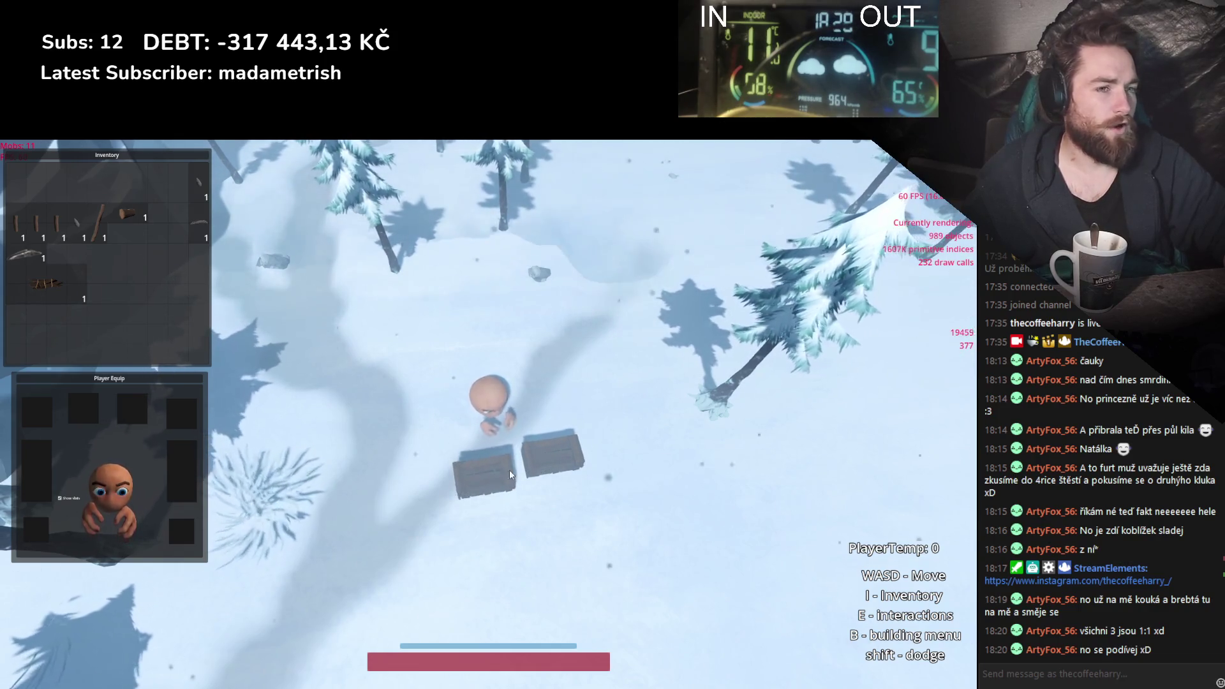
{"action": "mouse_move", "coordinate": [179, 377]}
{"action": "left_mouse_down"}
{"action": "mouse_move", "coordinate": [303, 300]}
{"action": "mouse_move", "coordinate": [385, 155]}
{"action": "left_mouse_up"}
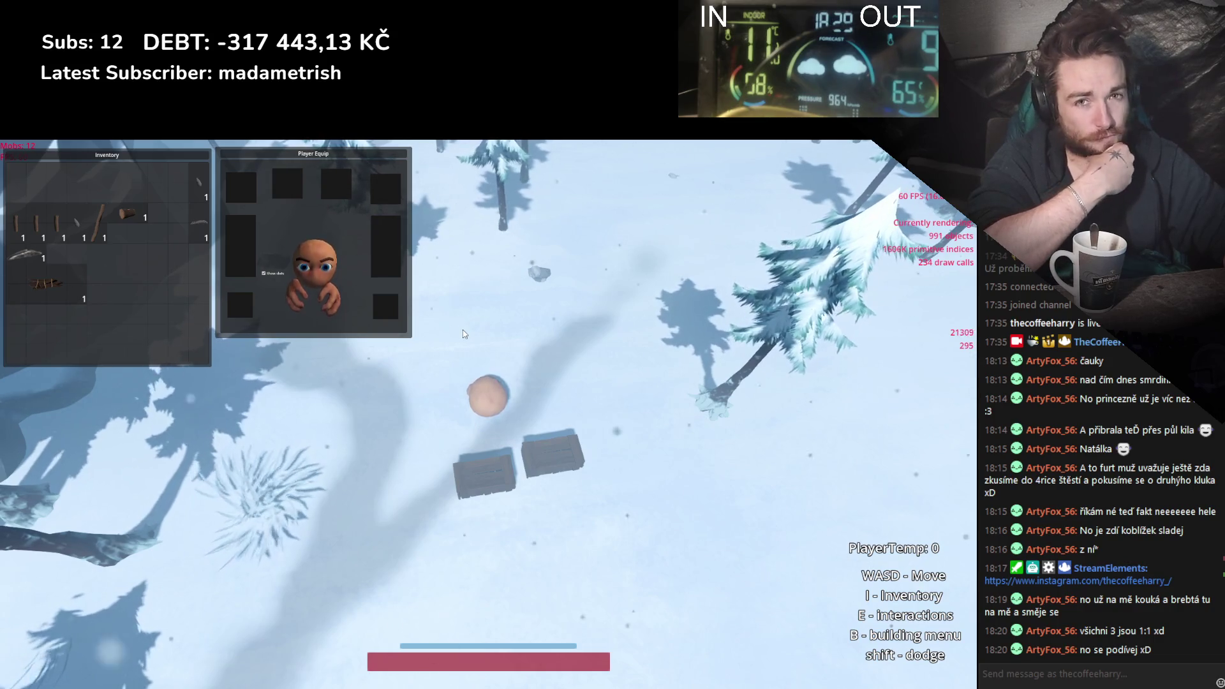
{"action": "left_click", "coordinate": [492, 470]}
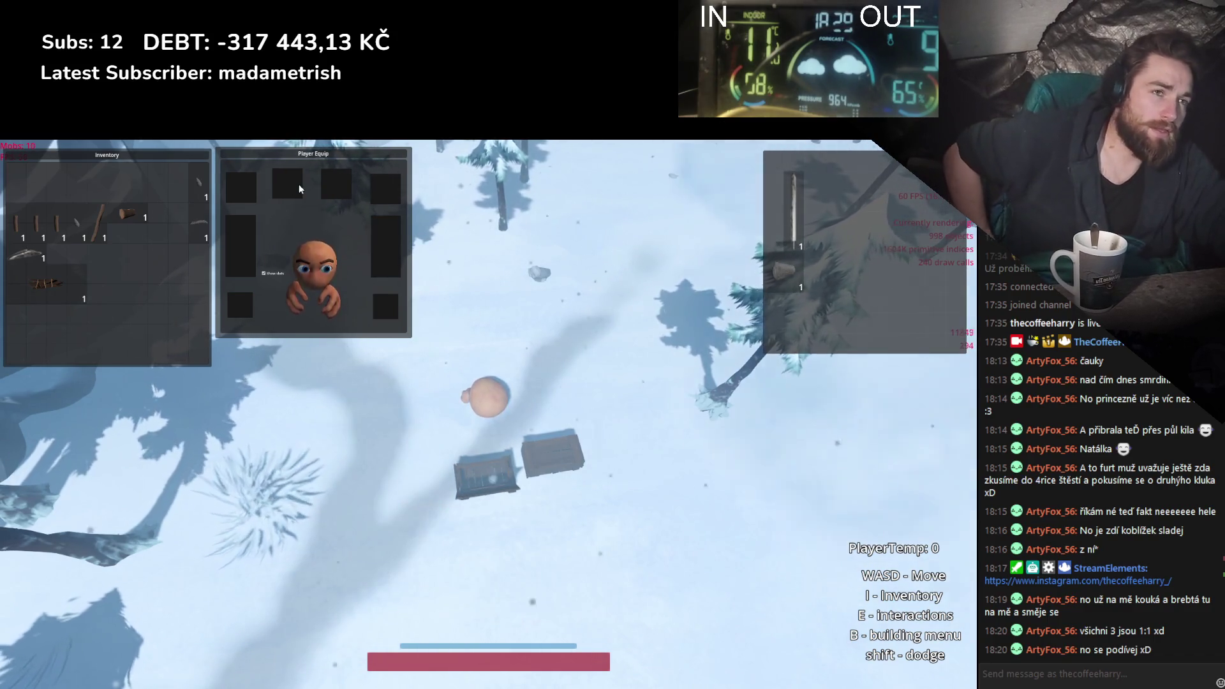
{"action": "left_click_drag", "start_coordinate": [315, 157], "coordinate": [479, 169]}
{"action": "left_click_drag", "start_coordinate": [124, 158], "coordinate": [286, 176]}
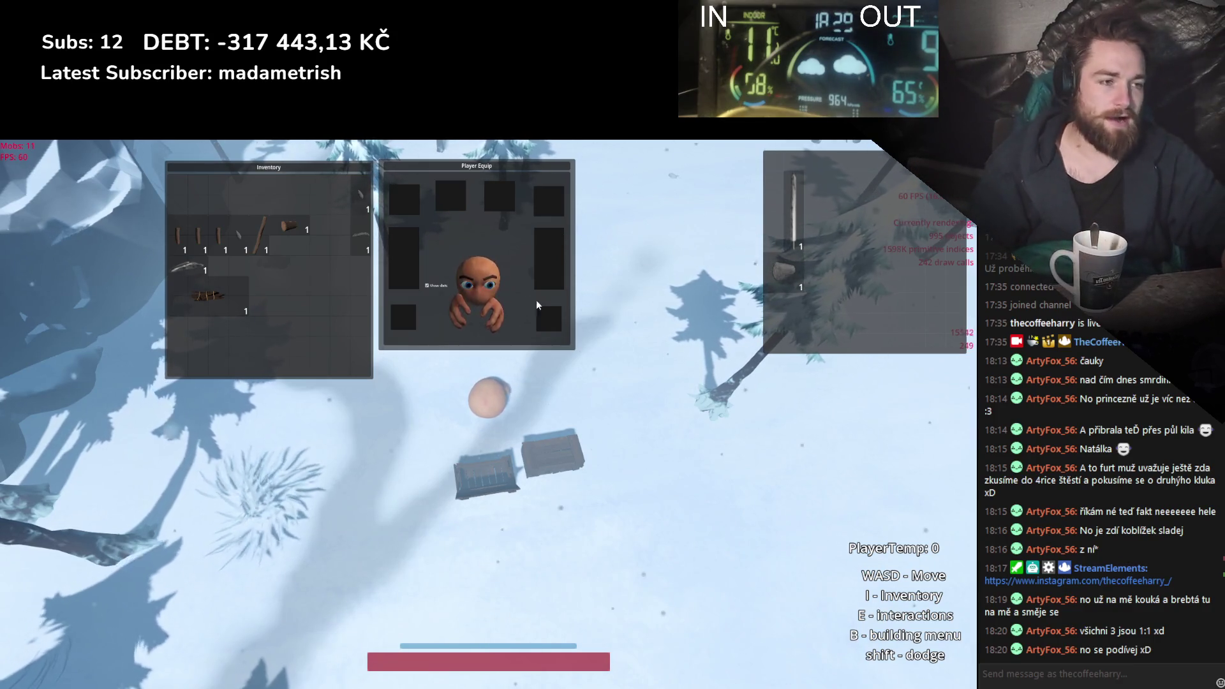
Step: Open the left and right crates in turn to check their stored items
{"action": "left_click", "coordinate": [544, 467]}
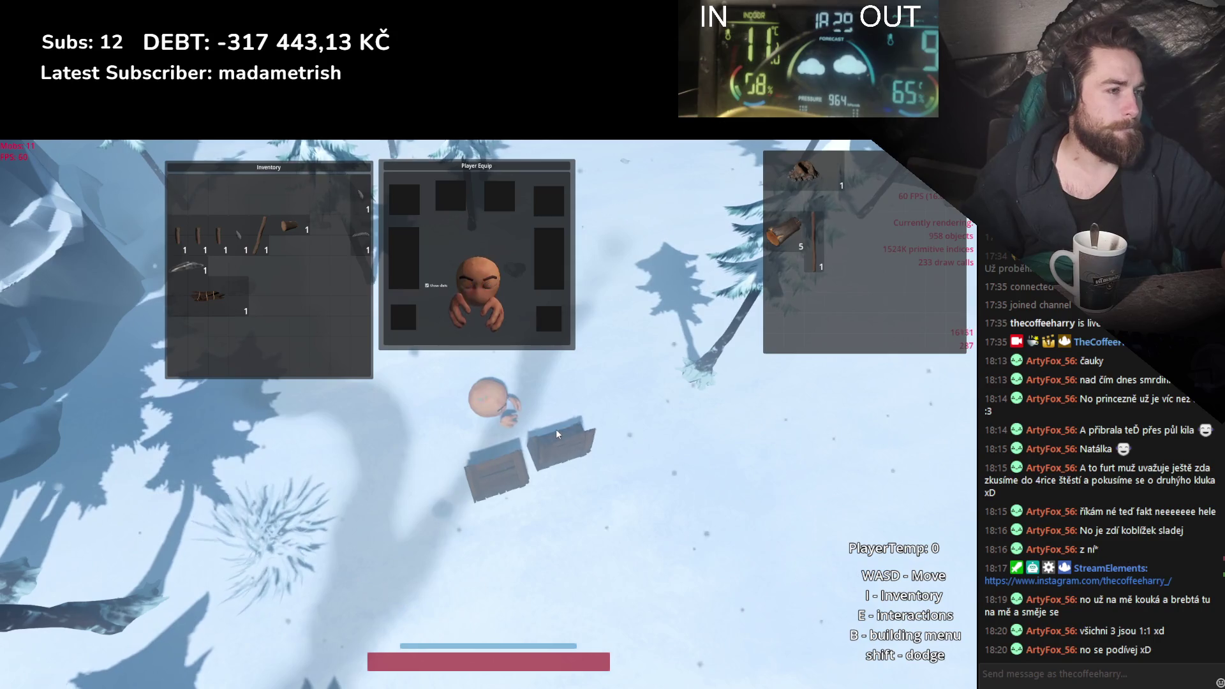
{"action": "left_click", "coordinate": [509, 464]}
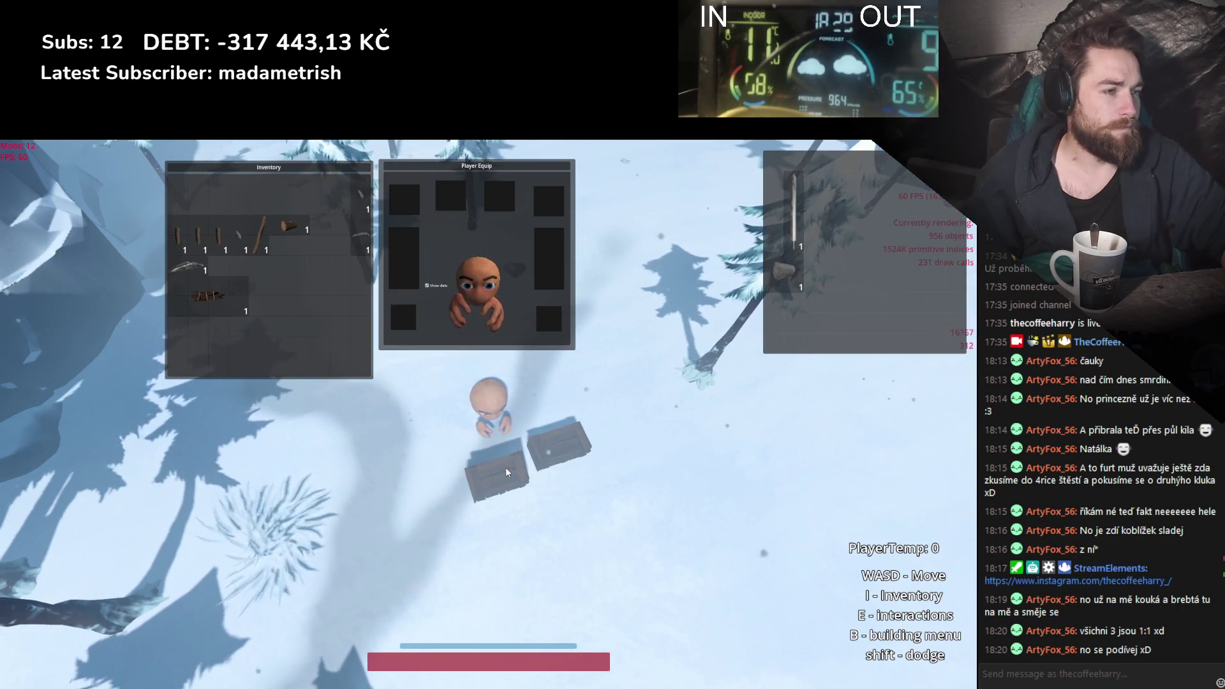
{"action": "left_click", "coordinate": [558, 442]}
{"action": "left_click", "coordinate": [495, 476]}
{"action": "key", "text": "w"}
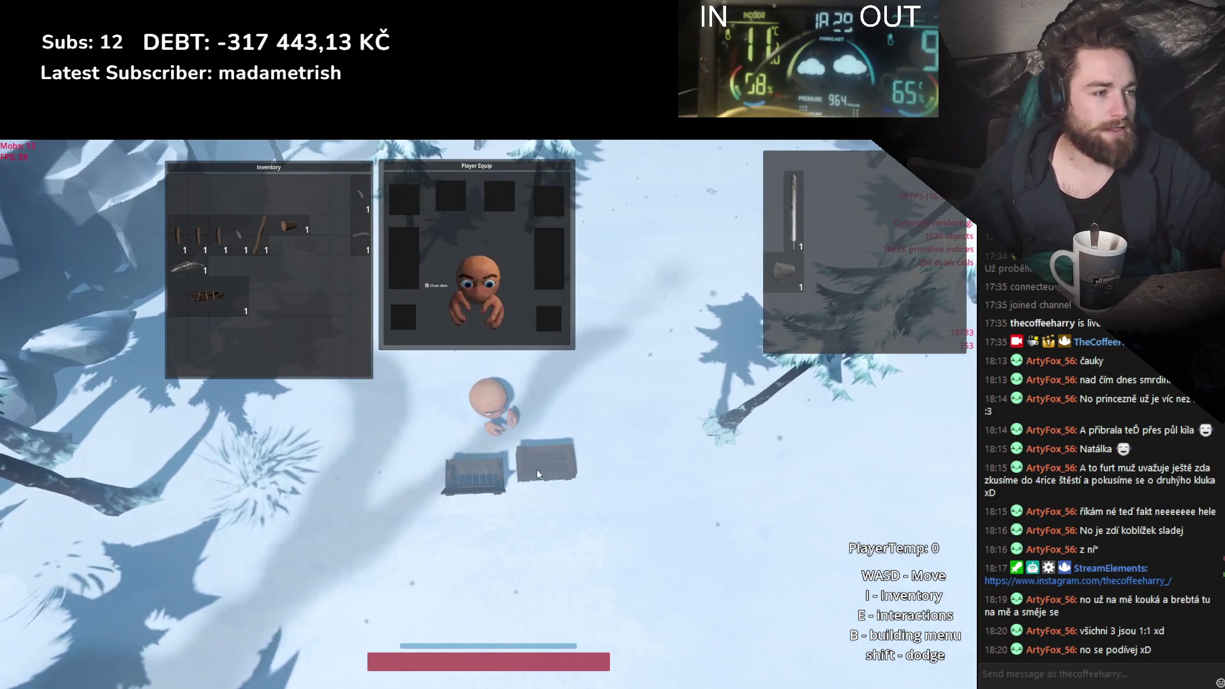
{"action": "left_click", "coordinate": [484, 478]}
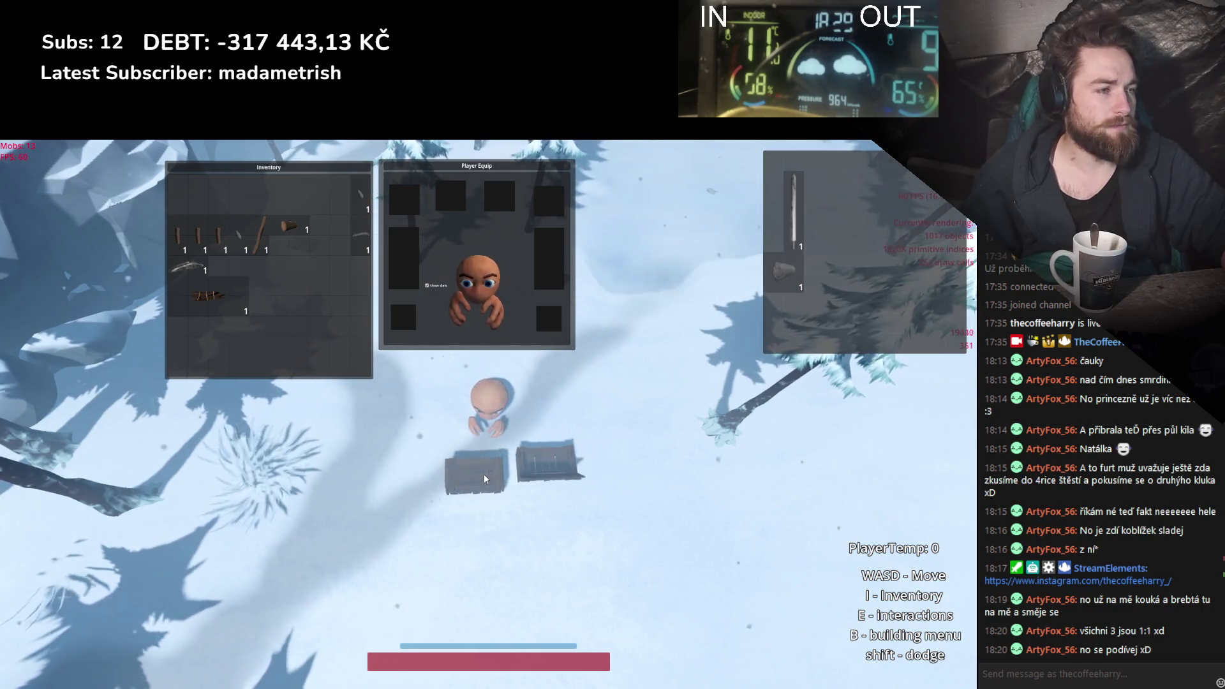
{"action": "left_click", "coordinate": [514, 459]}
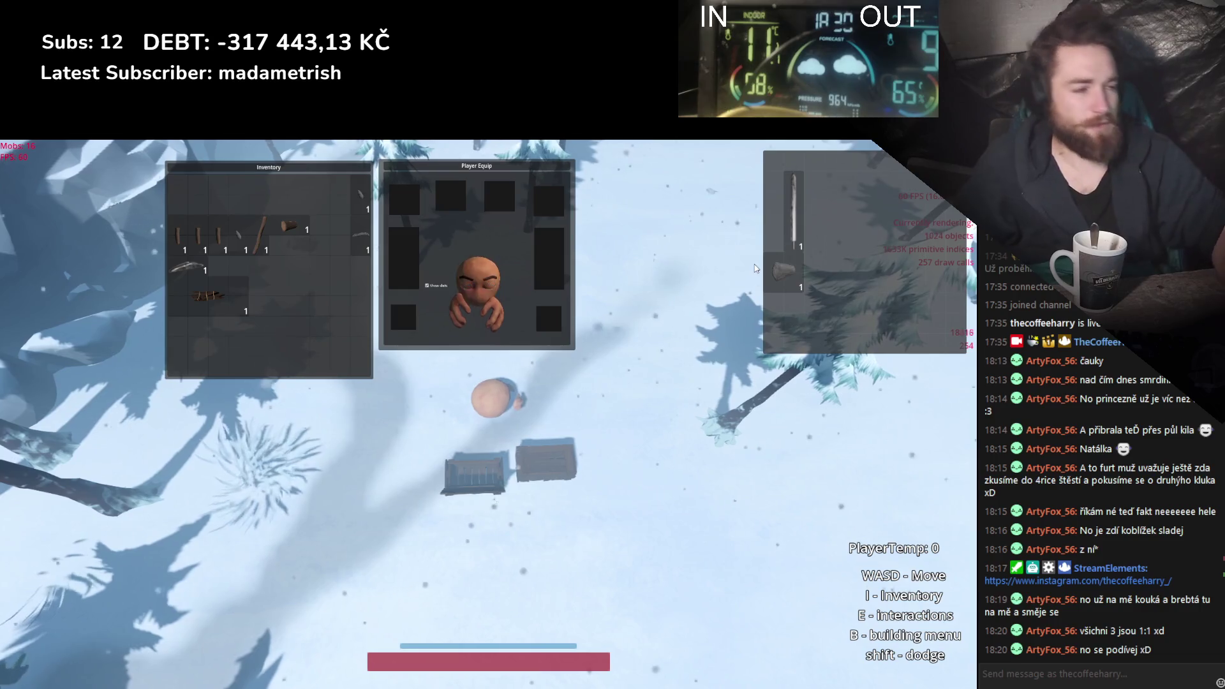
Step: Walk back to the crates, open one, and choose Edit Item on the long stick
{"action": "key", "text": "d"}
{"action": "key", "text": "a"}
{"action": "key", "text": "e"}
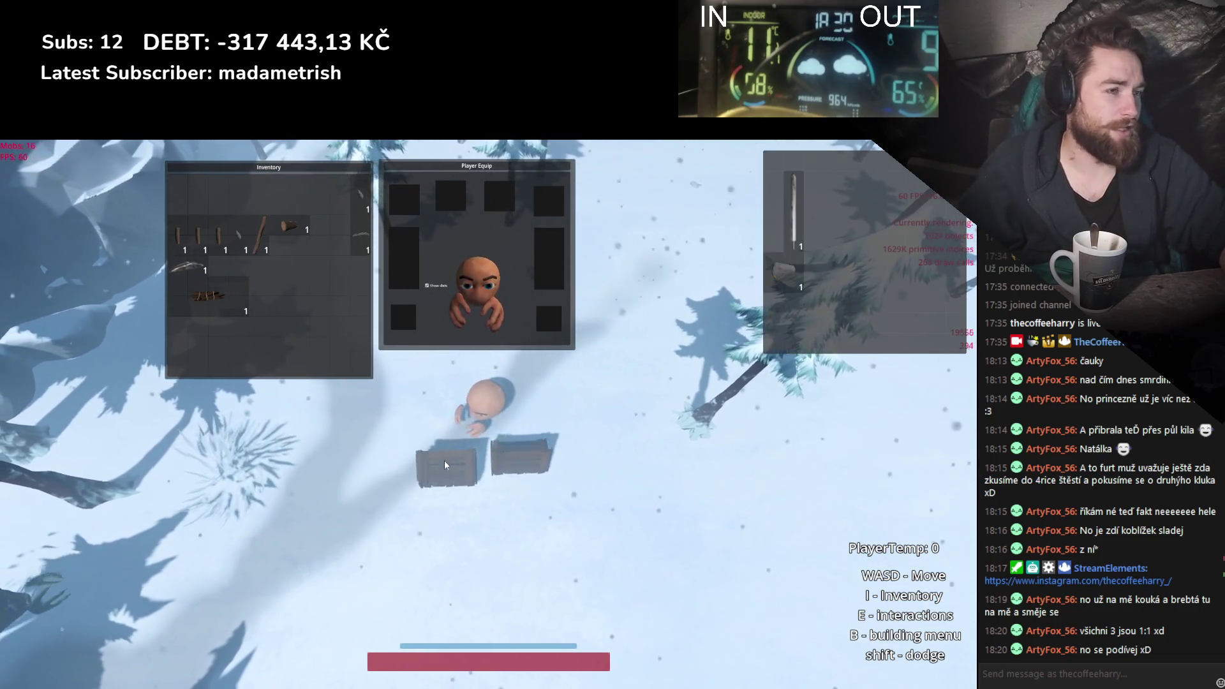
{"action": "left_click", "coordinate": [499, 458]}
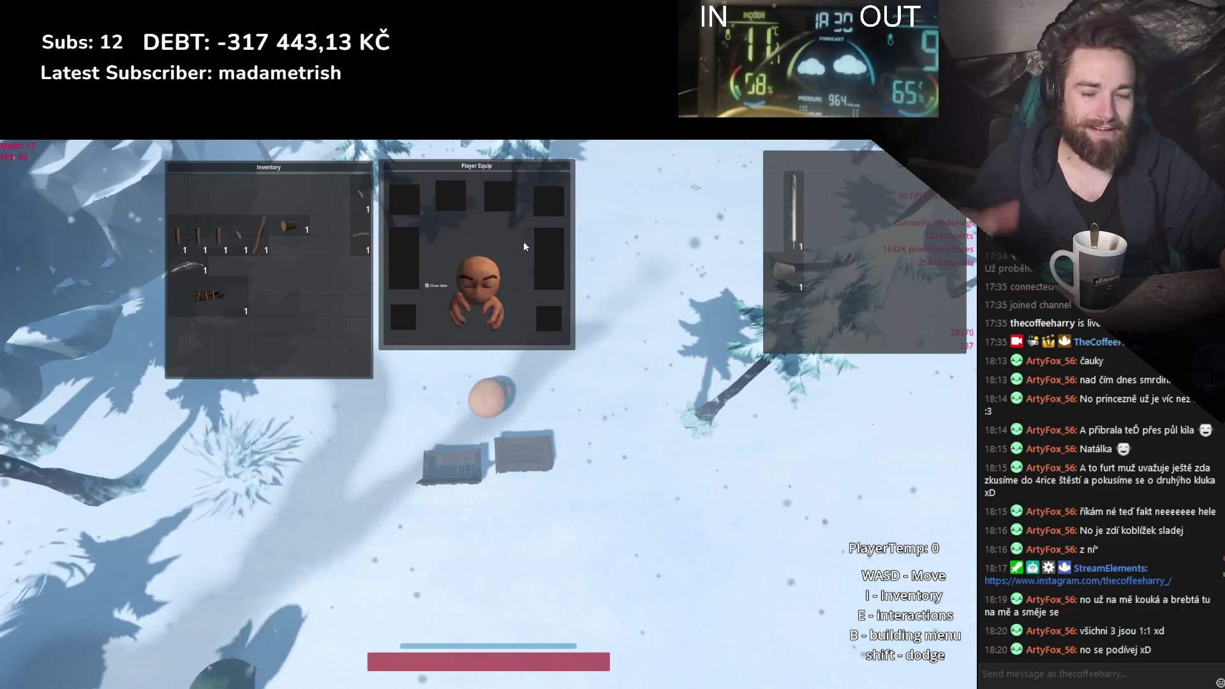
{"action": "right_click", "coordinate": [281, 266]}
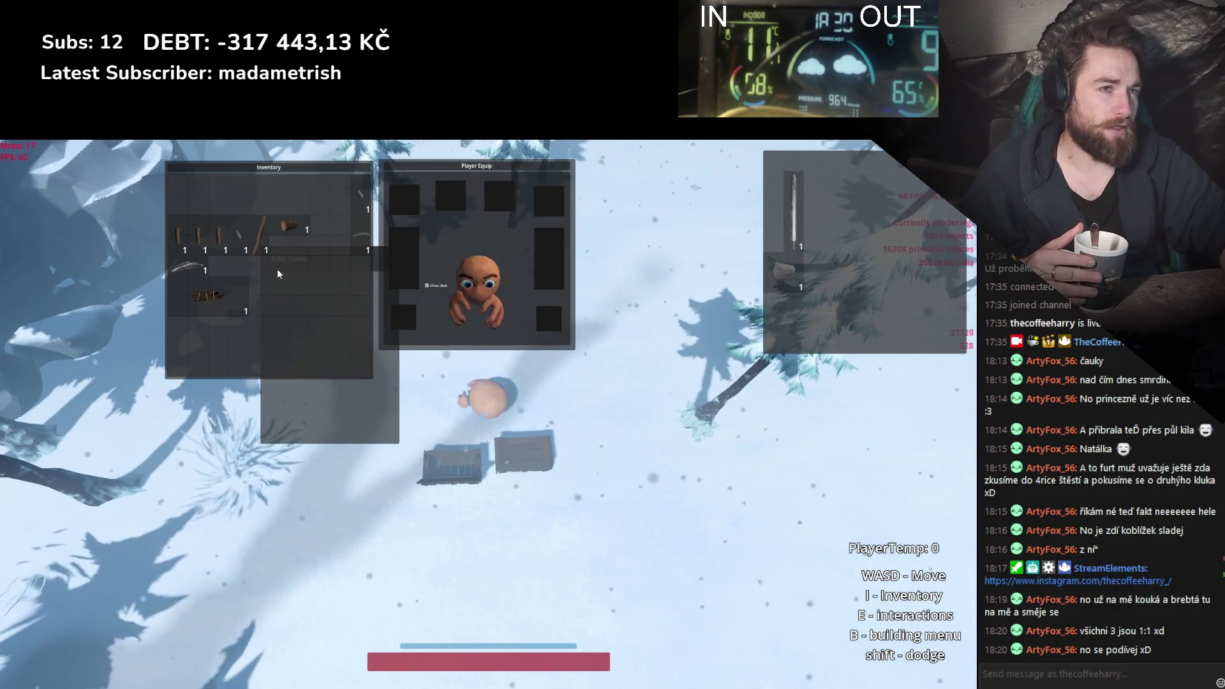
{"action": "left_click", "coordinate": [284, 259]}
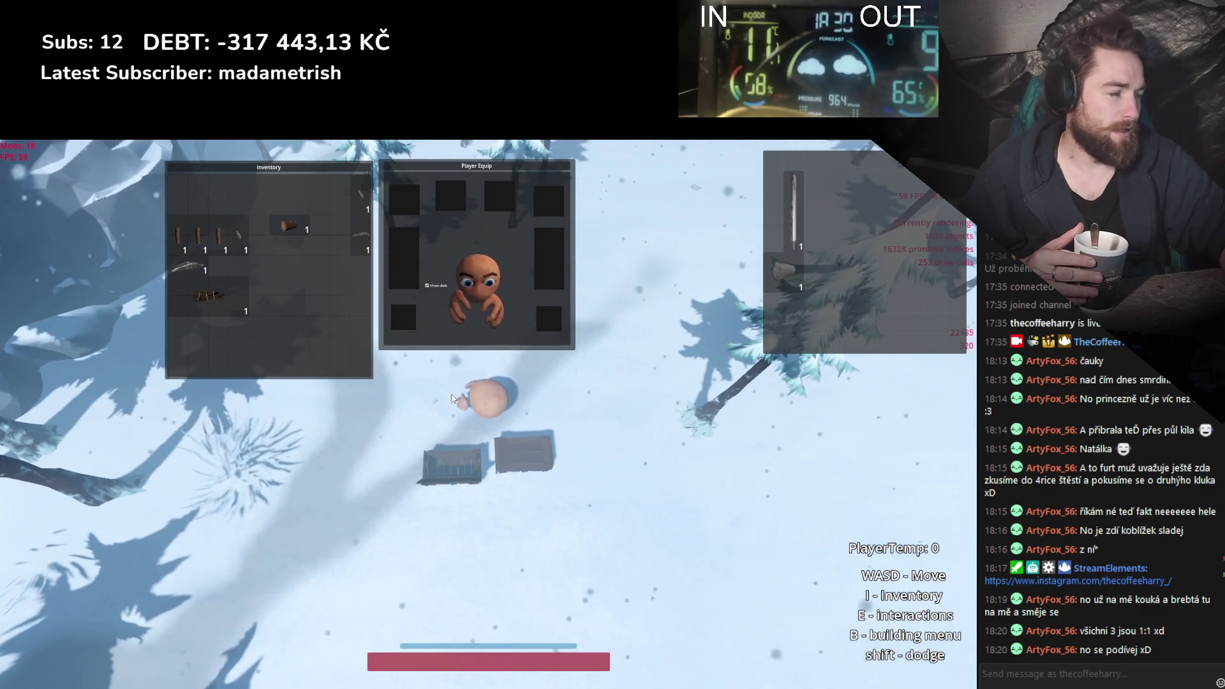
Step: Open and close the left and right crates, walk past them, and quit the game with F8
{"action": "left_click", "coordinate": [530, 451]}
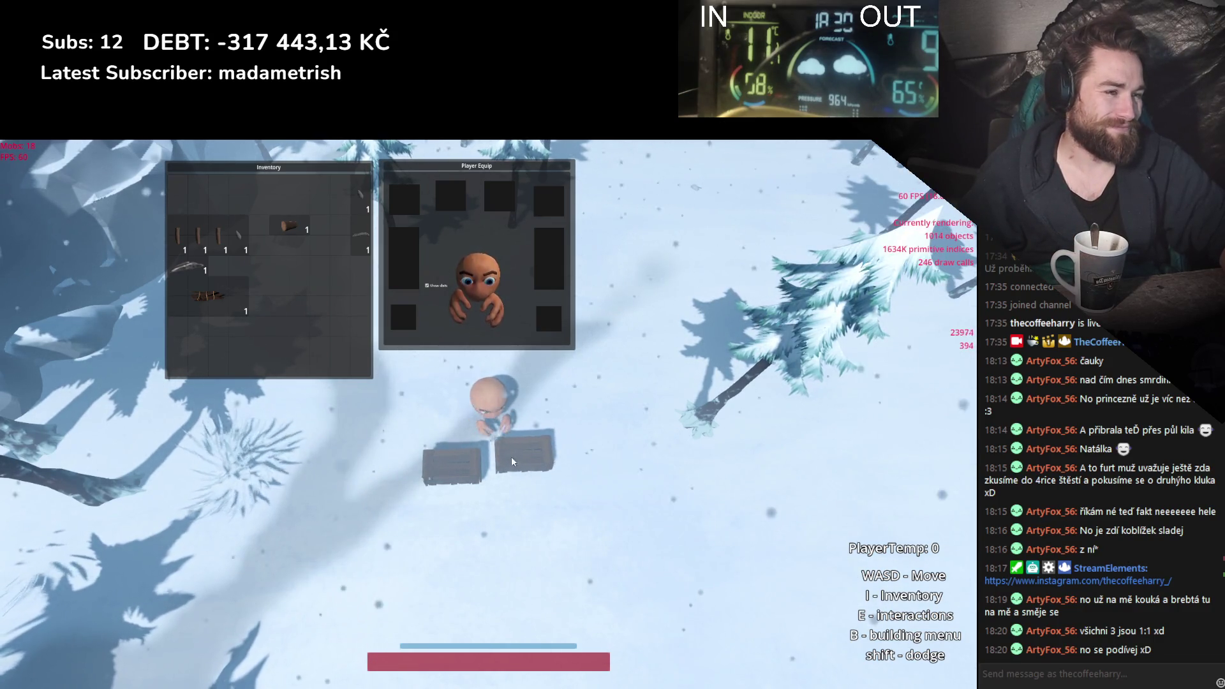
{"action": "left_click", "coordinate": [447, 475]}
{"action": "left_click", "coordinate": [450, 468]}
{"action": "left_click", "coordinate": [515, 456]}
{"action": "left_click", "coordinate": [435, 467]}
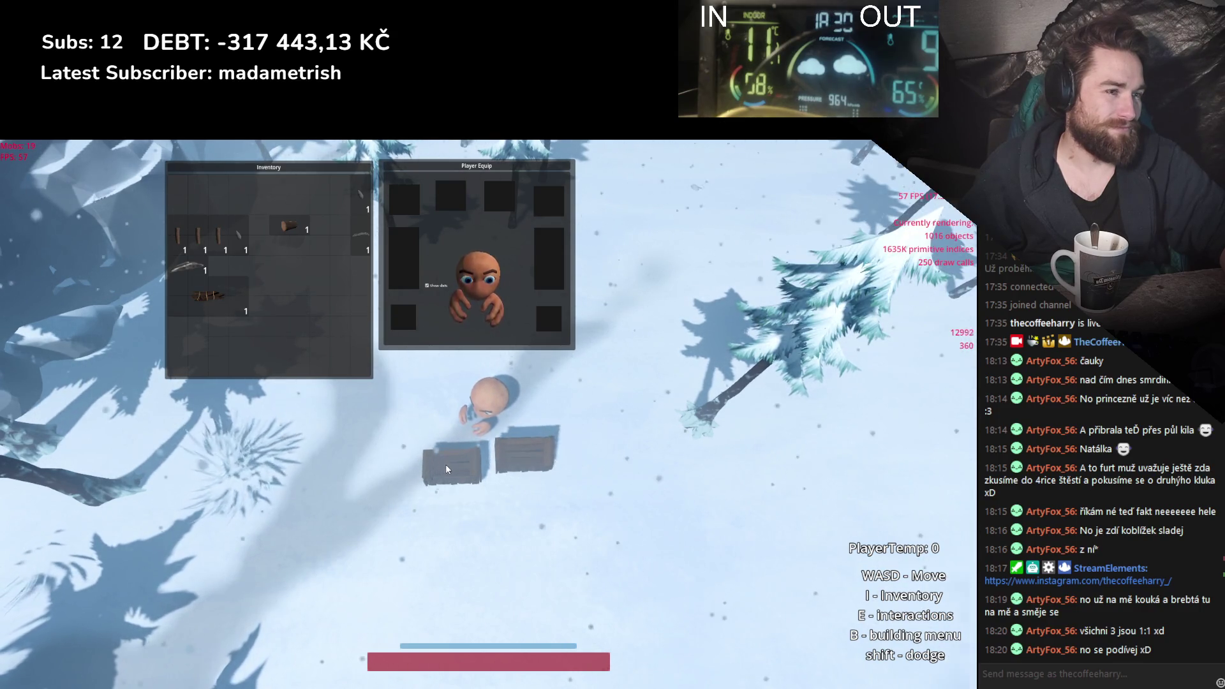
{"action": "scroll", "coordinate": [547, 404], "scroll_direction": "up", "scroll_amount": 5}
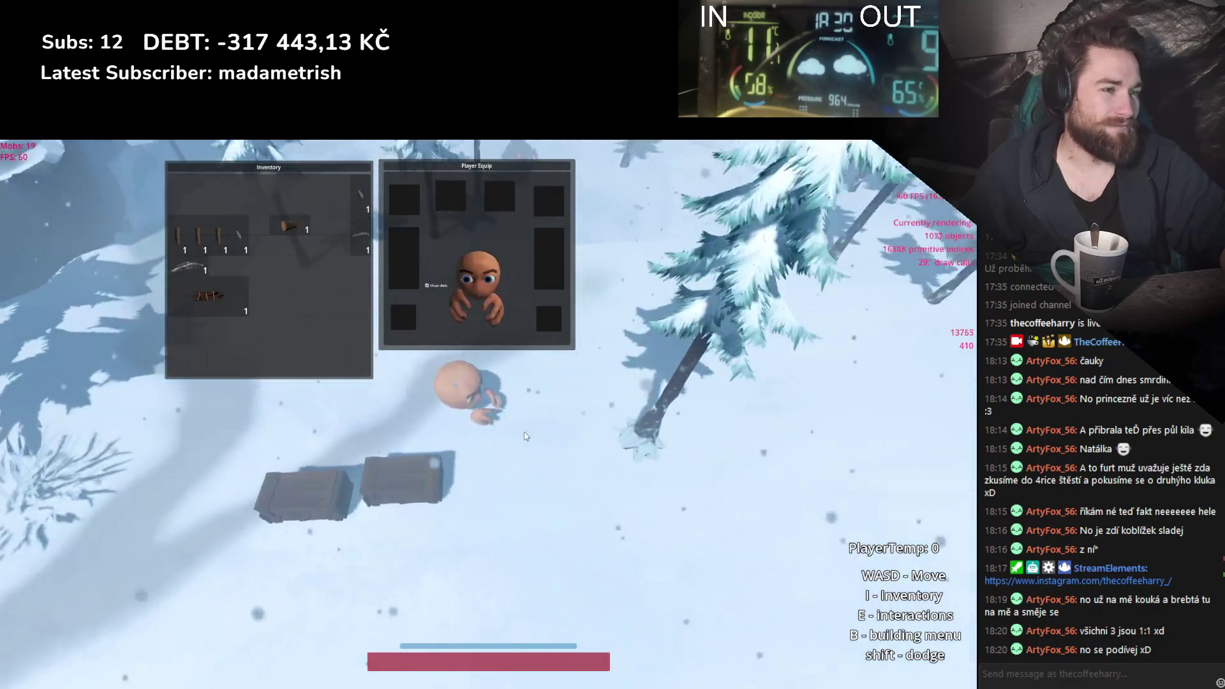
{"action": "scroll", "coordinate": [478, 473], "scroll_direction": "down", "scroll_amount": 5}
{"action": "key", "text": "s"}
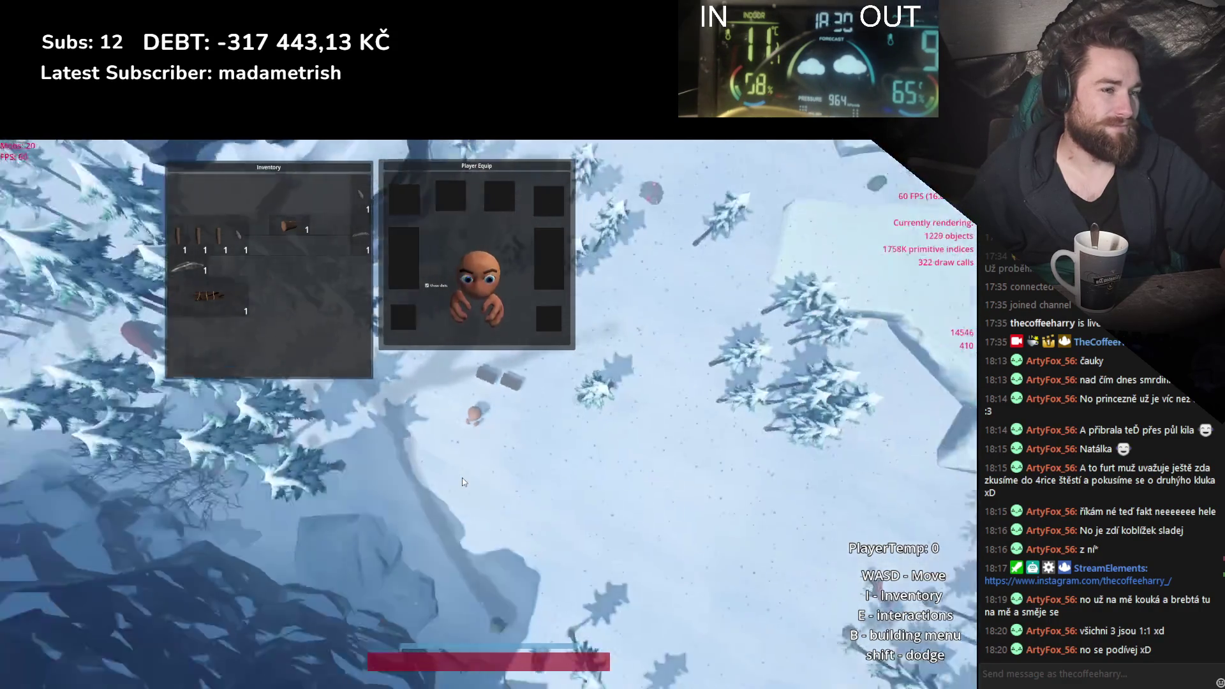
{"action": "key", "text": "w"}
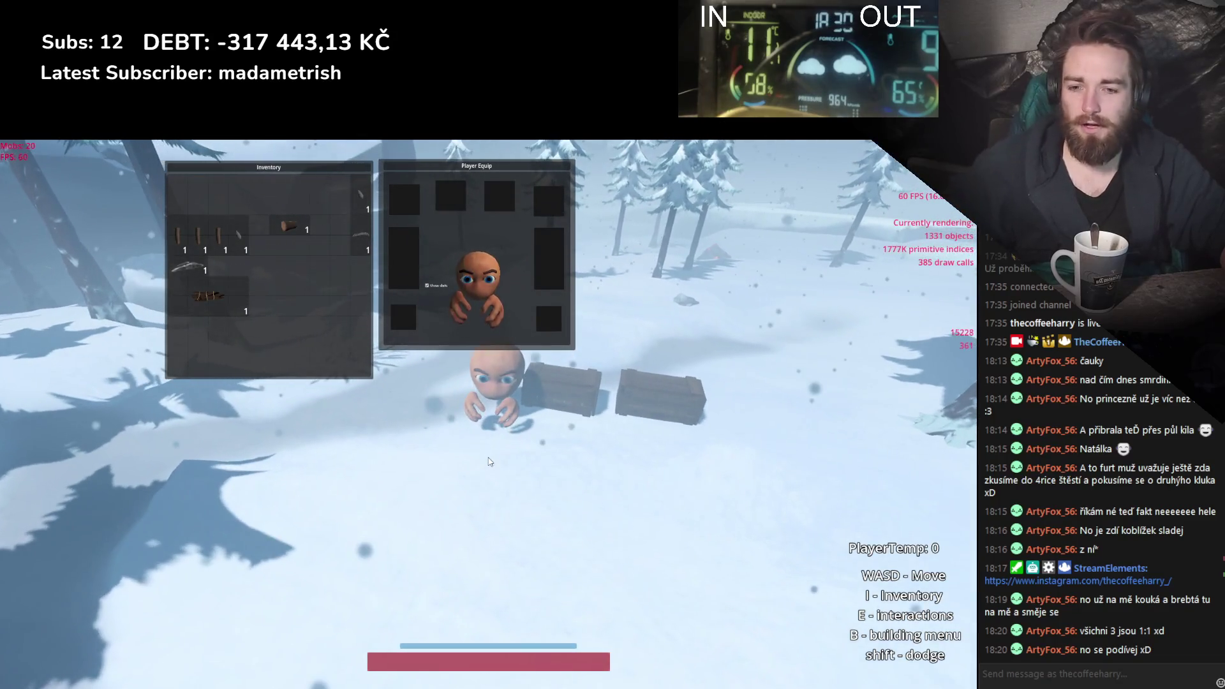
{"action": "key", "text": "F8"}
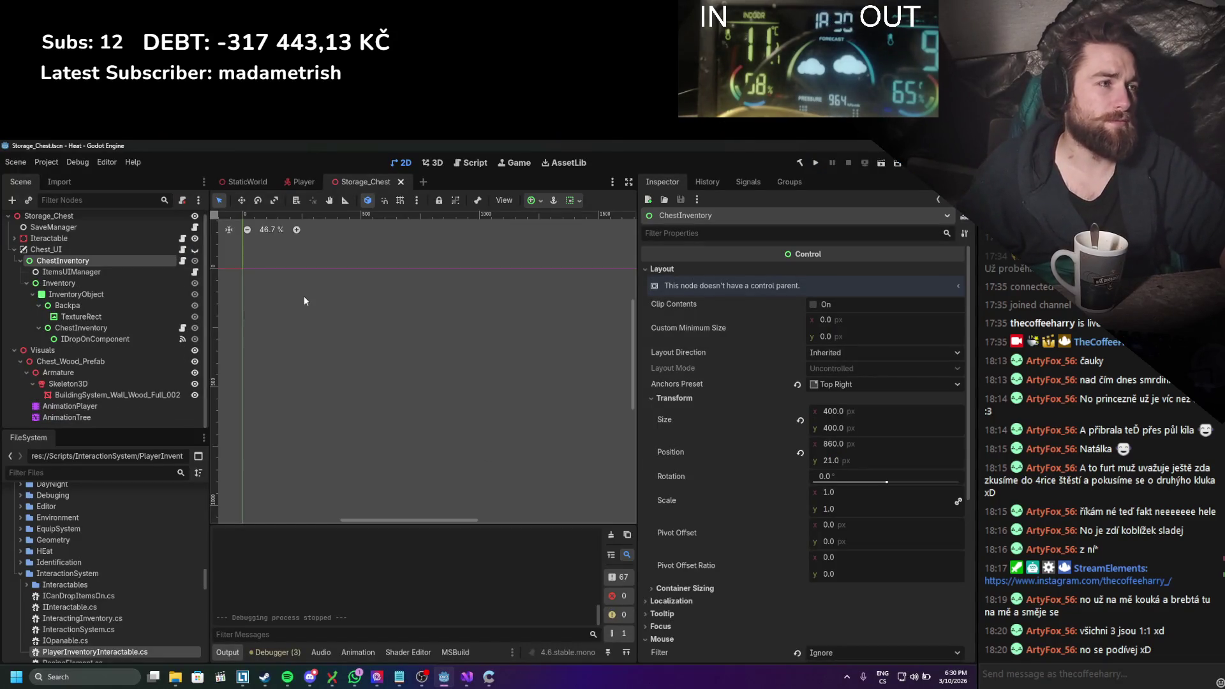
Step: Switch back to the StaticWorld scene tab
{"action": "scroll", "coordinate": [719, 354], "scroll_direction": "down", "scroll_amount": 3}
{"action": "scroll", "coordinate": [719, 355], "scroll_direction": "up", "scroll_amount": 3}
{"action": "scroll", "coordinate": [156, 278], "scroll_direction": "up", "scroll_amount": 1}
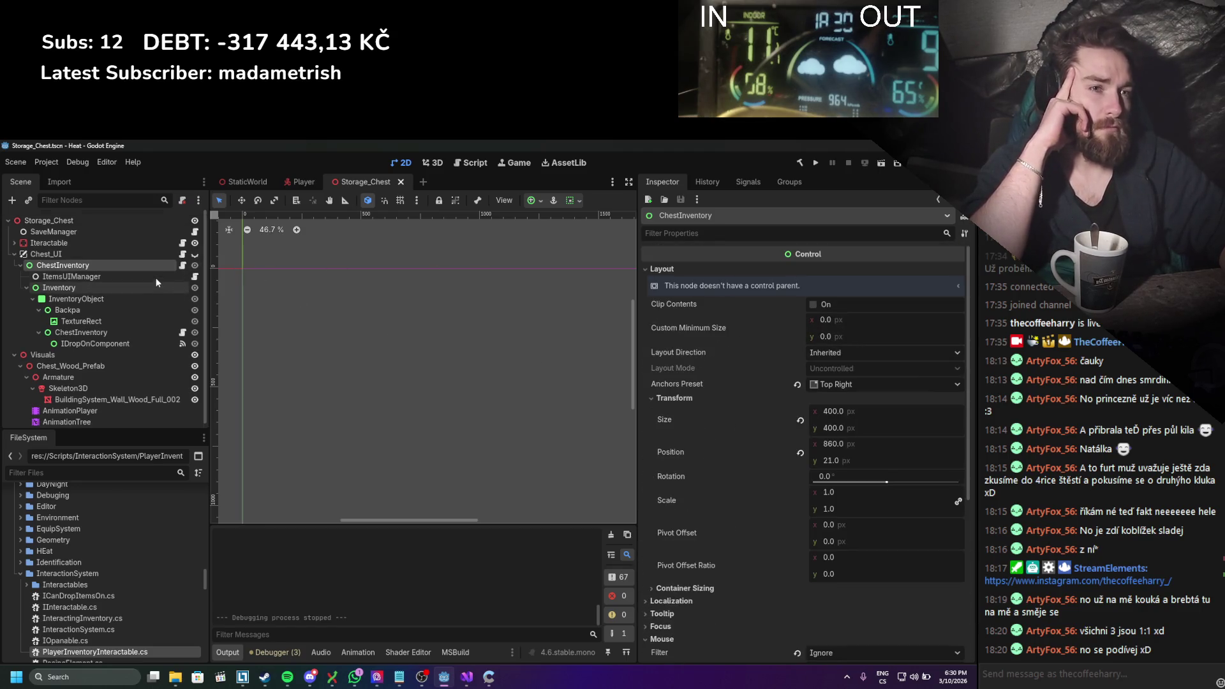
{"action": "left_click", "coordinate": [246, 189]}
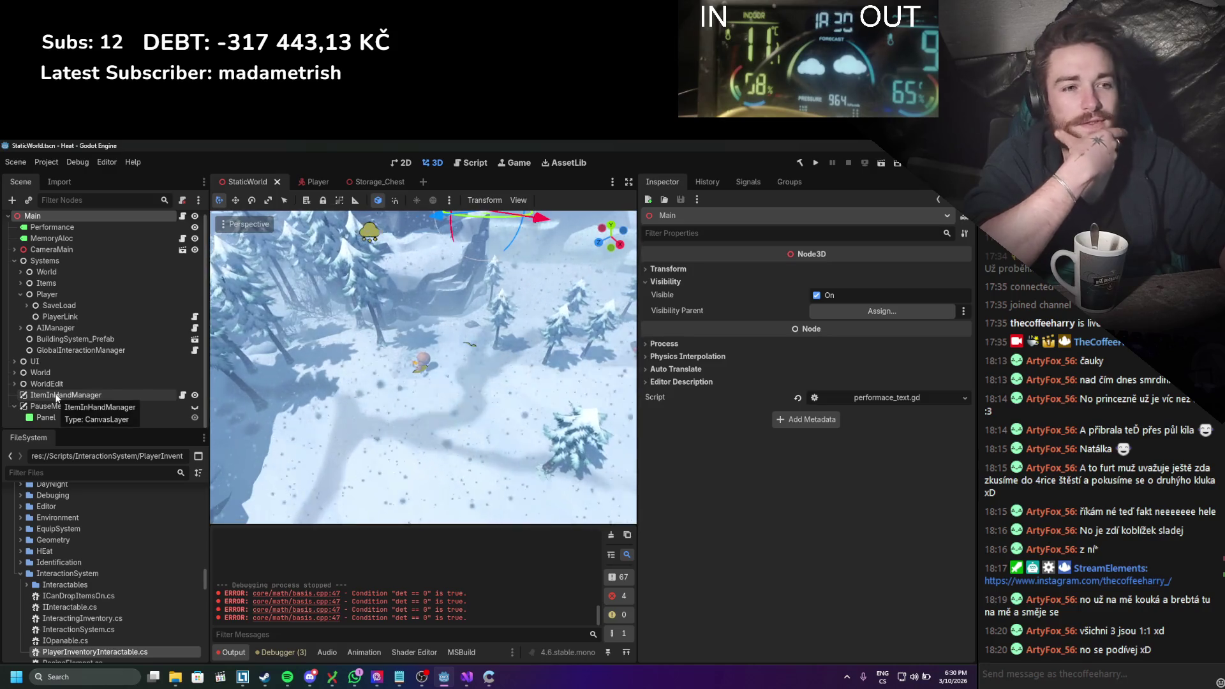
Step: Under Items, set ItemEditorCanvasLayer's Layer to 5
{"action": "scroll", "coordinate": [56, 389], "scroll_direction": "up", "scroll_amount": 1}
{"action": "left_click", "coordinate": [62, 286]}
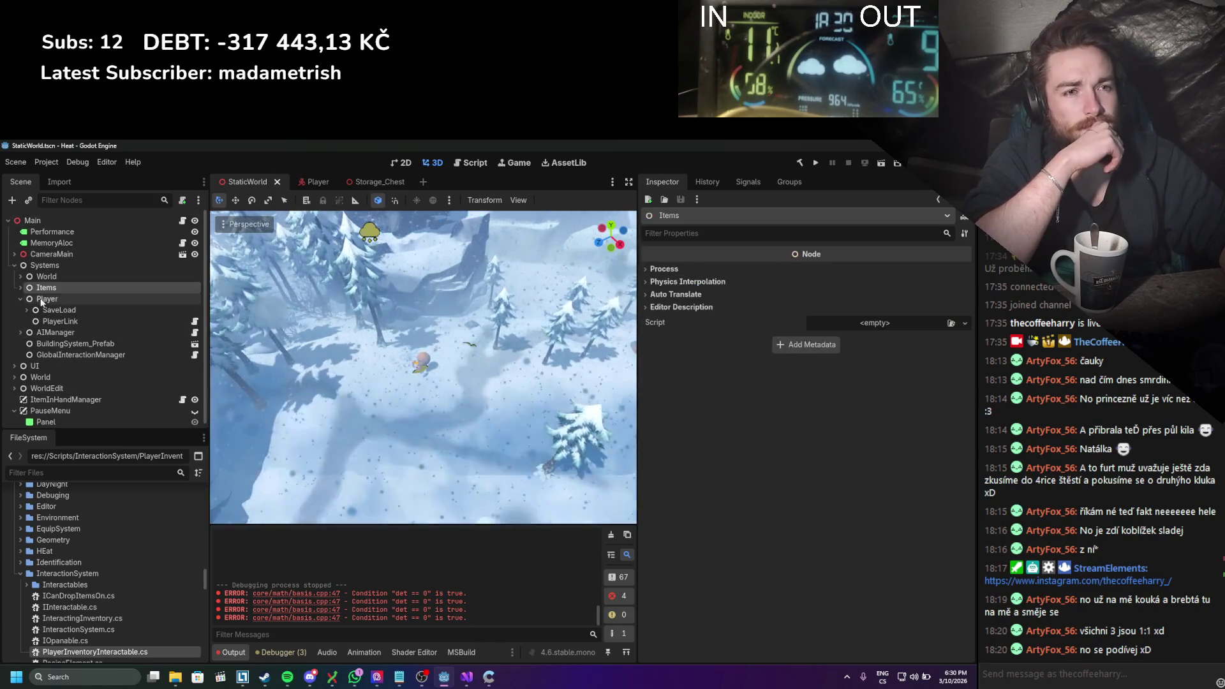
{"action": "left_click", "coordinate": [21, 291]}
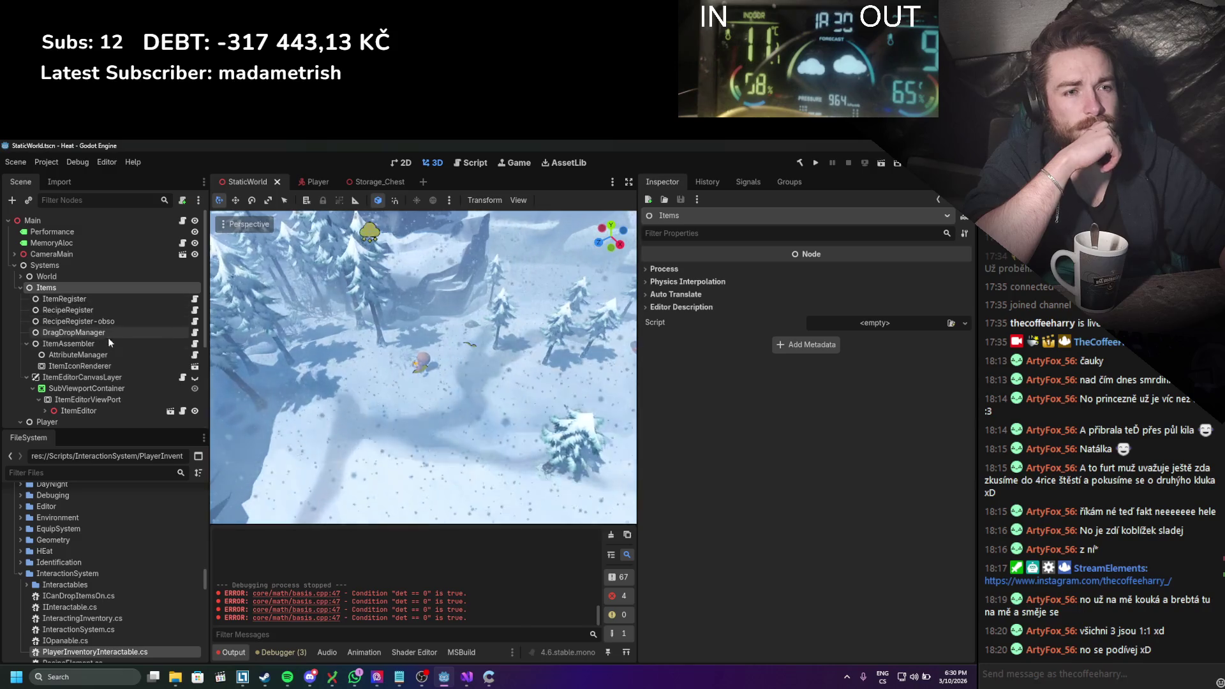
{"action": "left_click", "coordinate": [101, 376]}
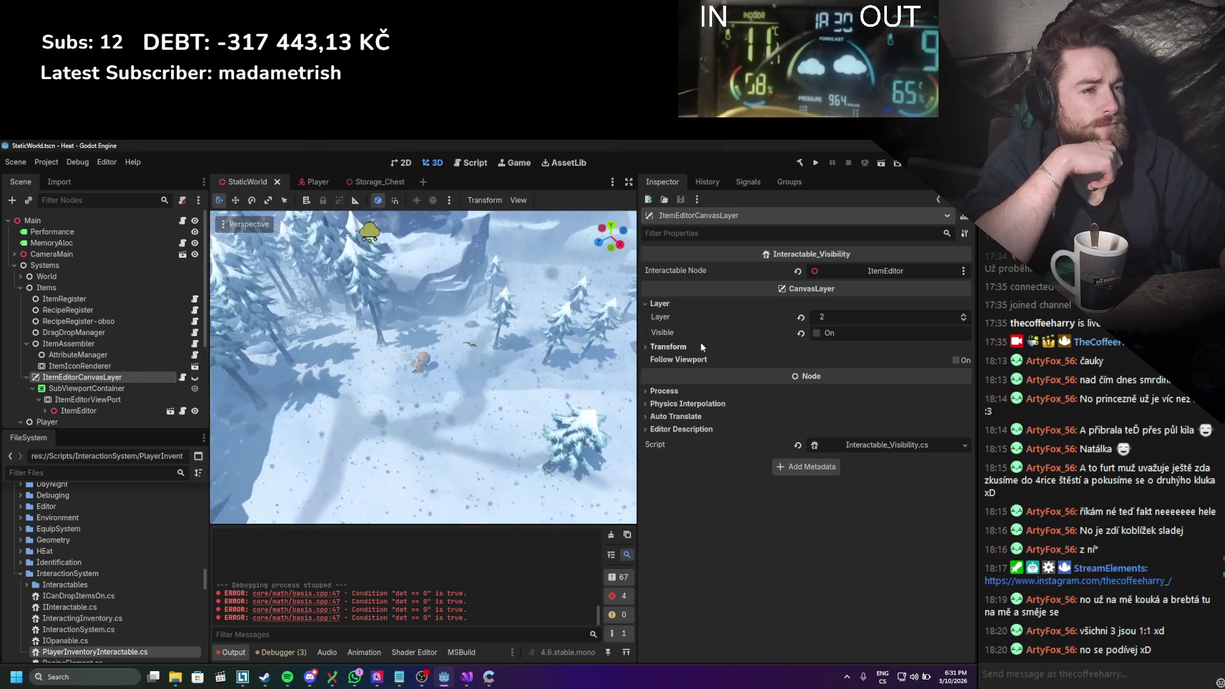
{"action": "left_click", "coordinate": [838, 317]}
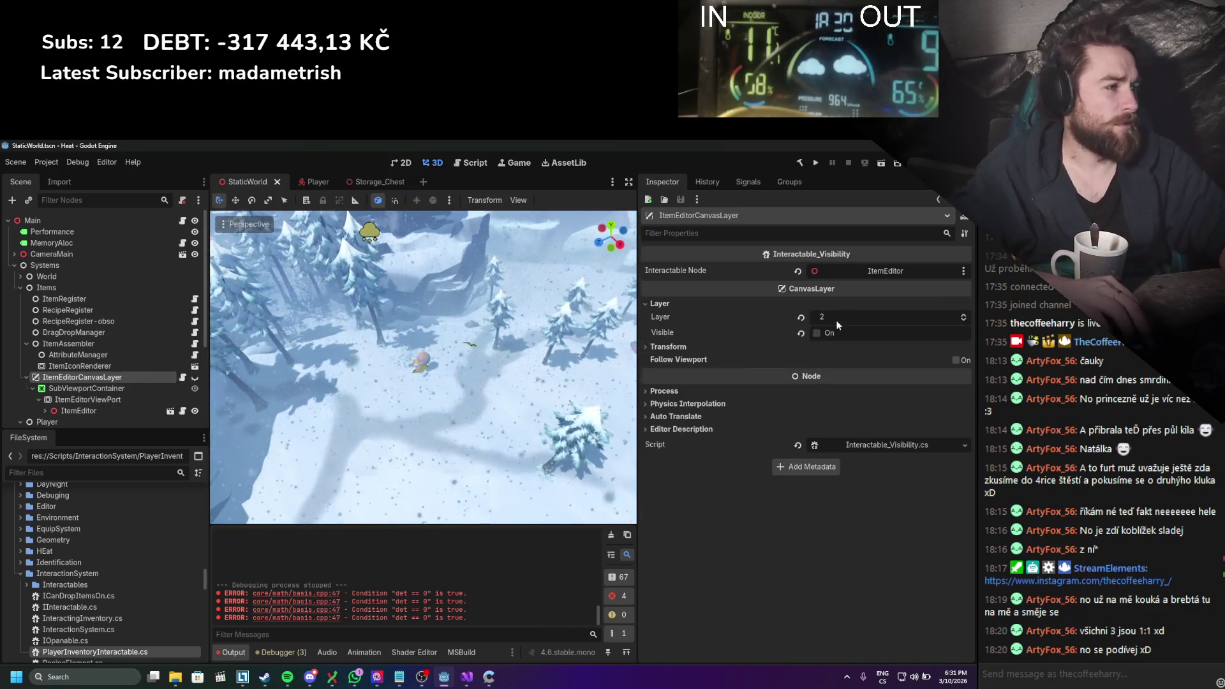
{"action": "type", "text": "5"}
{"action": "key", "text": "Return"}
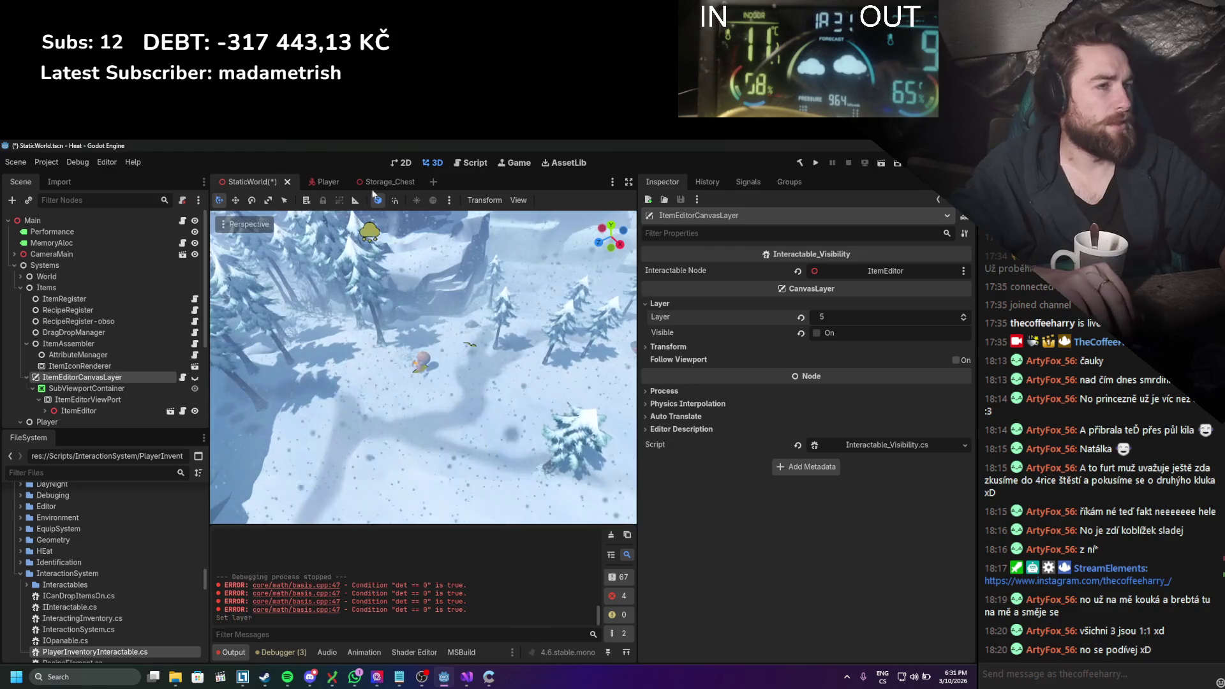
{"action": "left_click", "coordinate": [45, 162]}
Step: In Project Settings, set viewport width to 1280 and height to 720, then close
{"action": "left_click", "coordinate": [121, 179]}
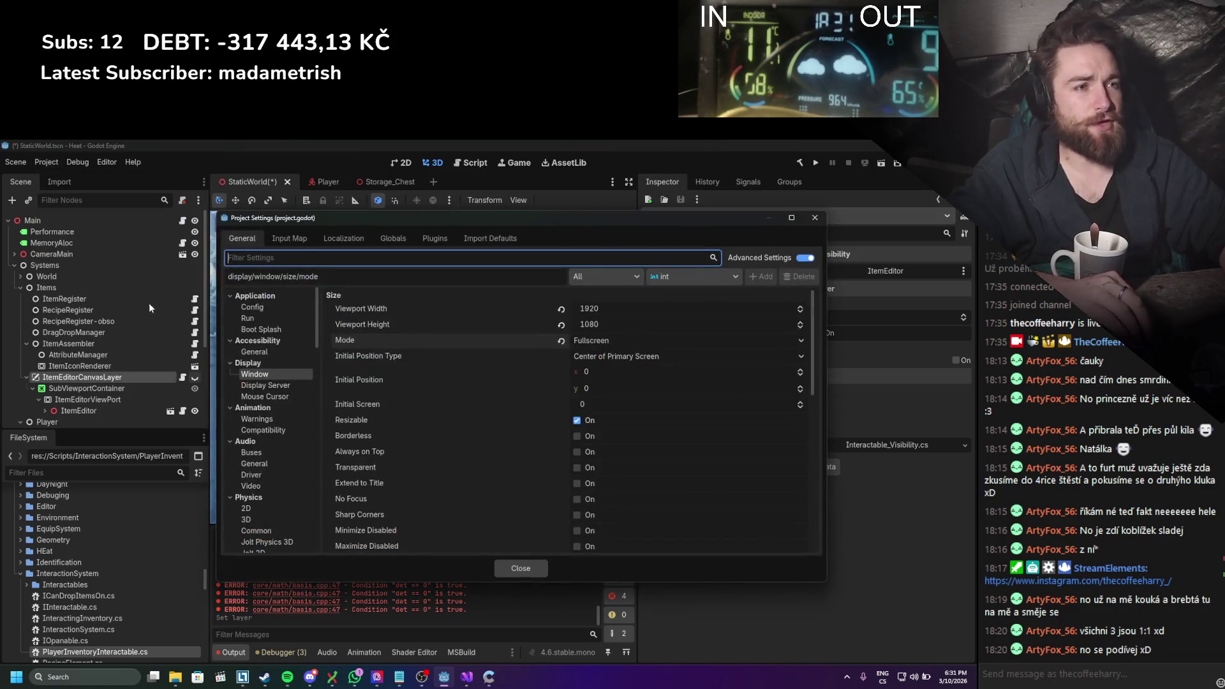
{"action": "left_click", "coordinate": [588, 312]}
{"action": "type", "text": "1"}
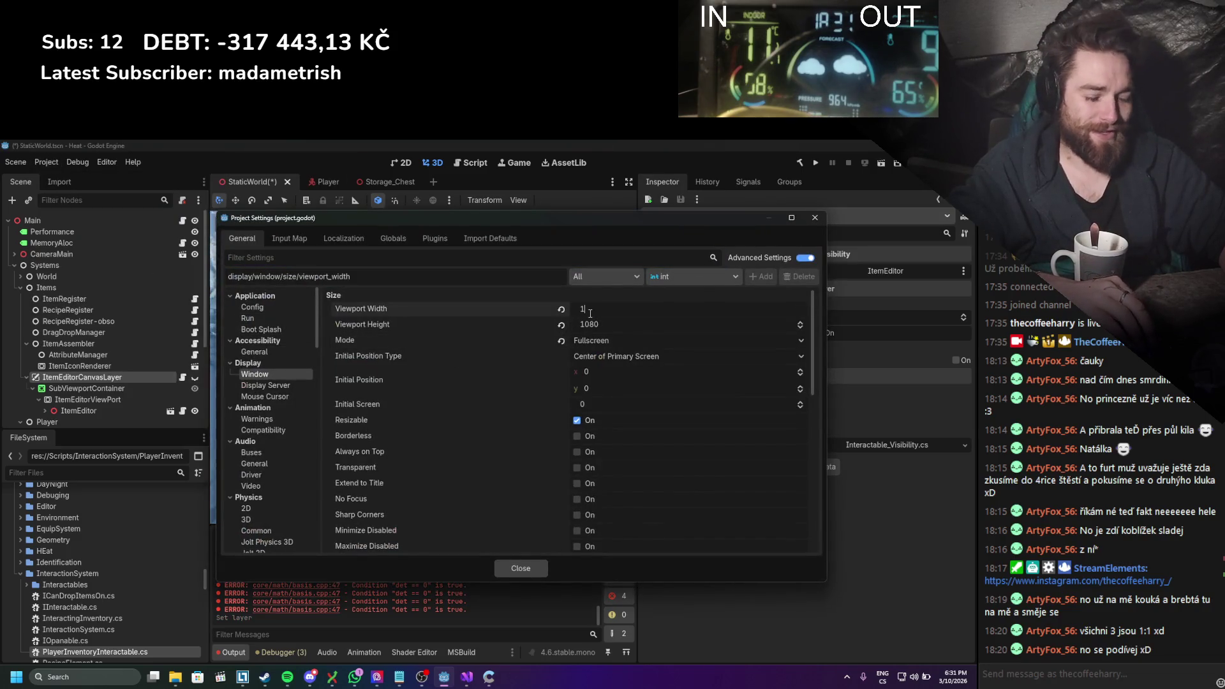
{"action": "type", "text": "280"}
{"action": "left_click", "coordinate": [603, 322]}
{"action": "type", "text": "720"}
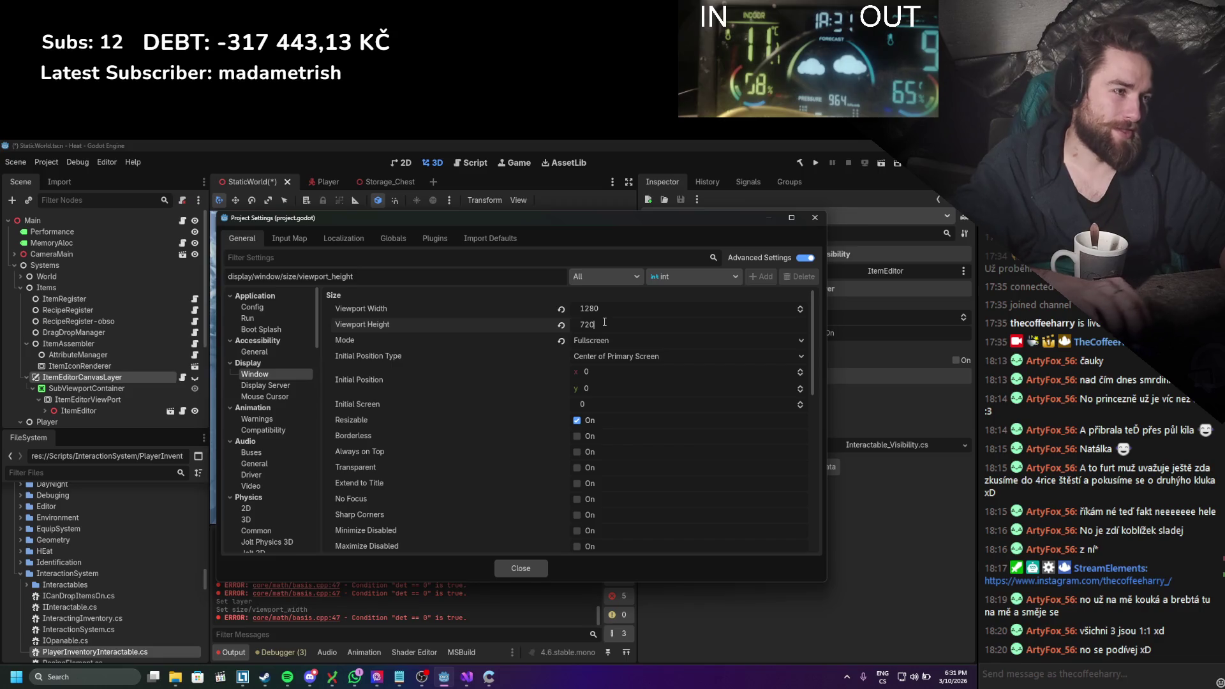
{"action": "key", "text": "Return"}
{"action": "left_click", "coordinate": [539, 568]}
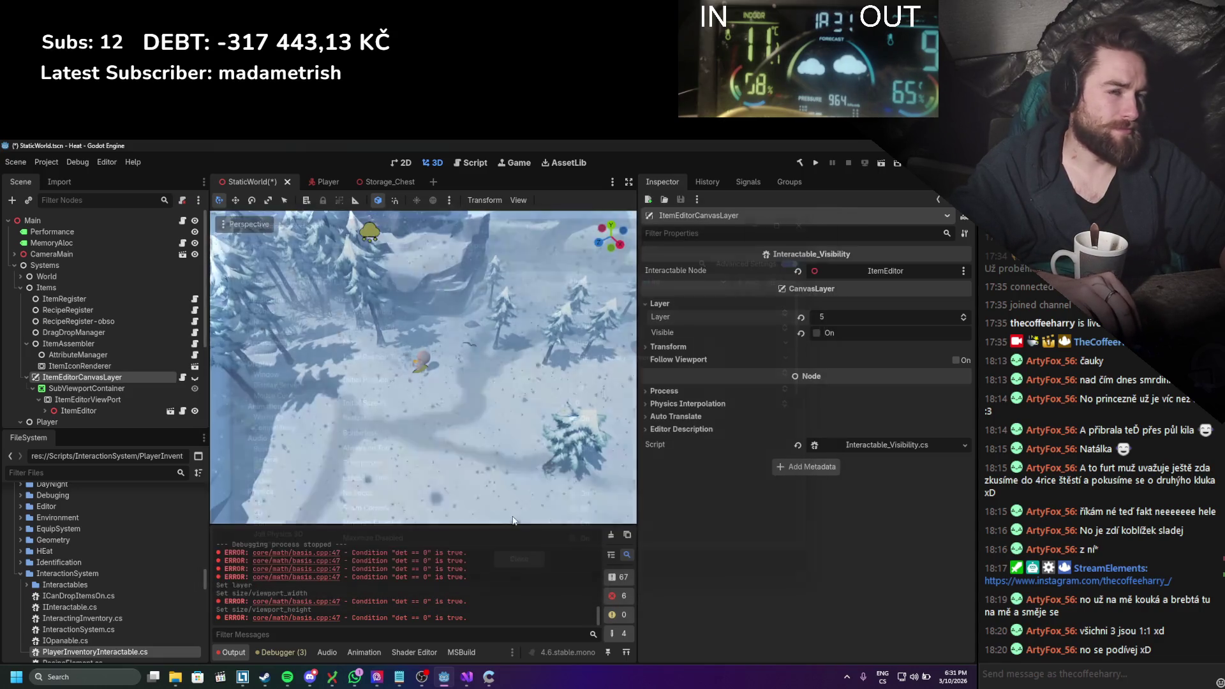
Step: Save the scene, clear the output log, and make ItemEditorCanvasLayer visible
{"action": "key", "text": "ctrl+s"}
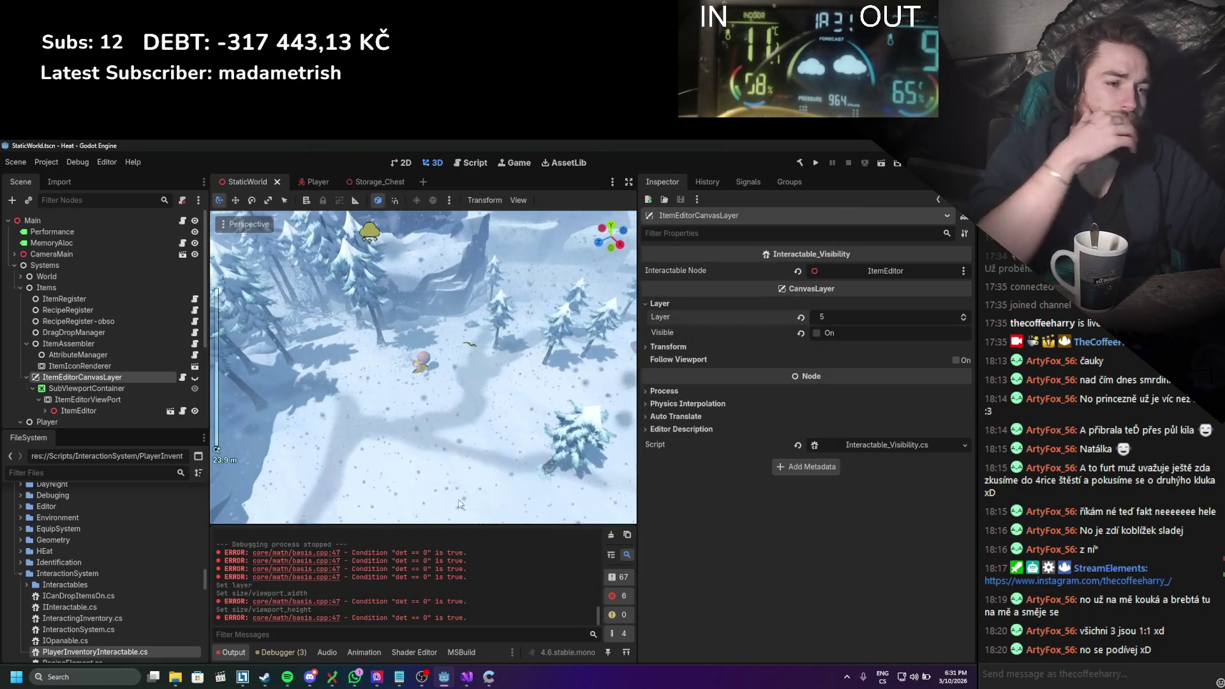
{"action": "left_click", "coordinate": [609, 535]}
{"action": "scroll", "coordinate": [391, 428], "scroll_direction": "up", "scroll_amount": 5}
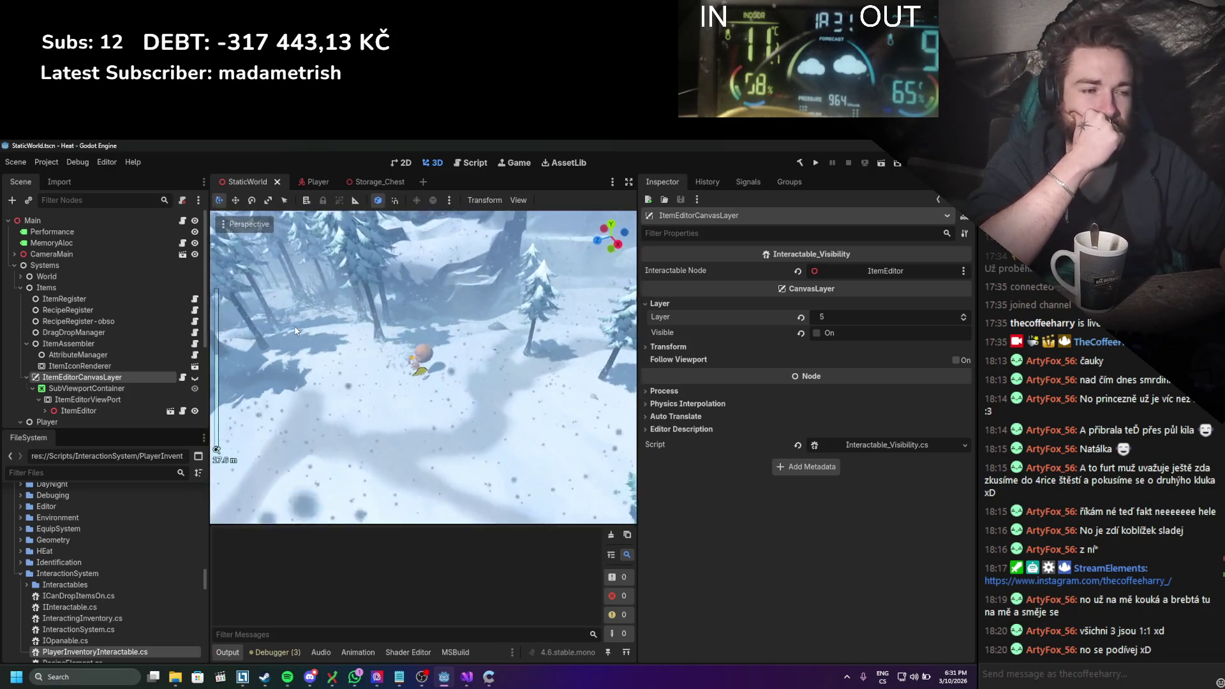
{"action": "left_click", "coordinate": [195, 380]}
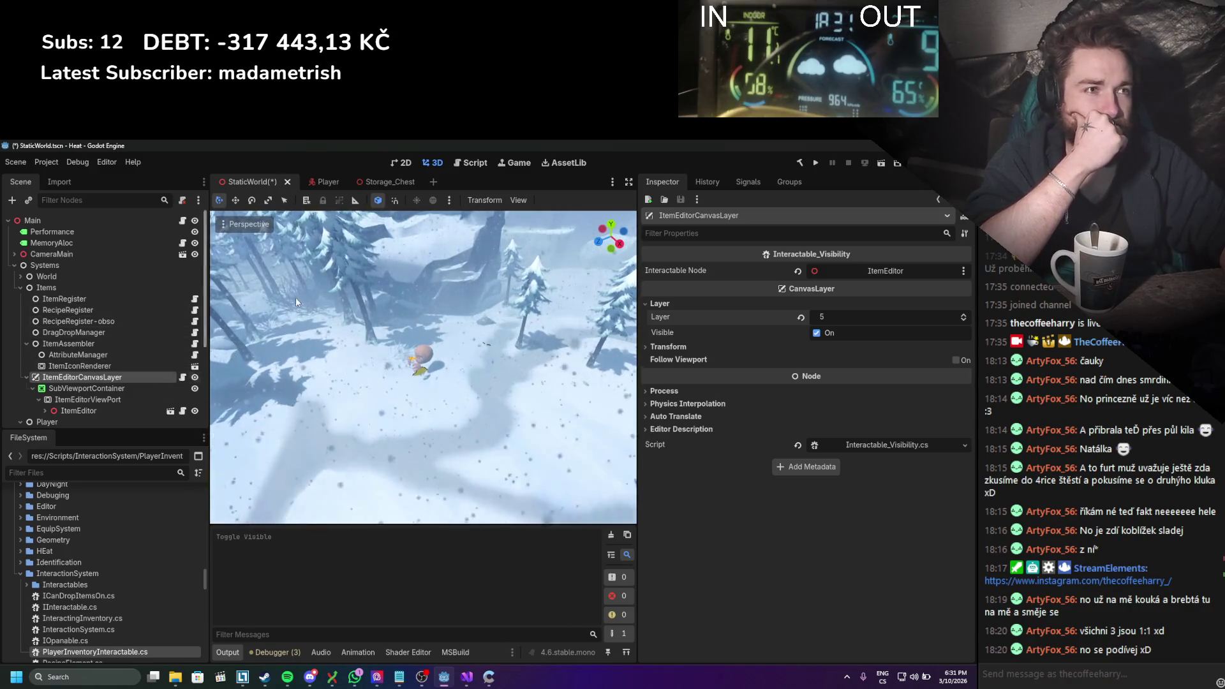
Step: Select SubViewportContainer and ItemEditor to display the item editor panel in 2D
{"action": "scroll", "coordinate": [390, 392], "scroll_direction": "up", "scroll_amount": 4}
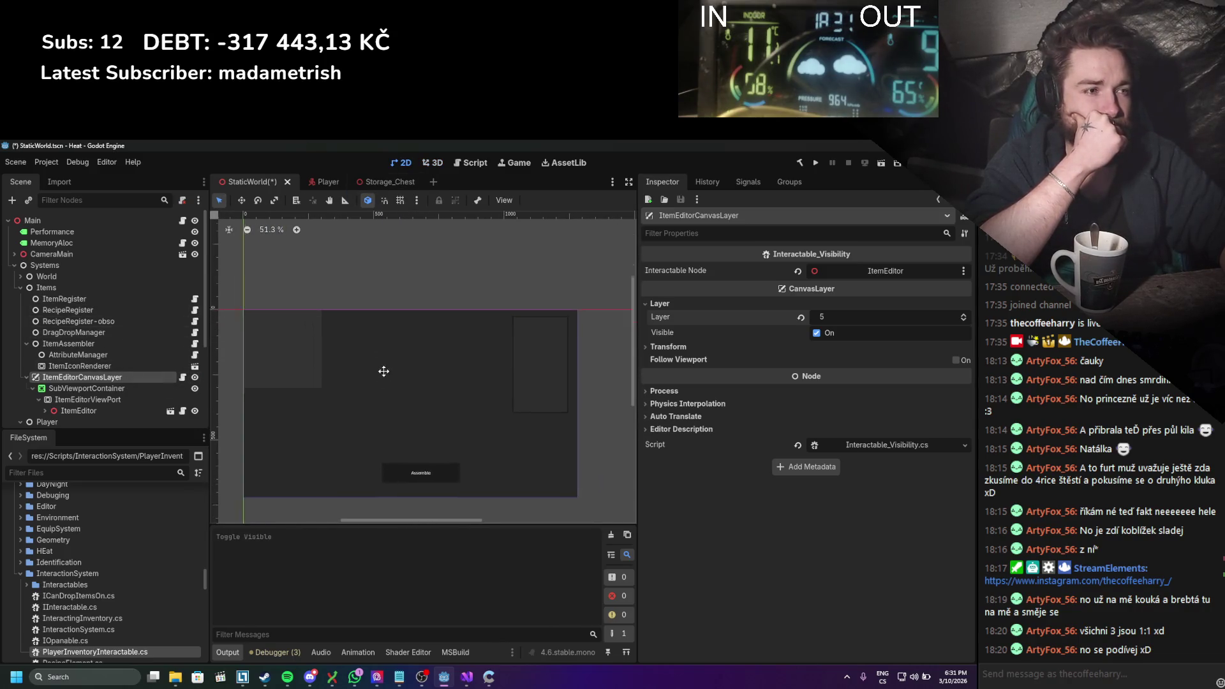
{"action": "left_click", "coordinate": [93, 386]}
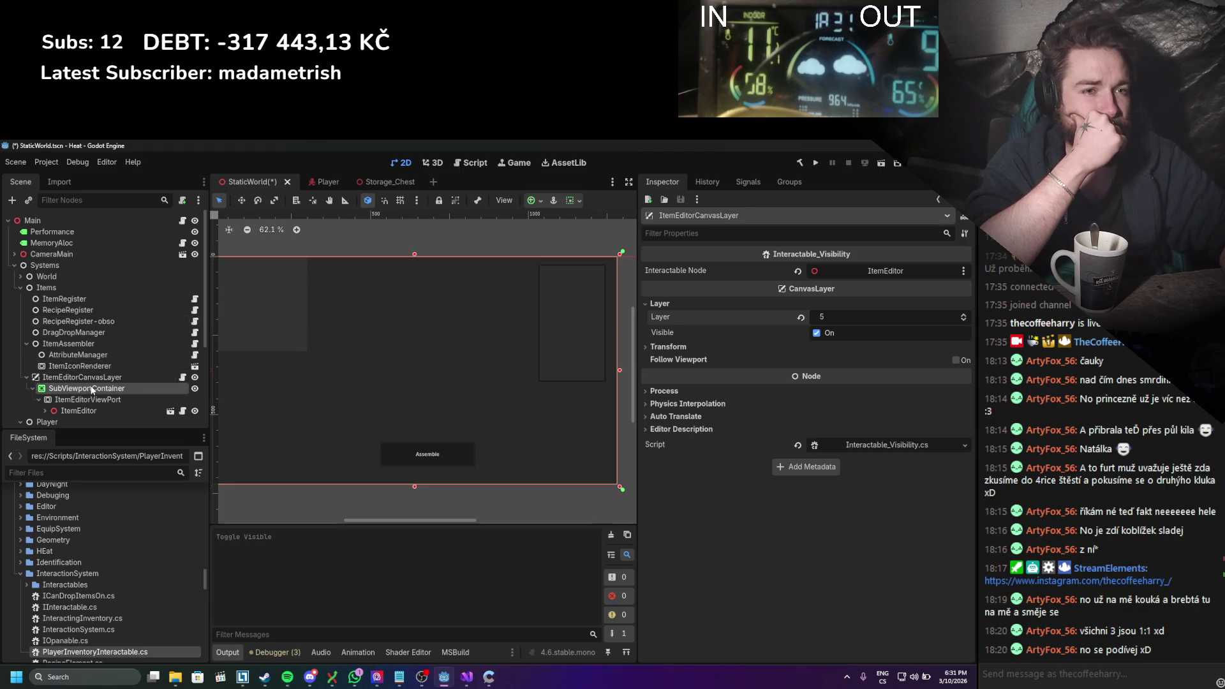
{"action": "scroll", "coordinate": [428, 363], "scroll_direction": "down", "scroll_amount": 2}
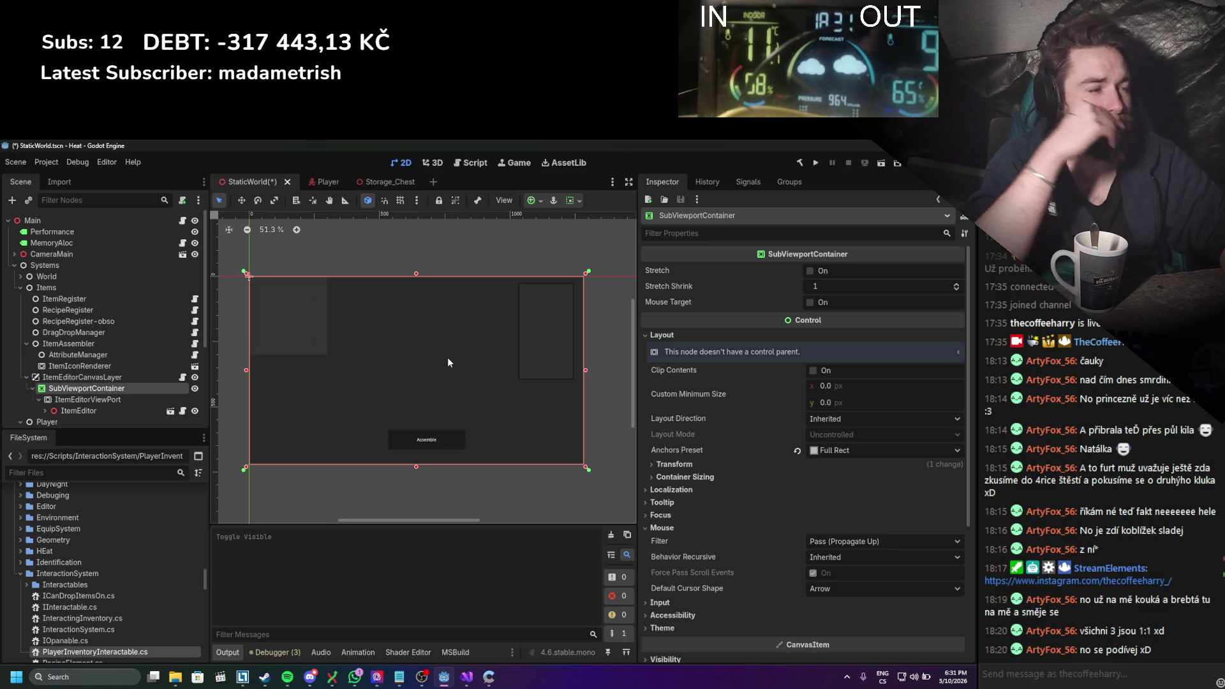
{"action": "double_click", "coordinate": [196, 389]}
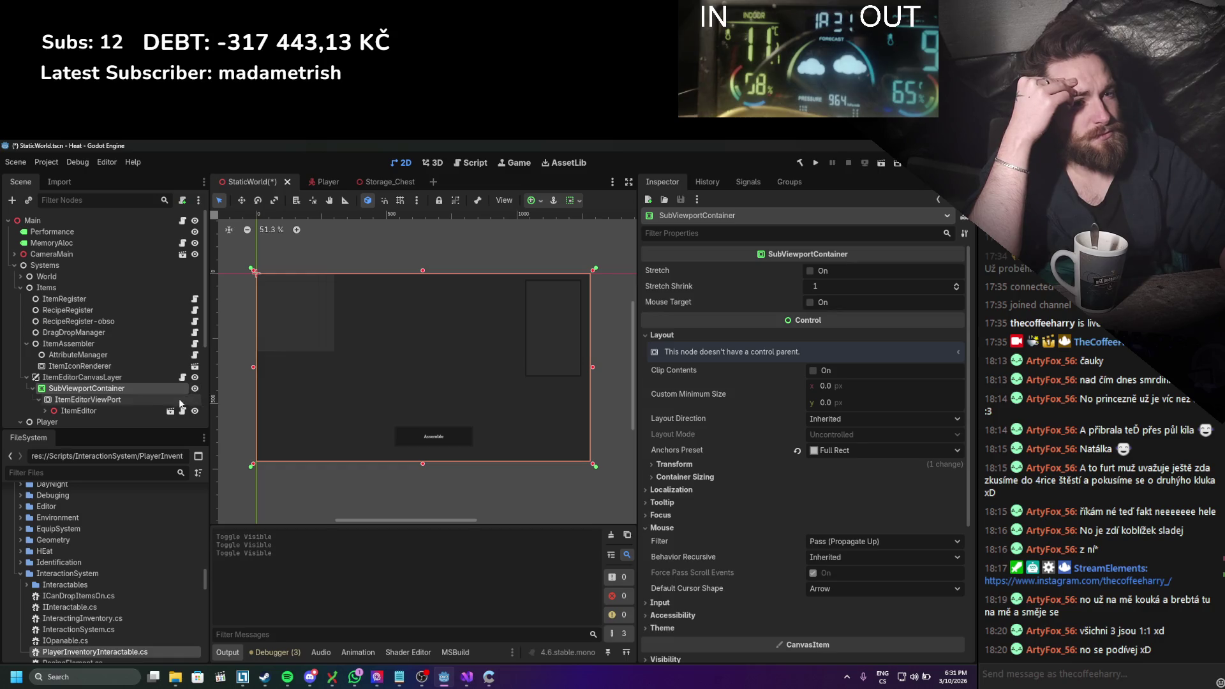
{"action": "left_click", "coordinate": [156, 410]}
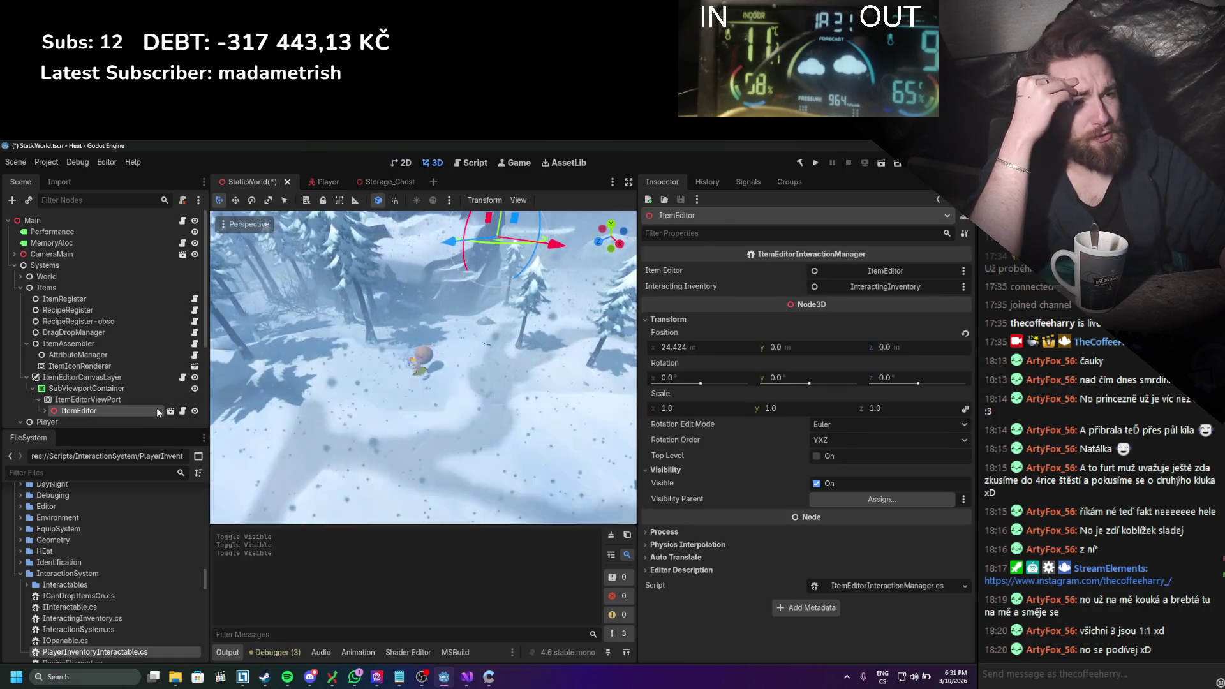
{"action": "left_click", "coordinate": [148, 389]}
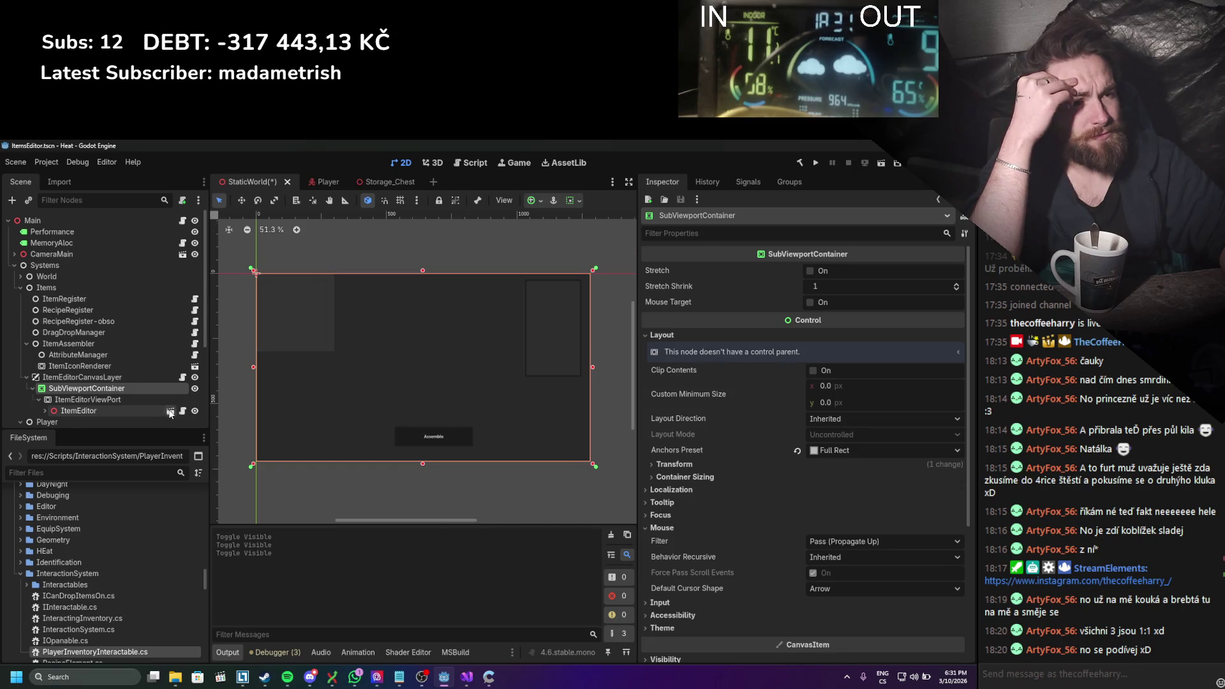
Step: Open the ItemsEditor scene from the ItemEditor node and select ItemsEditorUI
{"action": "left_click", "coordinate": [170, 411]}
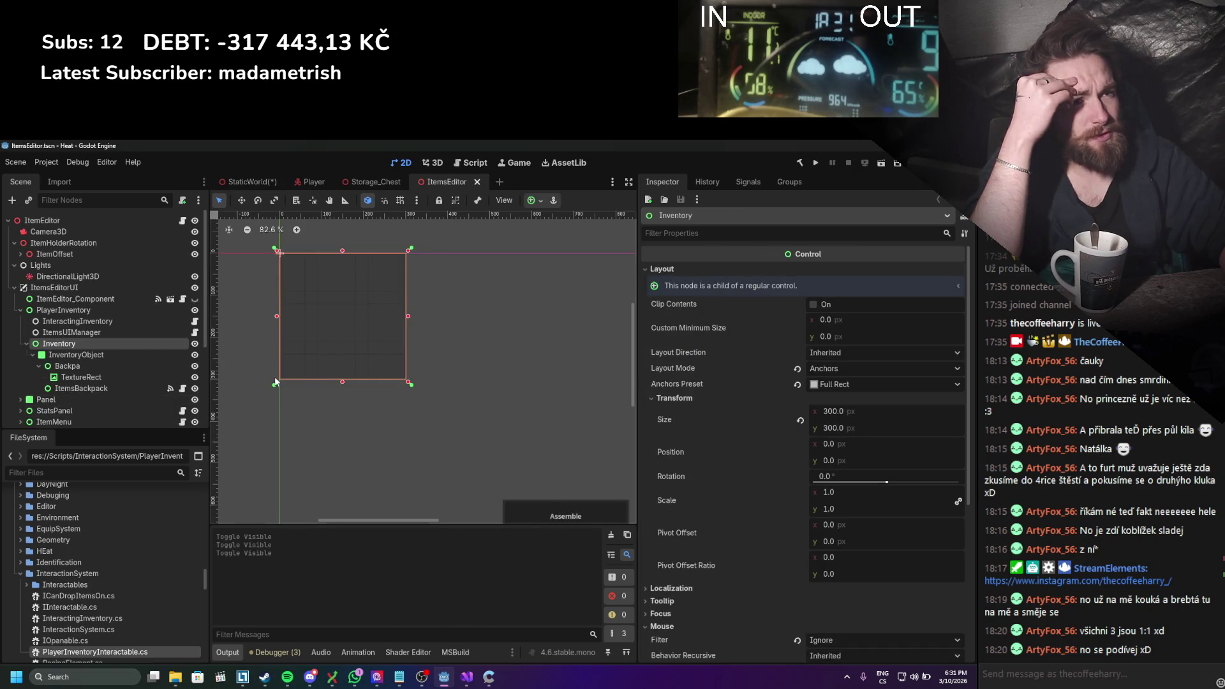
{"action": "scroll", "coordinate": [426, 443], "scroll_direction": "down", "scroll_amount": 3}
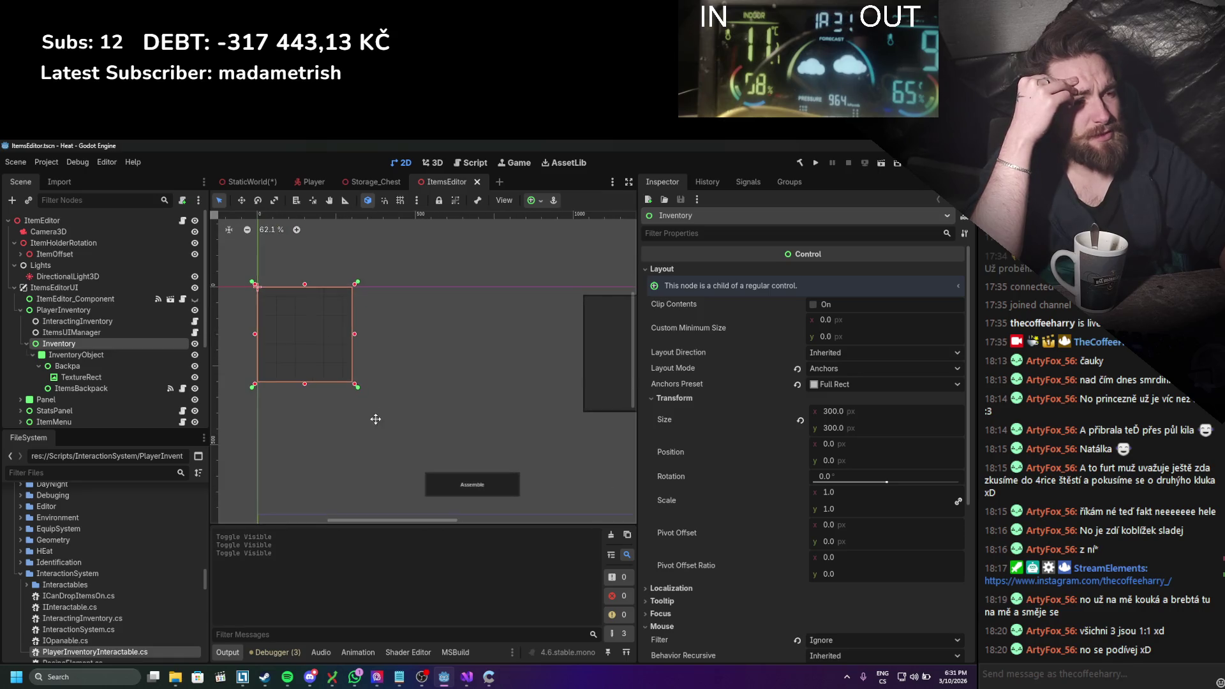
{"action": "scroll", "coordinate": [353, 401], "scroll_direction": "up", "scroll_amount": 1}
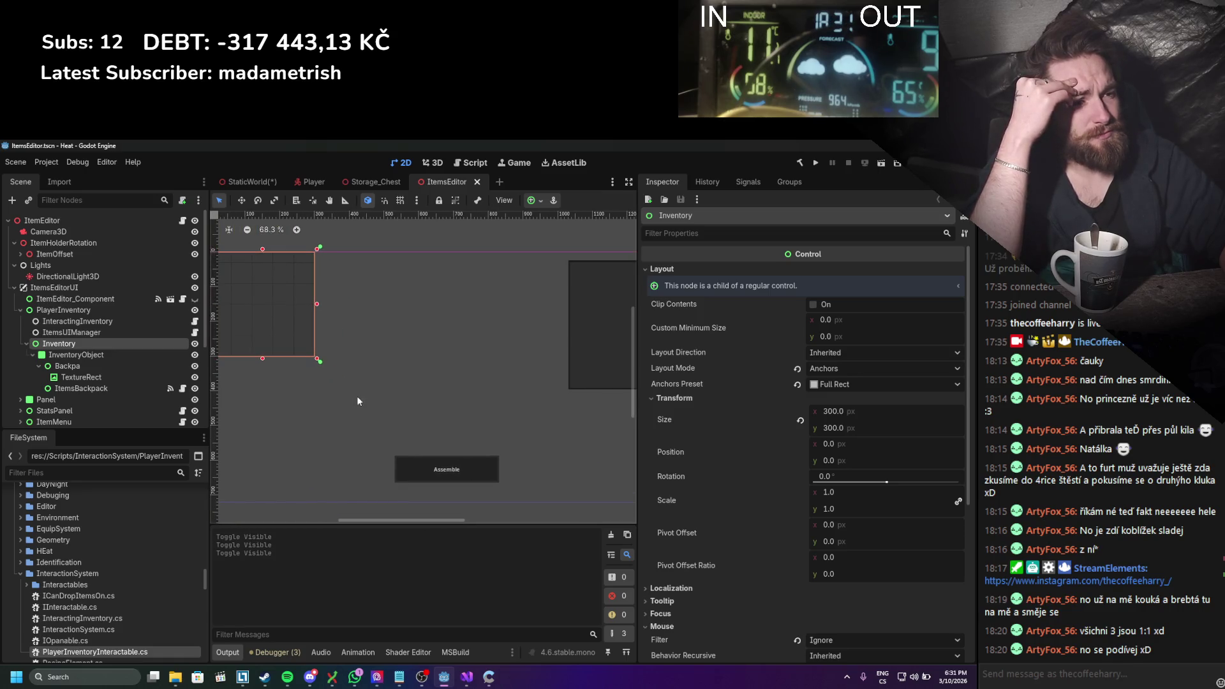
{"action": "scroll", "coordinate": [362, 401], "scroll_direction": "up", "scroll_amount": 1}
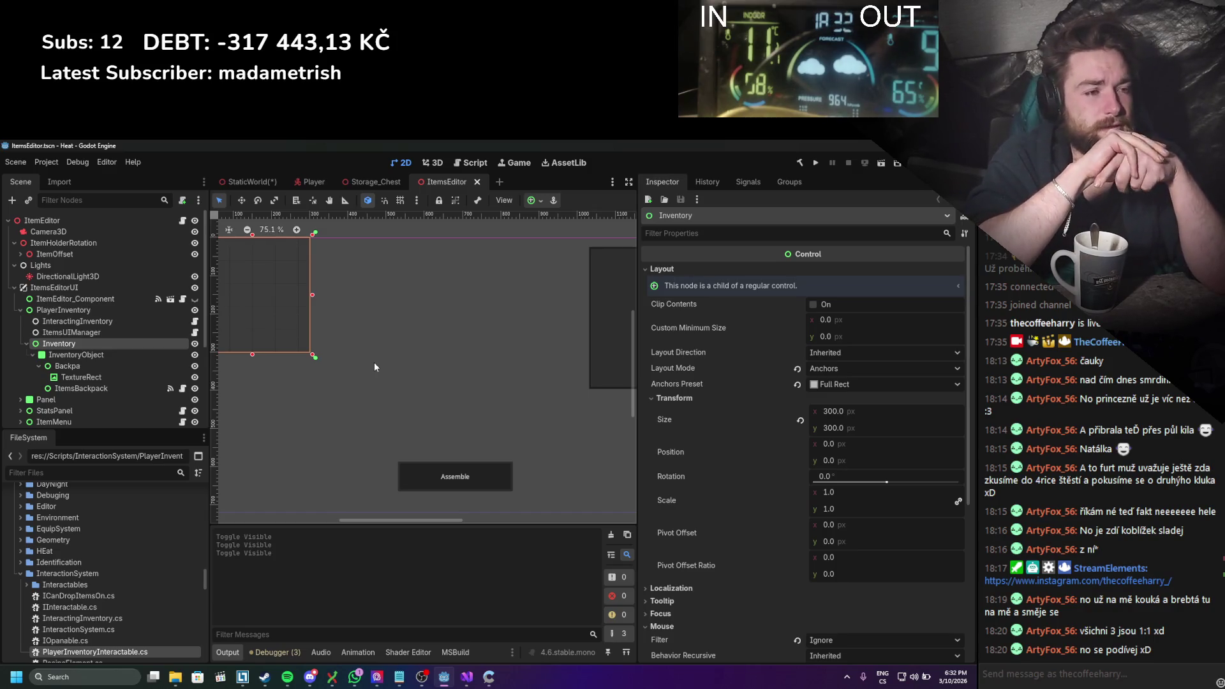
{"action": "left_click", "coordinate": [141, 290]}
{"action": "scroll", "coordinate": [355, 320], "scroll_direction": "down", "scroll_amount": 4}
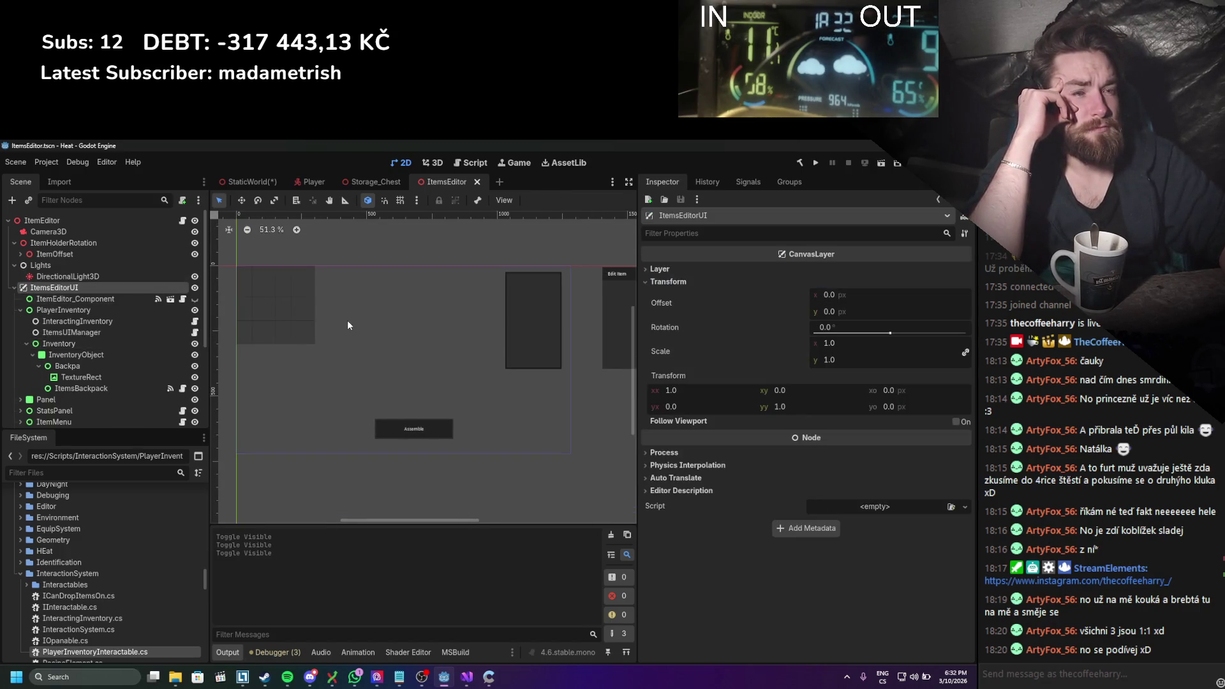
Step: Set the ItemsEditorUI canvas layer to 5
{"action": "left_click", "coordinate": [660, 268]}
{"action": "left_click", "coordinate": [843, 285]}
{"action": "type", "text": "5"}
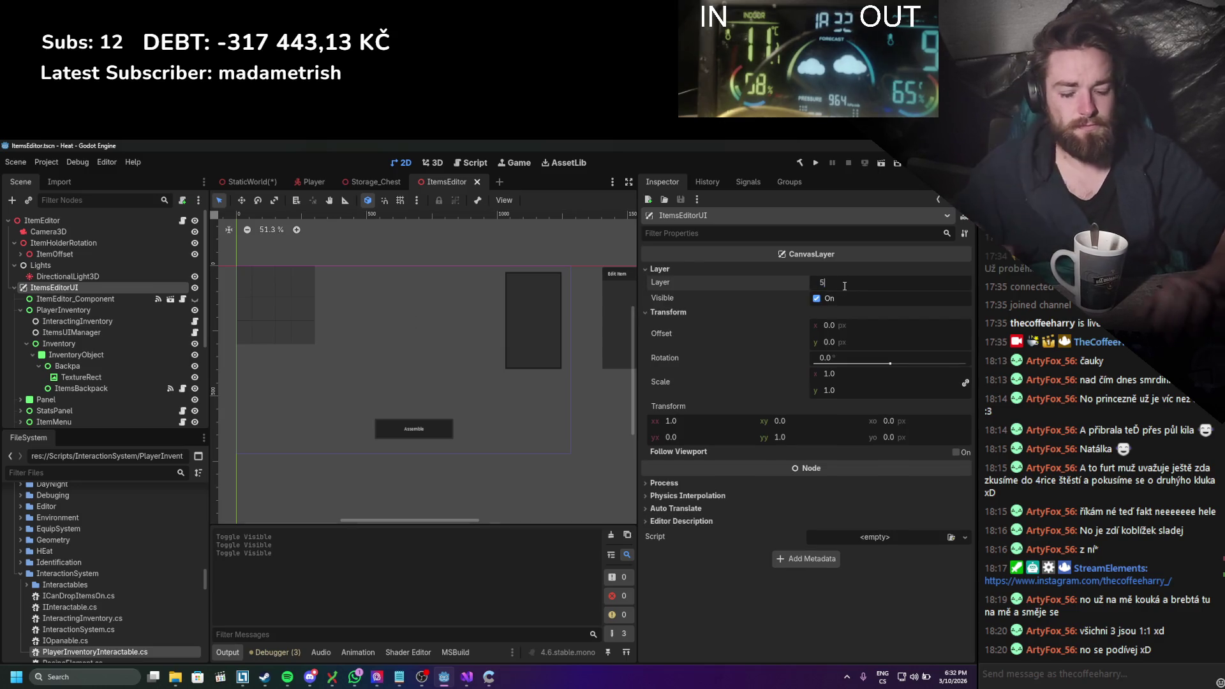
{"action": "key", "text": "Return"}
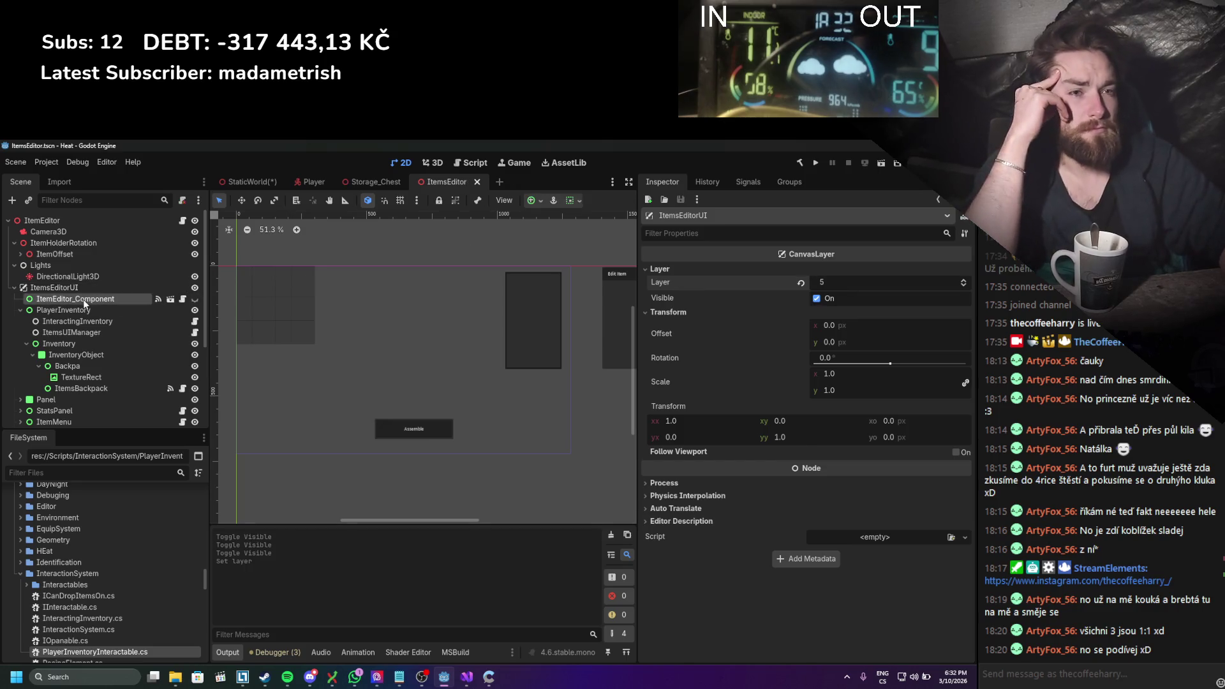
Step: Pin PlayerInventory's anchors top-left, keeping it 300 by 300 after undoing a resize
{"action": "left_click", "coordinate": [83, 300]}
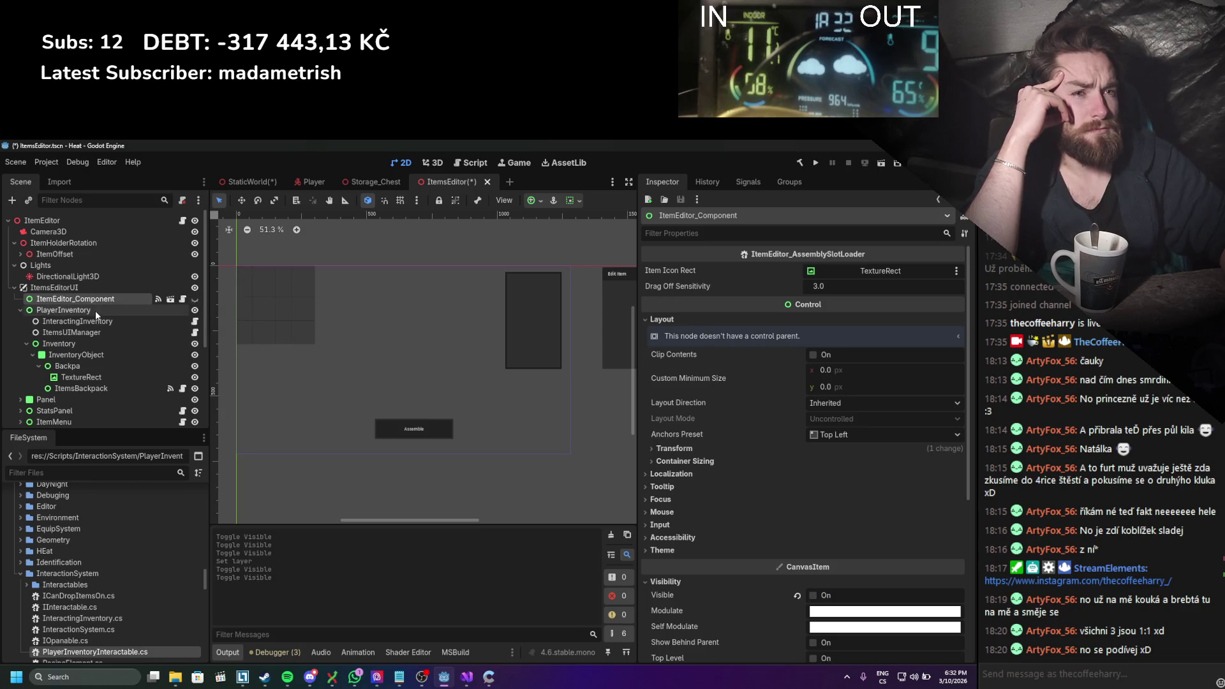
{"action": "left_click", "coordinate": [95, 311]}
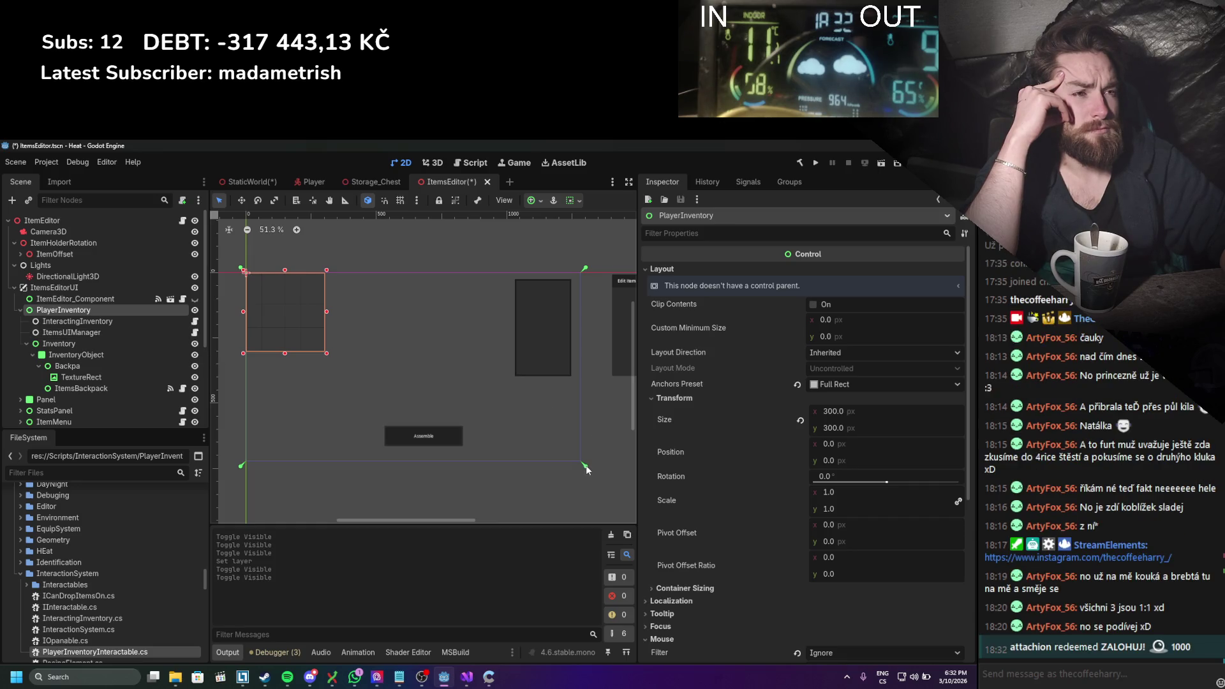
{"action": "left_click_drag", "start_coordinate": [251, 292], "coordinate": [248, 282]}
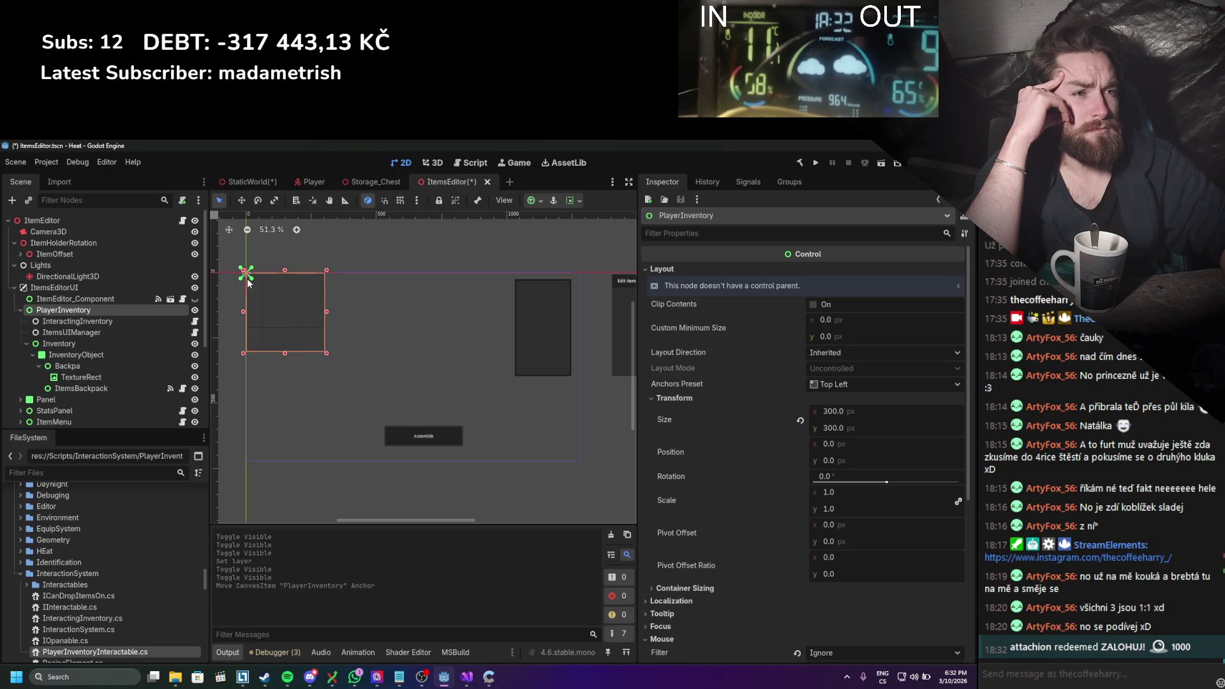
{"action": "left_click", "coordinate": [79, 343]}
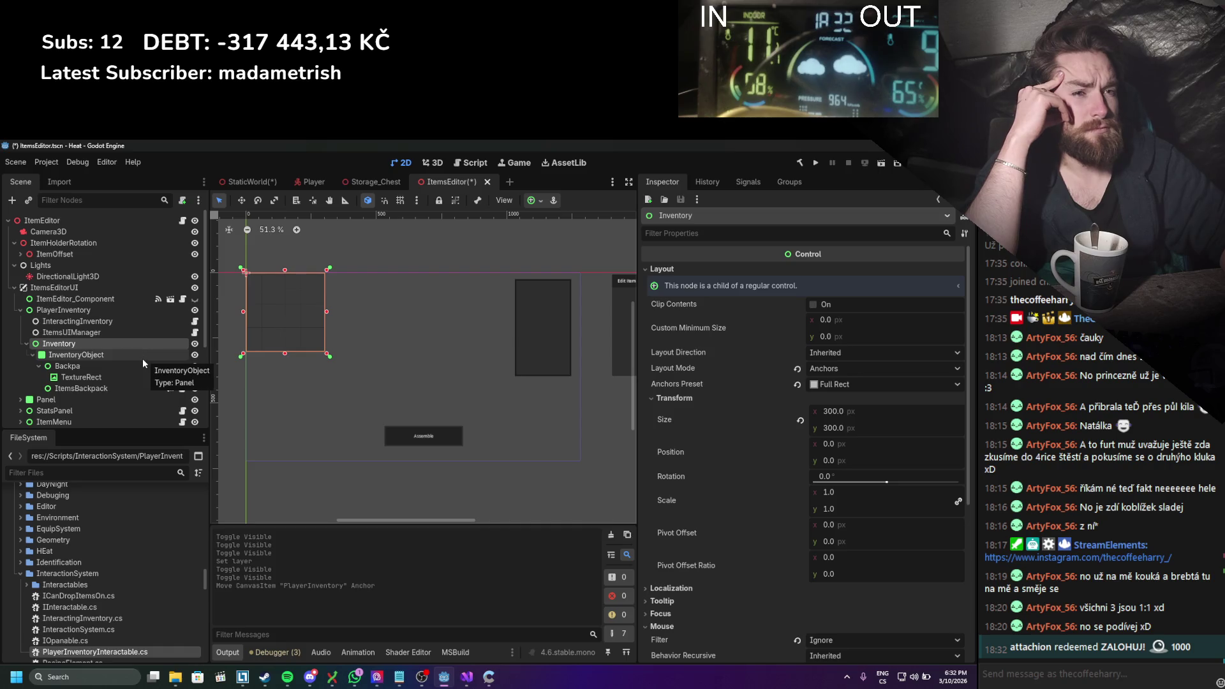
{"action": "left_click", "coordinate": [140, 311]}
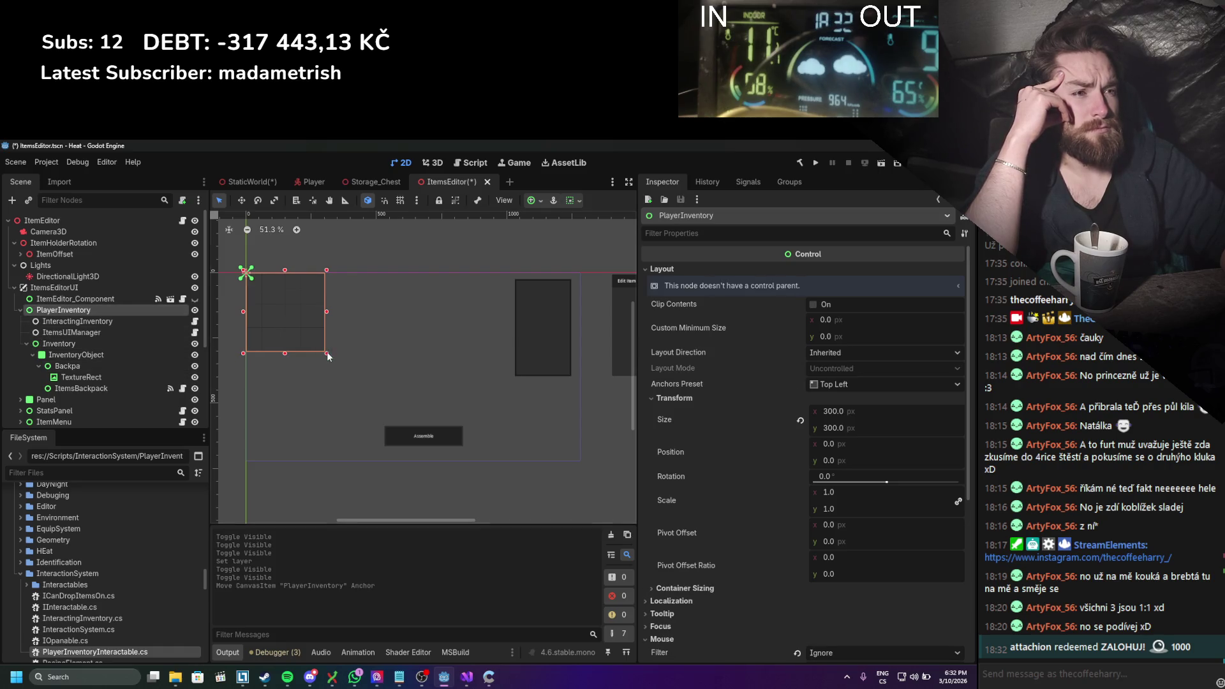
{"action": "mouse_move", "coordinate": [326, 353]}
{"action": "left_mouse_down"}
{"action": "mouse_move", "coordinate": [428, 402]}
{"action": "mouse_move", "coordinate": [441, 448]}
{"action": "mouse_move", "coordinate": [378, 357]}
{"action": "left_mouse_up"}
{"action": "key", "text": "ctrl+z"}
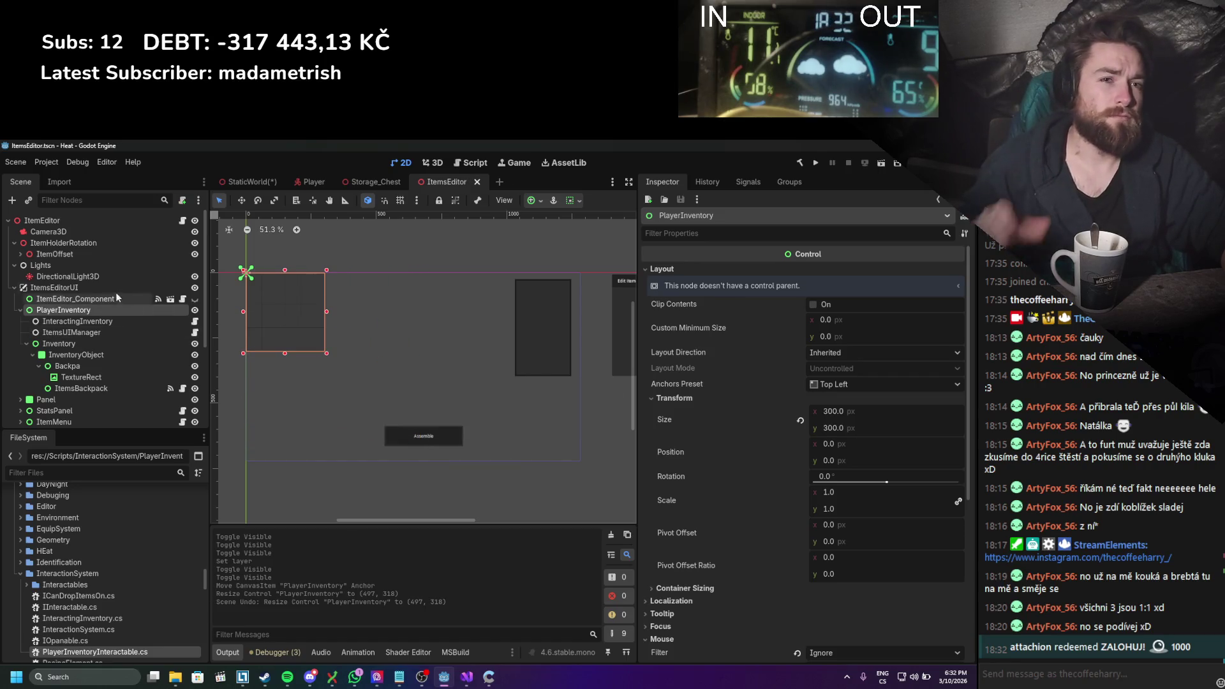
Step: Open the Create New Node dialog for a child of ItemsEditorUI
{"action": "left_click", "coordinate": [108, 288]}
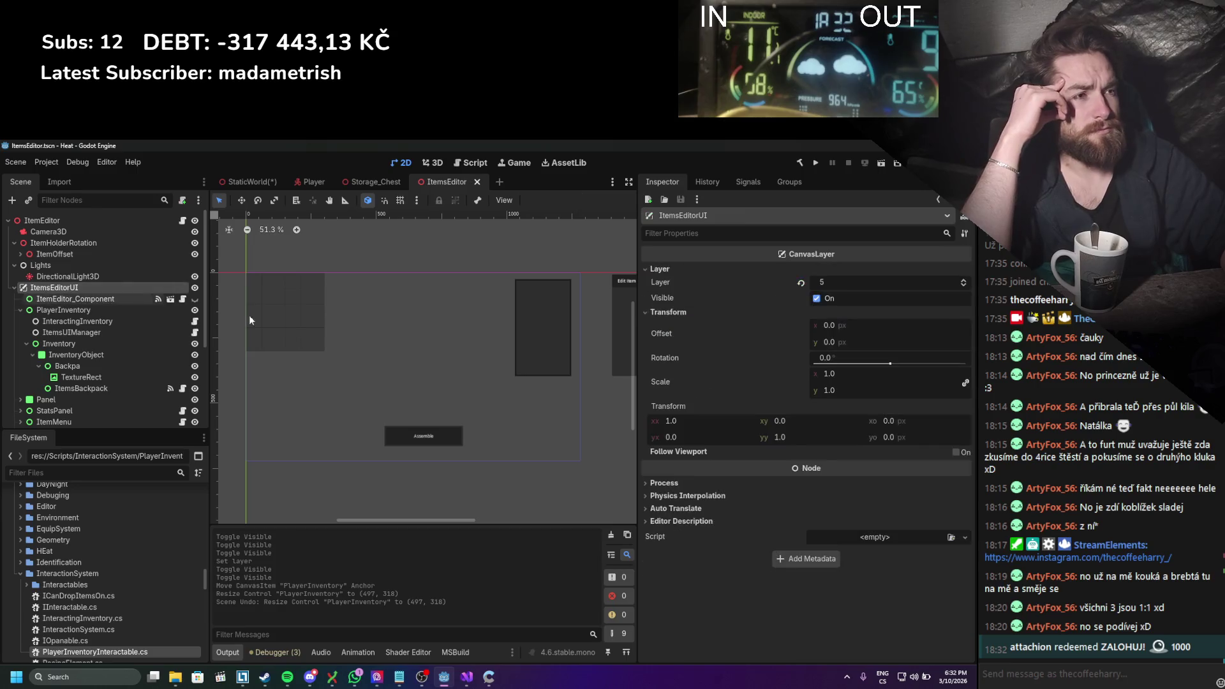
{"action": "left_click", "coordinate": [109, 300]}
{"action": "left_click", "coordinate": [76, 400]}
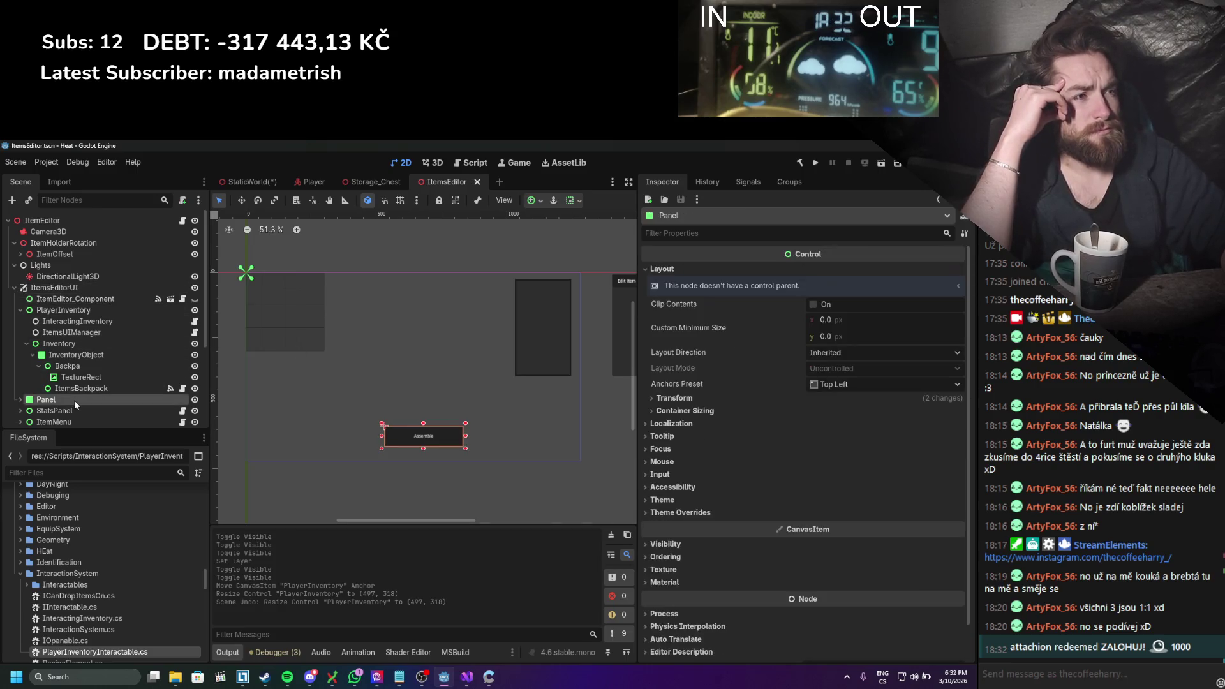
{"action": "scroll", "coordinate": [305, 355], "scroll_direction": "down", "scroll_amount": 2}
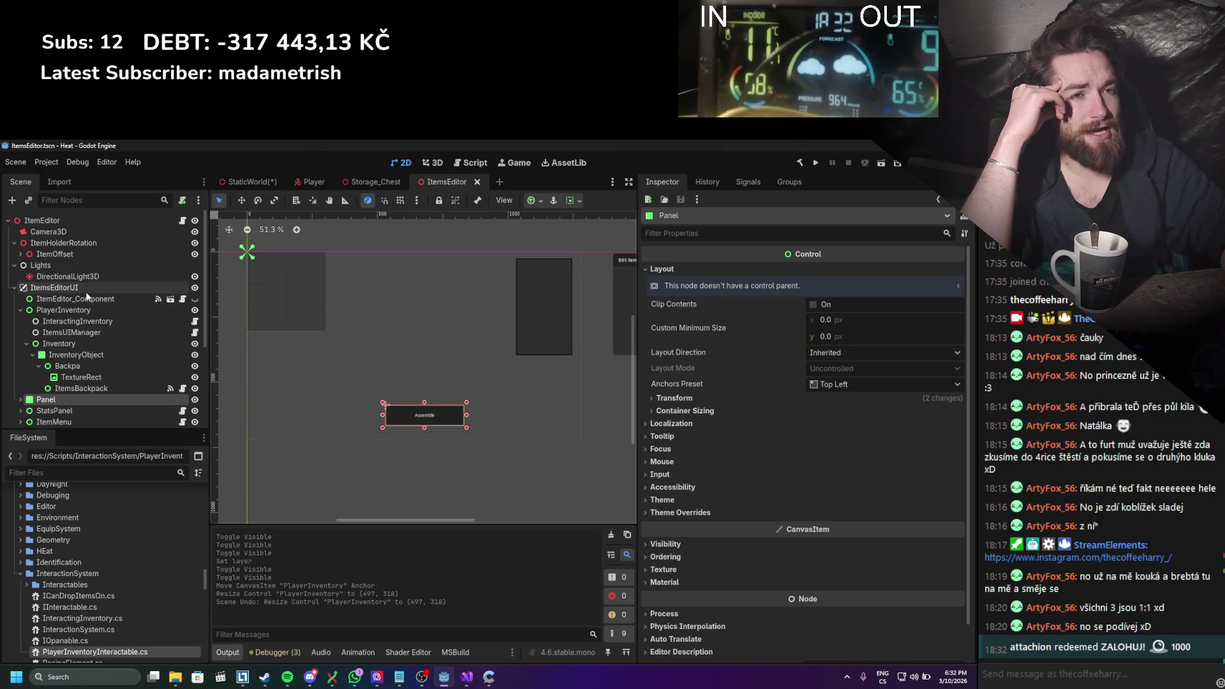
{"action": "right_click", "coordinate": [90, 288]}
{"action": "left_click", "coordinate": [116, 305]}
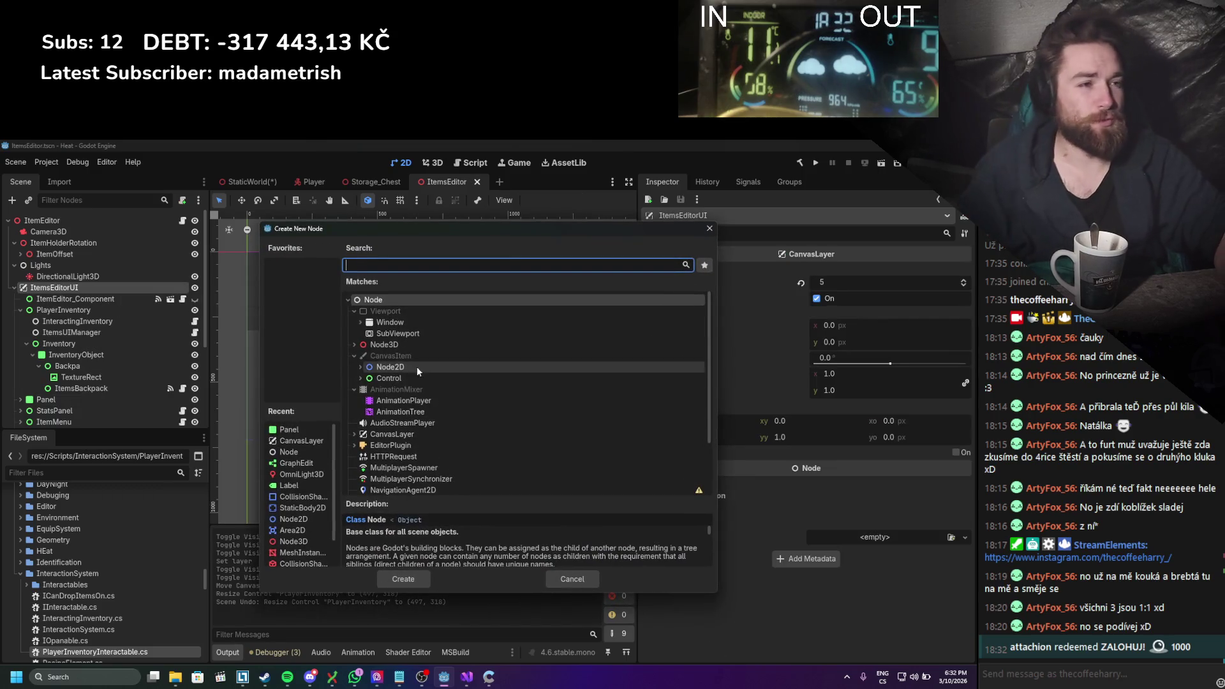
Step: Add a Control under ItemsEditorUI and enlarge it to cover the 1280x720 screen
{"action": "double_click", "coordinate": [419, 376]}
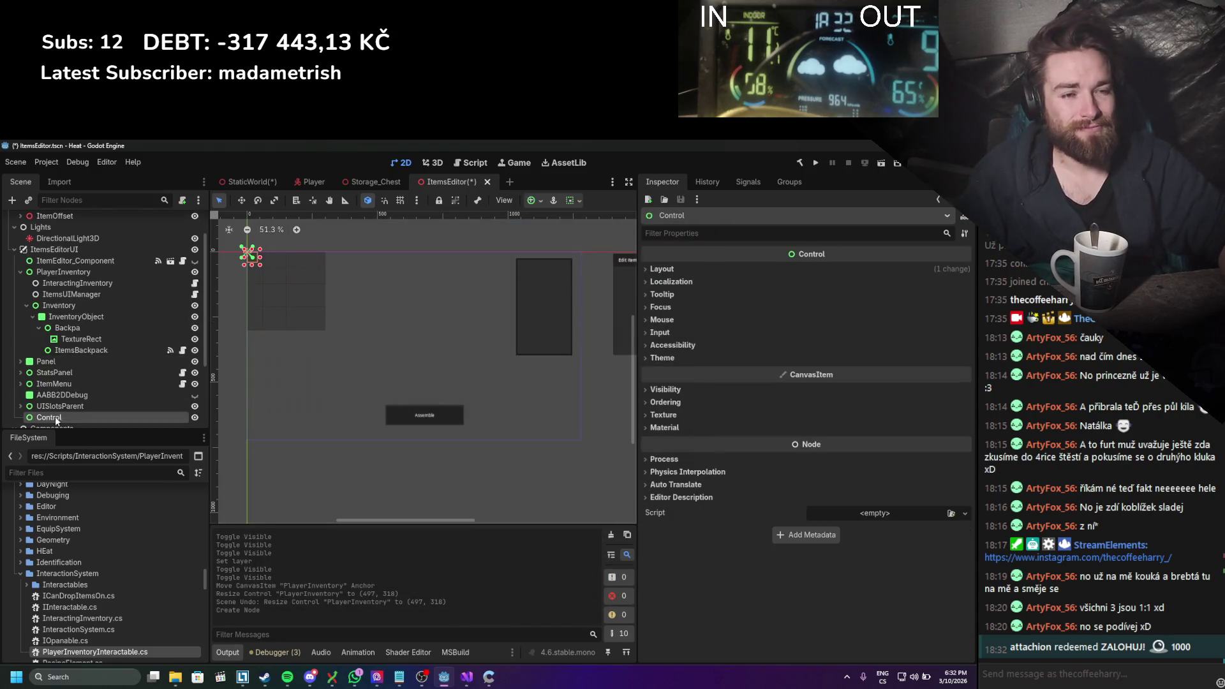
{"action": "left_click", "coordinate": [58, 406]}
{"action": "left_click", "coordinate": [80, 262], "text": "shift"}
{"action": "mouse_move", "coordinate": [74, 406]}
{"action": "left_mouse_down"}
{"action": "mouse_move", "coordinate": [71, 421]}
{"action": "mouse_move", "coordinate": [70, 361]}
{"action": "left_mouse_up"}
{"action": "mouse_move", "coordinate": [259, 268]}
{"action": "left_mouse_down"}
{"action": "mouse_move", "coordinate": [555, 438]}
{"action": "mouse_move", "coordinate": [586, 443]}
{"action": "left_mouse_up"}
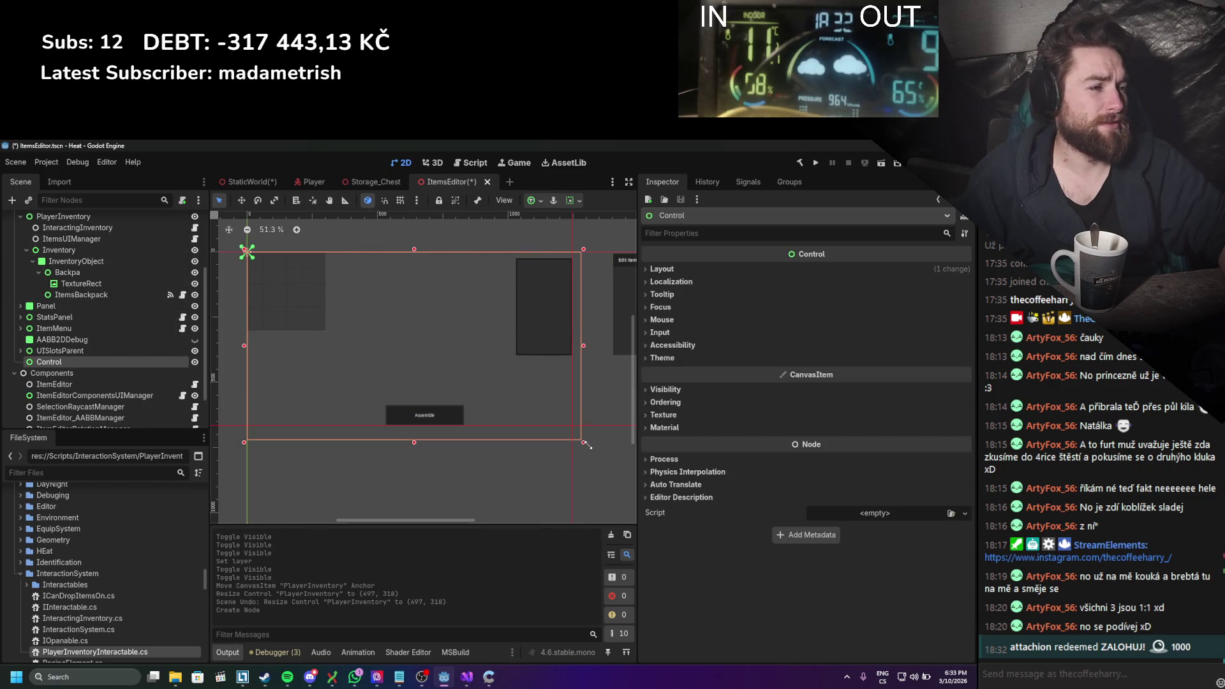
Step: Reparent the 14 UI nodes under the new Control
{"action": "left_click", "coordinate": [62, 351]}
{"action": "scroll", "coordinate": [70, 319], "scroll_direction": "up", "scroll_amount": 3}
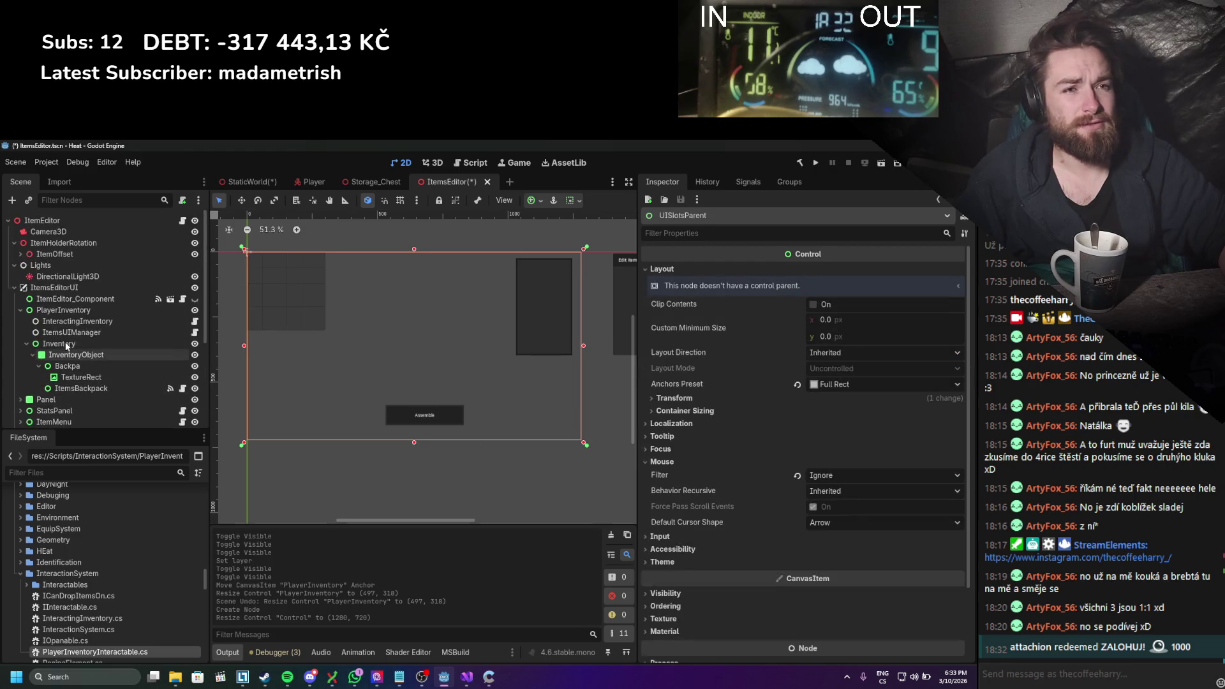
{"action": "left_click", "coordinate": [75, 272], "text": "shift"}
{"action": "left_click_drag", "start_coordinate": [66, 345], "coordinate": [61, 356]}
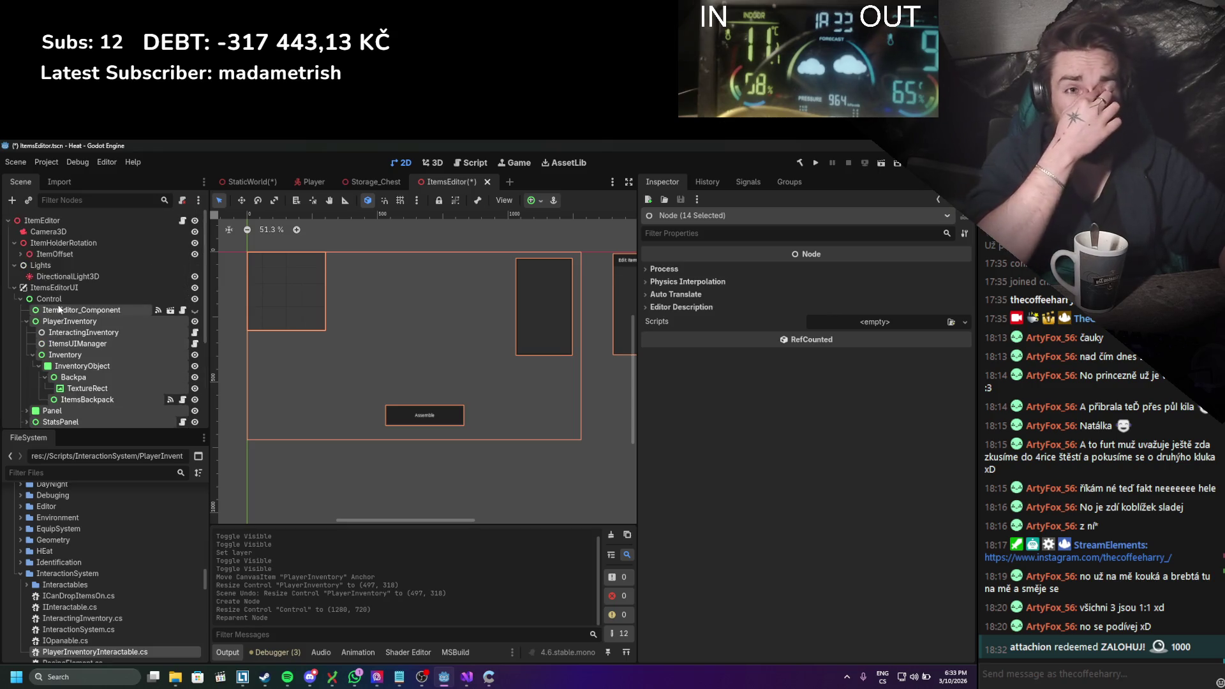
Step: Stretch the Control's anchors to Full Rect, undoing an accidental resize
{"action": "left_click", "coordinate": [311, 318]}
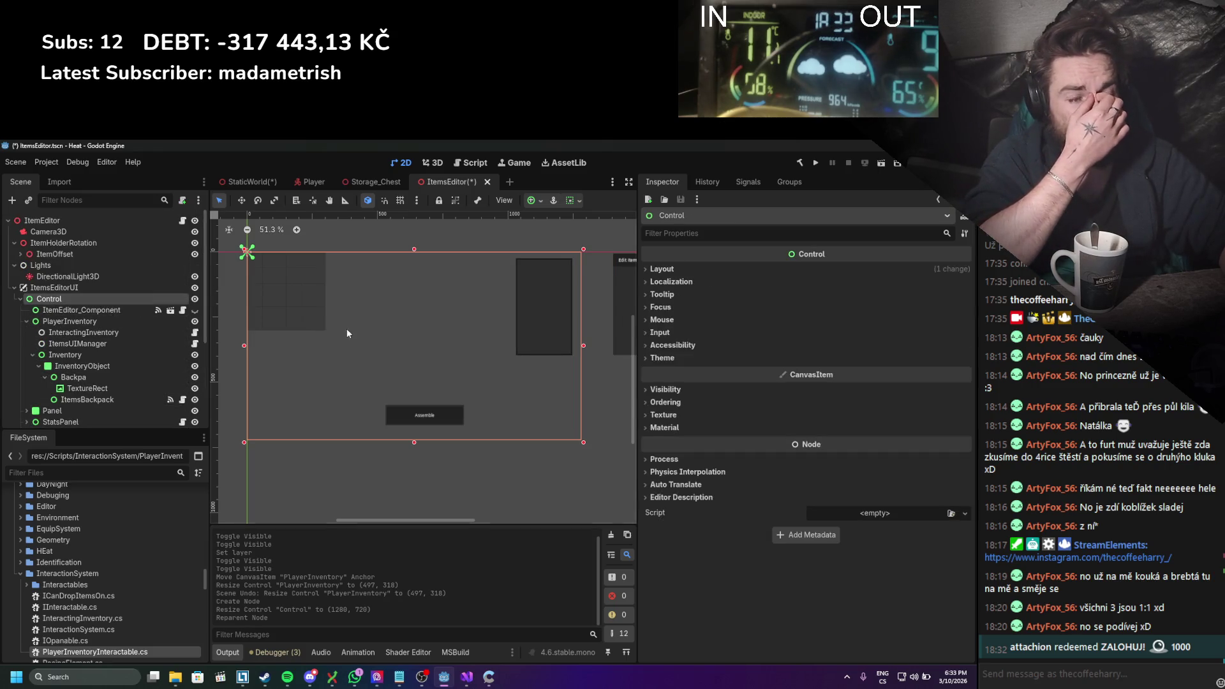
{"action": "mouse_move", "coordinate": [488, 345]}
{"action": "left_mouse_down"}
{"action": "mouse_move", "coordinate": [589, 453]}
{"action": "mouse_move", "coordinate": [539, 432]}
{"action": "mouse_move", "coordinate": [564, 450]}
{"action": "left_mouse_up"}
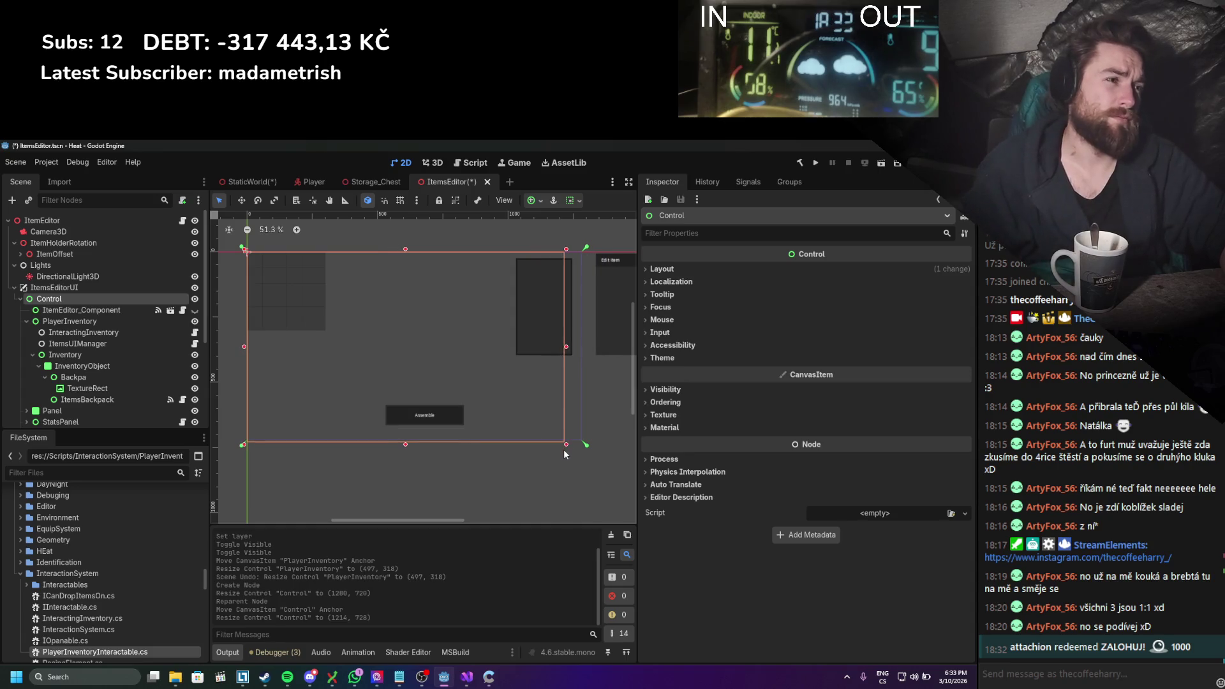
{"action": "key", "text": "ctrl+z"}
{"action": "right_click", "coordinate": [563, 449]}
{"action": "key", "text": "Escape"}
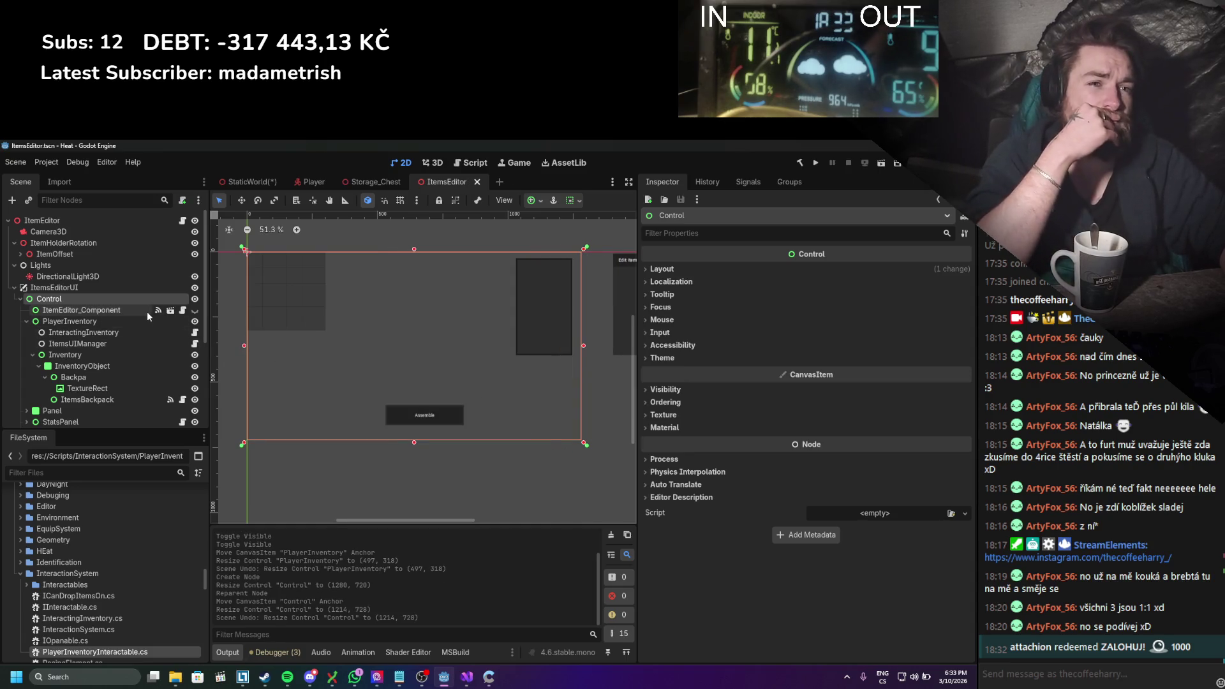
Step: Check the layouts of PlayerInventory, Inventory and ItemEditor_Component
{"action": "left_click", "coordinate": [147, 311]}
{"action": "left_click", "coordinate": [118, 323]}
{"action": "left_click", "coordinate": [98, 357]}
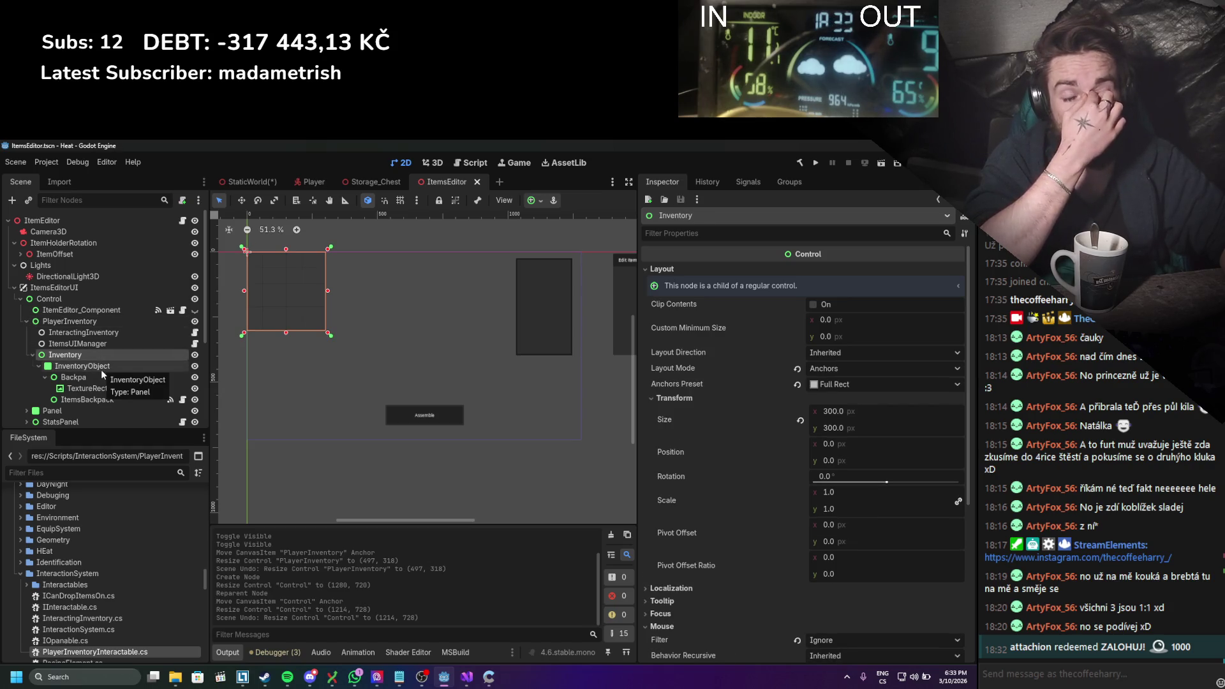
{"action": "left_click", "coordinate": [51, 310]}
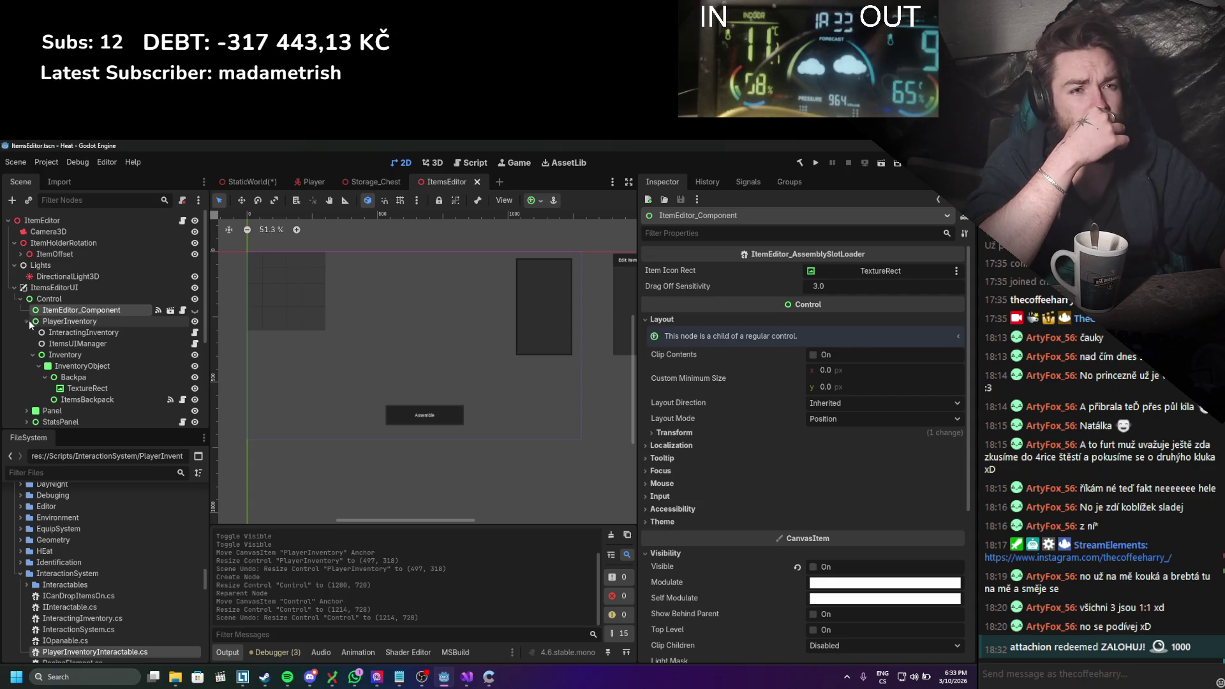
Step: Review the StatsPanel, ItemMenu, AABB2DDebug and UISlotsParent nodes
{"action": "left_click", "coordinate": [26, 321]}
{"action": "left_click", "coordinate": [57, 343]}
{"action": "left_click", "coordinate": [62, 354]}
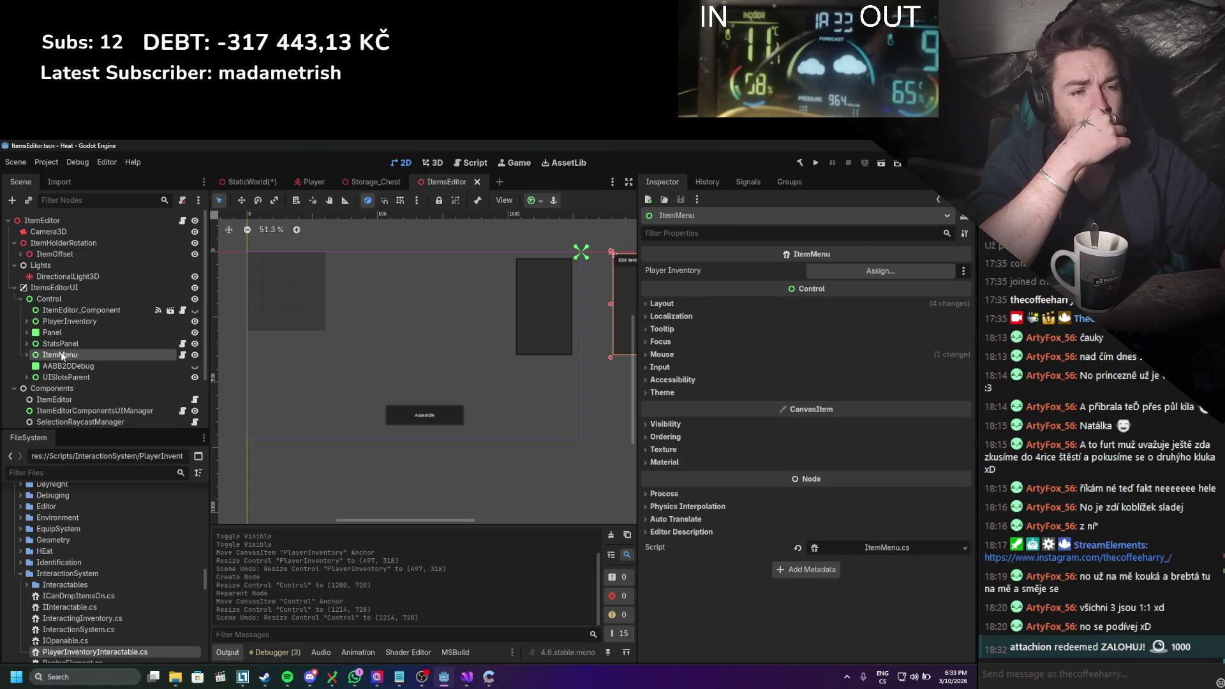
{"action": "left_click", "coordinate": [66, 367]}
{"action": "left_click", "coordinate": [70, 379]}
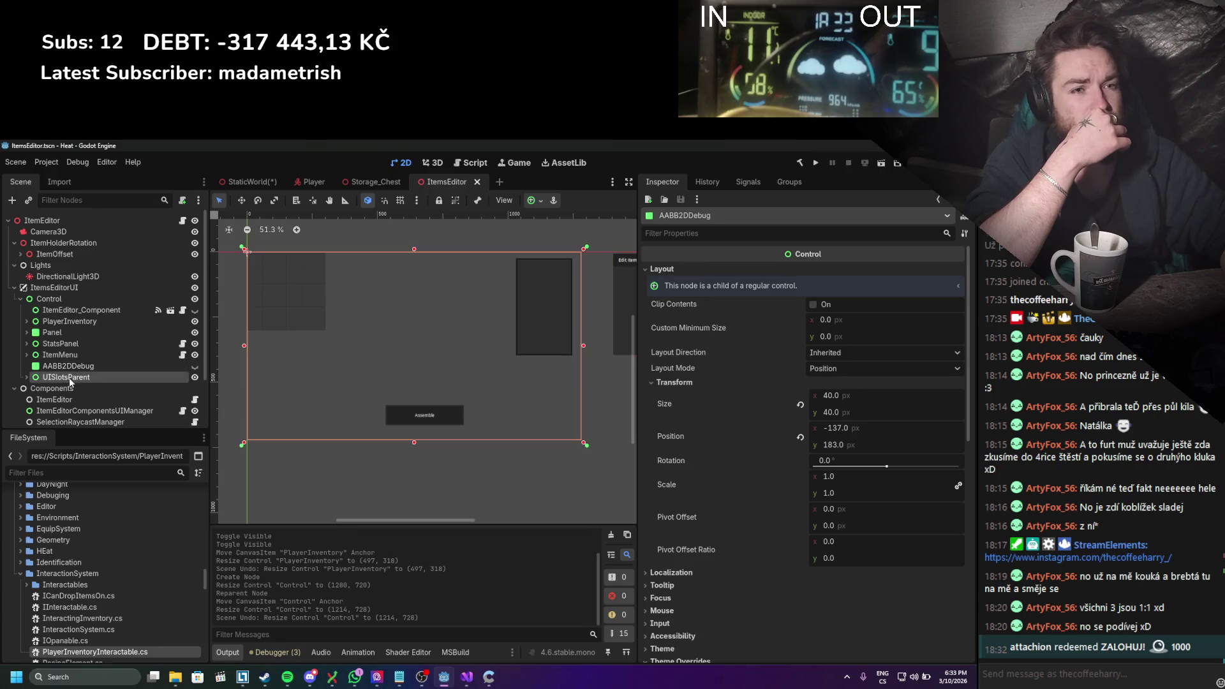
Step: Anchor StatsPanel to the Top Right preset and close the ItemsEditor scene
{"action": "left_click", "coordinate": [61, 344]}
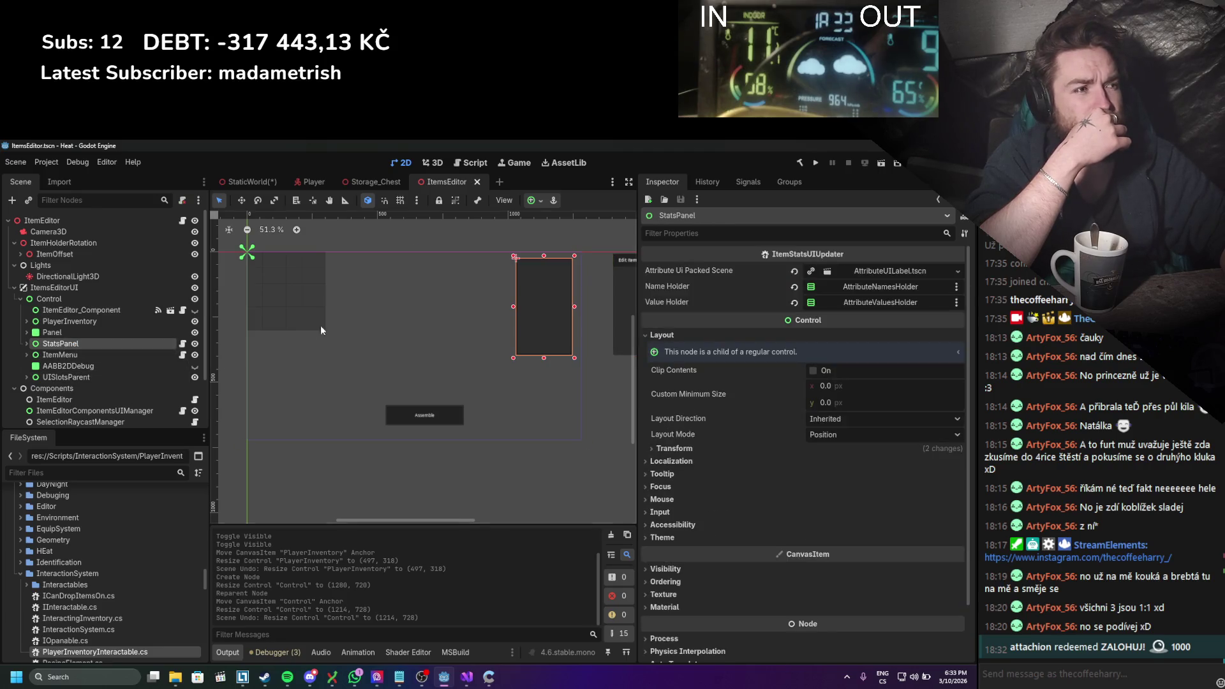
{"action": "scroll", "coordinate": [304, 332], "scroll_direction": "up", "scroll_amount": 2}
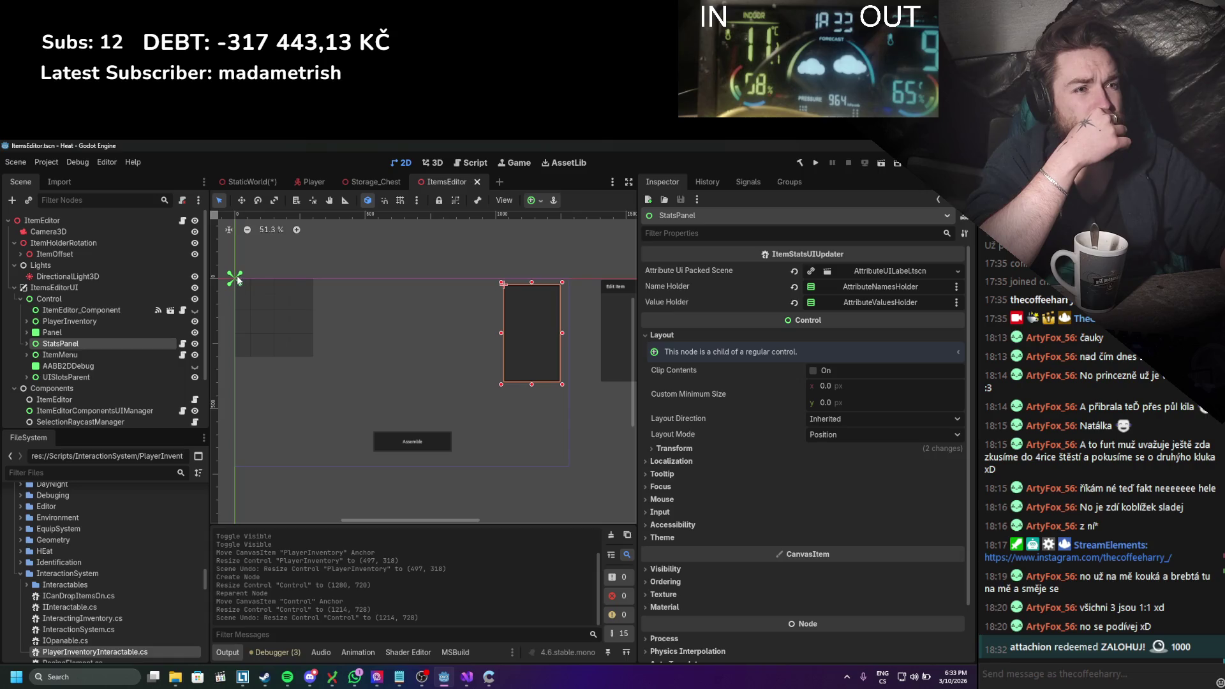
{"action": "left_click_drag", "start_coordinate": [518, 282], "coordinate": [574, 276]}
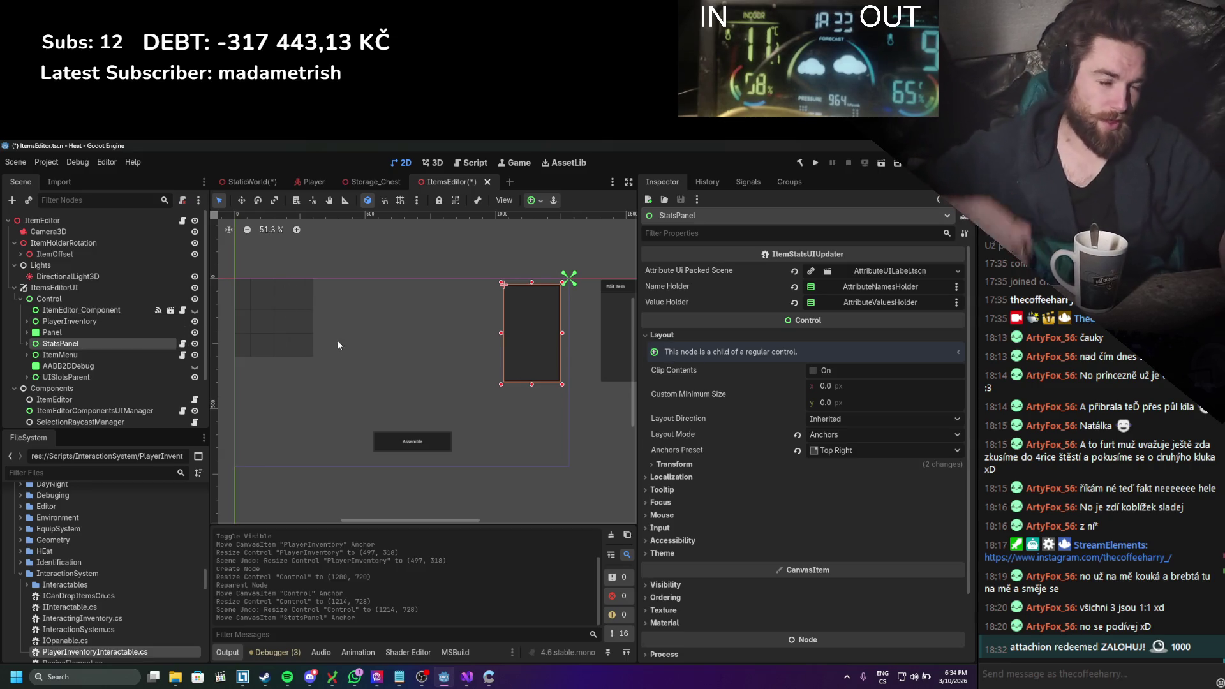
{"action": "scroll", "coordinate": [280, 363], "scroll_direction": "up", "scroll_amount": 2}
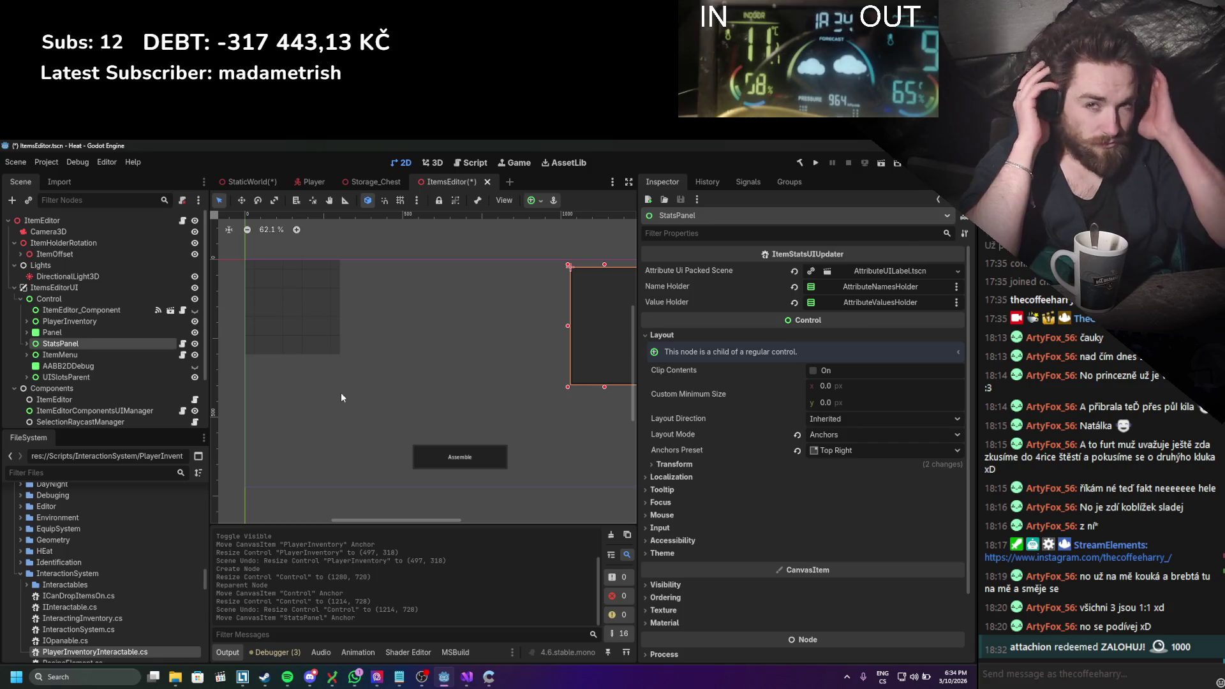
{"action": "scroll", "coordinate": [327, 387], "scroll_direction": "up", "scroll_amount": 2}
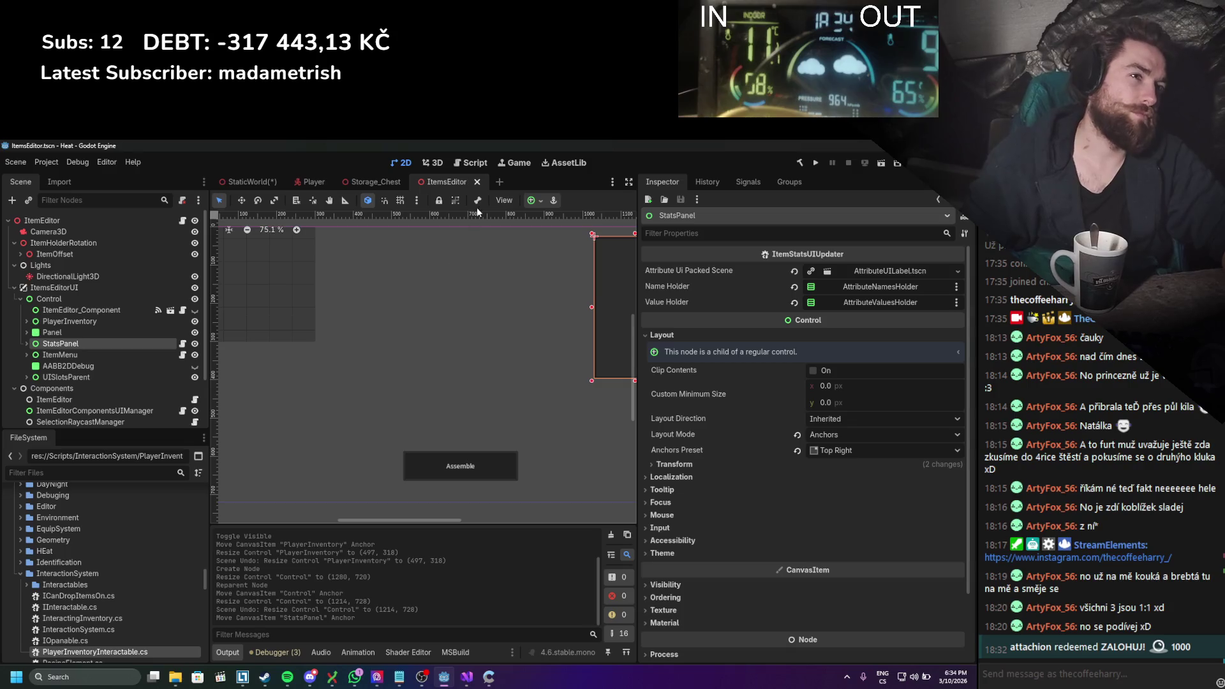
{"action": "left_click", "coordinate": [487, 181]}
Step: On line 32 of EndInteraction, add globalInteractionManager.AddOppenedUI(this); then return to Godot
{"action": "left_click", "coordinate": [266, 185]}
{"action": "key", "text": "alt+Tab"}
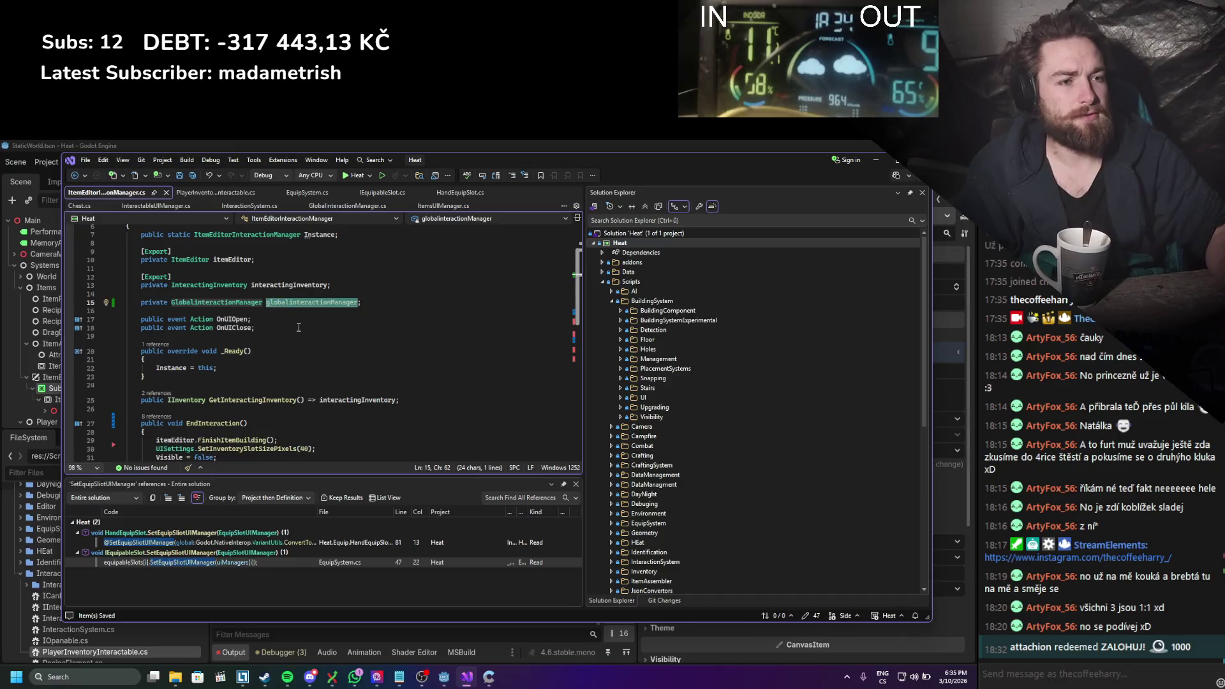
{"action": "left_click", "coordinate": [259, 316]}
{"action": "type", "text": "globalinteractionManager.inte"}
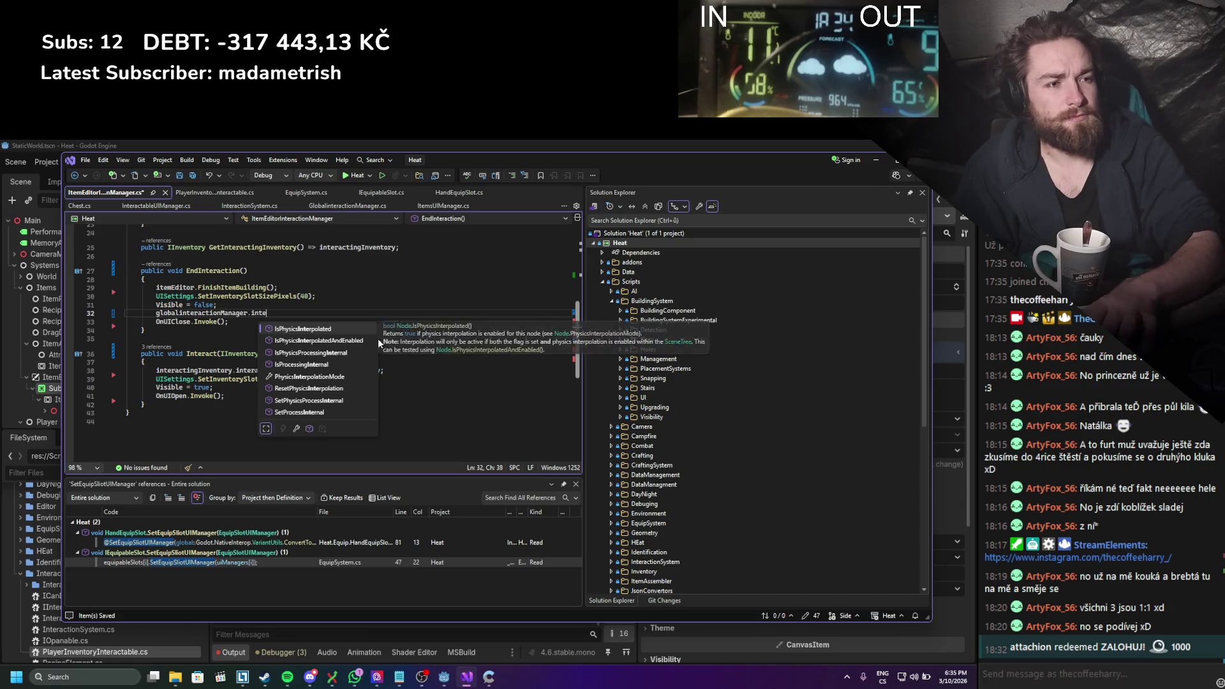
{"action": "key", "text": "BackSpace"}
{"action": "key", "text": "BackSpace"}
{"action": "type", "text": "add"}
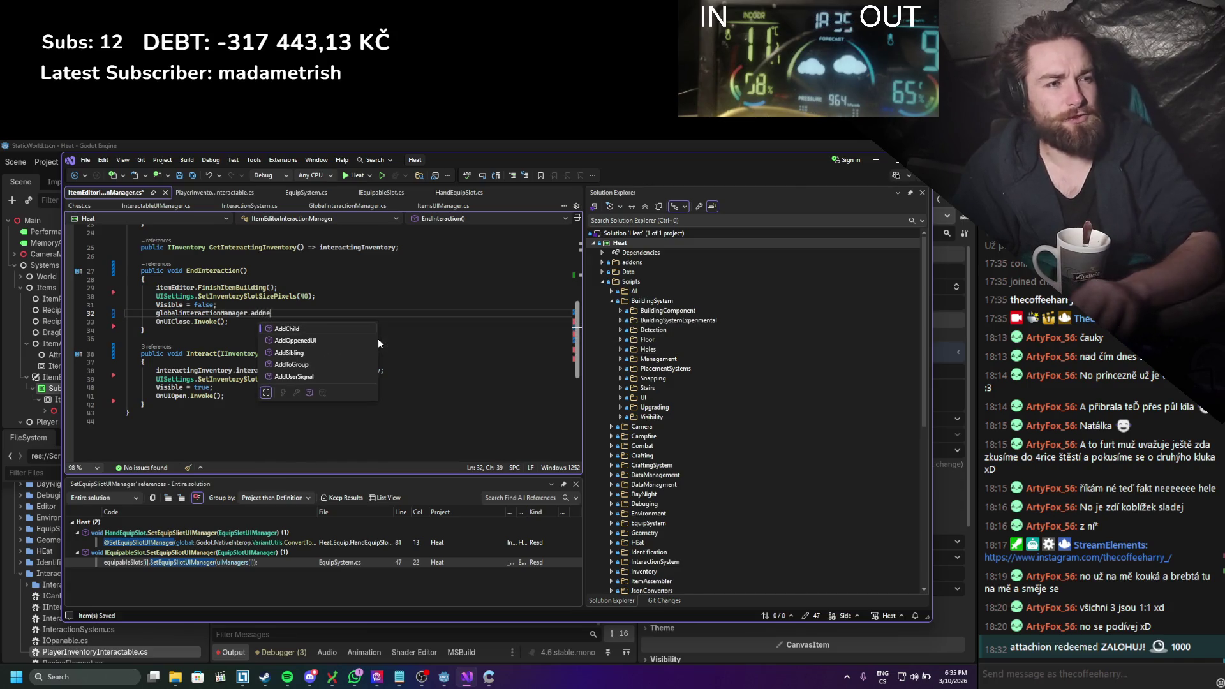
{"action": "key", "text": "Tab"}
{"action": "type", "text": "()"}
{"action": "type", "text": "();"}
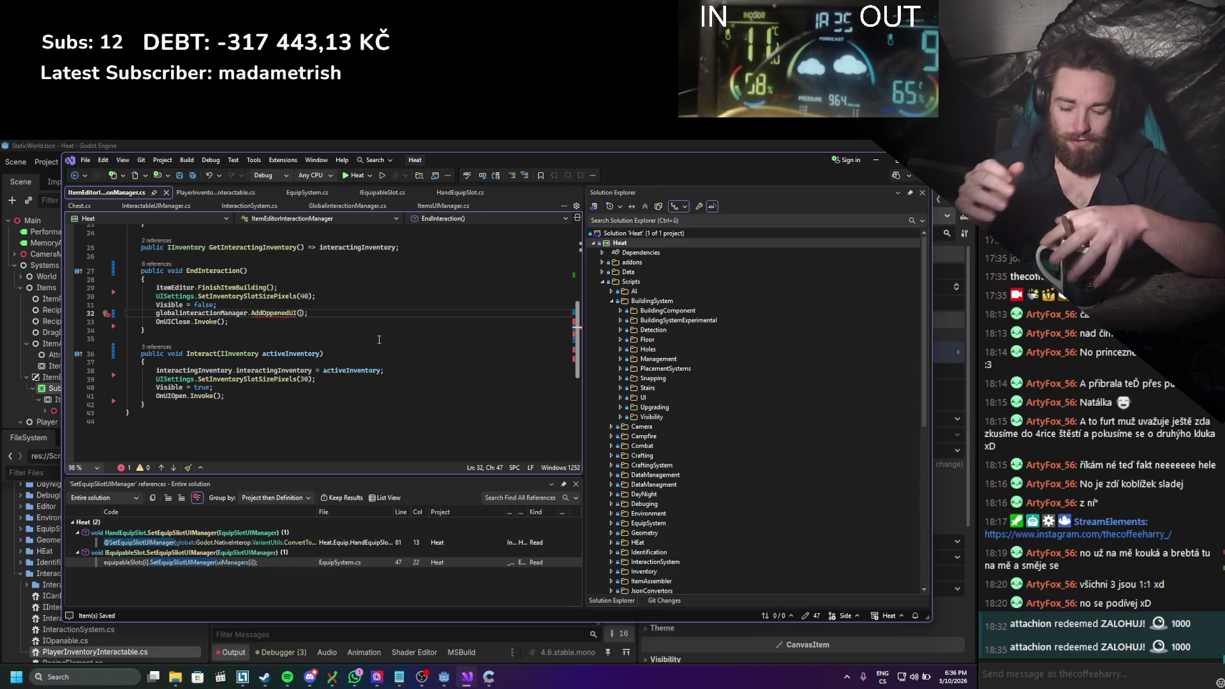
{"action": "type", "text": "this"}
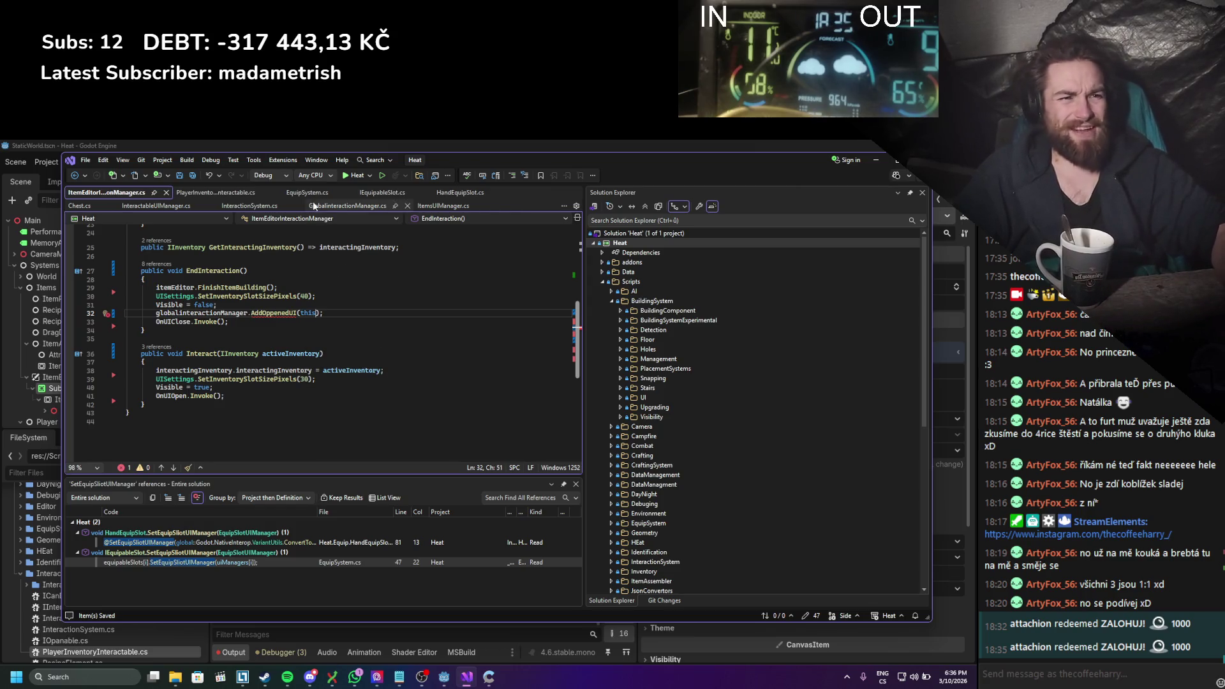
{"action": "mouse_move", "coordinate": [693, 155]}
{"action": "left_mouse_down"}
{"action": "mouse_move", "coordinate": [838, 156]}
{"action": "mouse_move", "coordinate": [852, 205]}
{"action": "mouse_move", "coordinate": [824, 203]}
{"action": "left_mouse_up"}
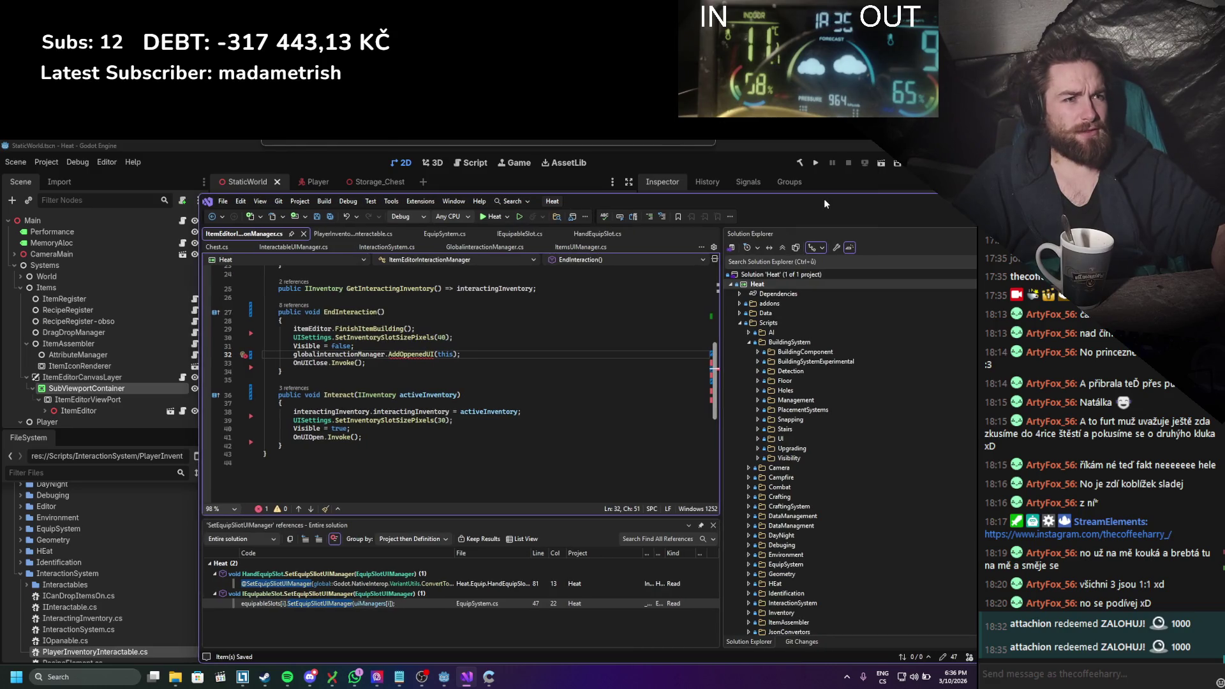
{"action": "left_click", "coordinate": [84, 414]}
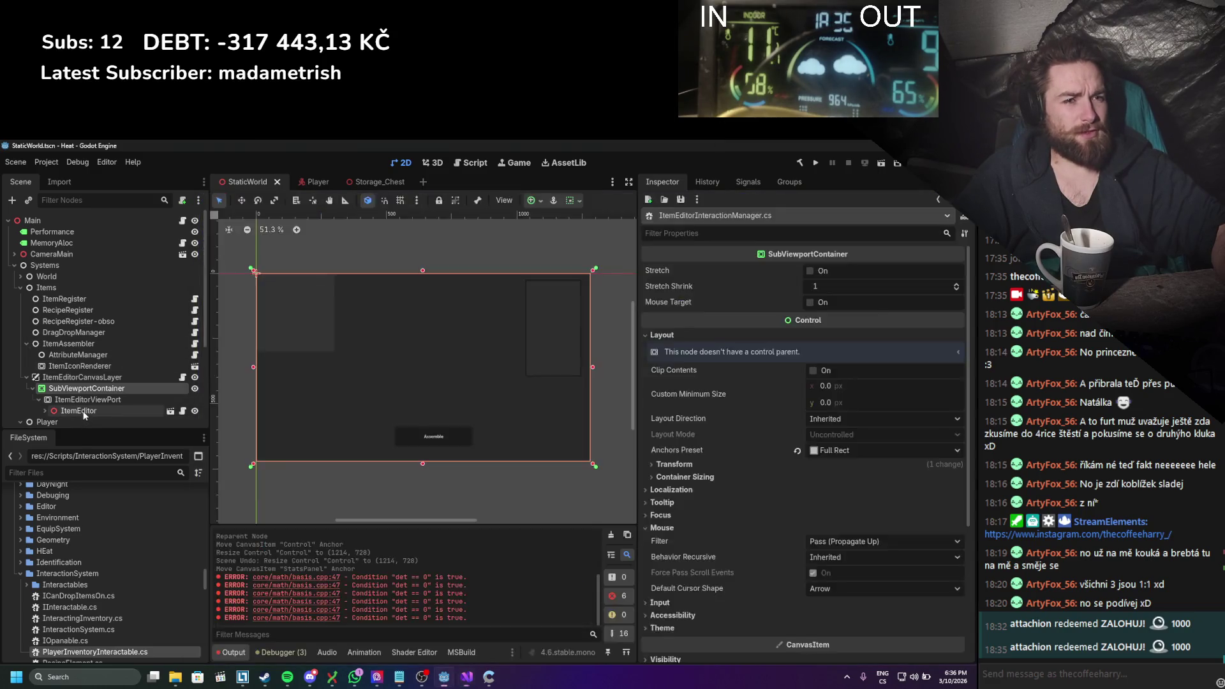
Step: Select the ItemEditor node and open its ItemEditorInteractionManager script in Visual Studio
{"action": "left_click", "coordinate": [84, 411]}
{"action": "left_click", "coordinate": [117, 379]}
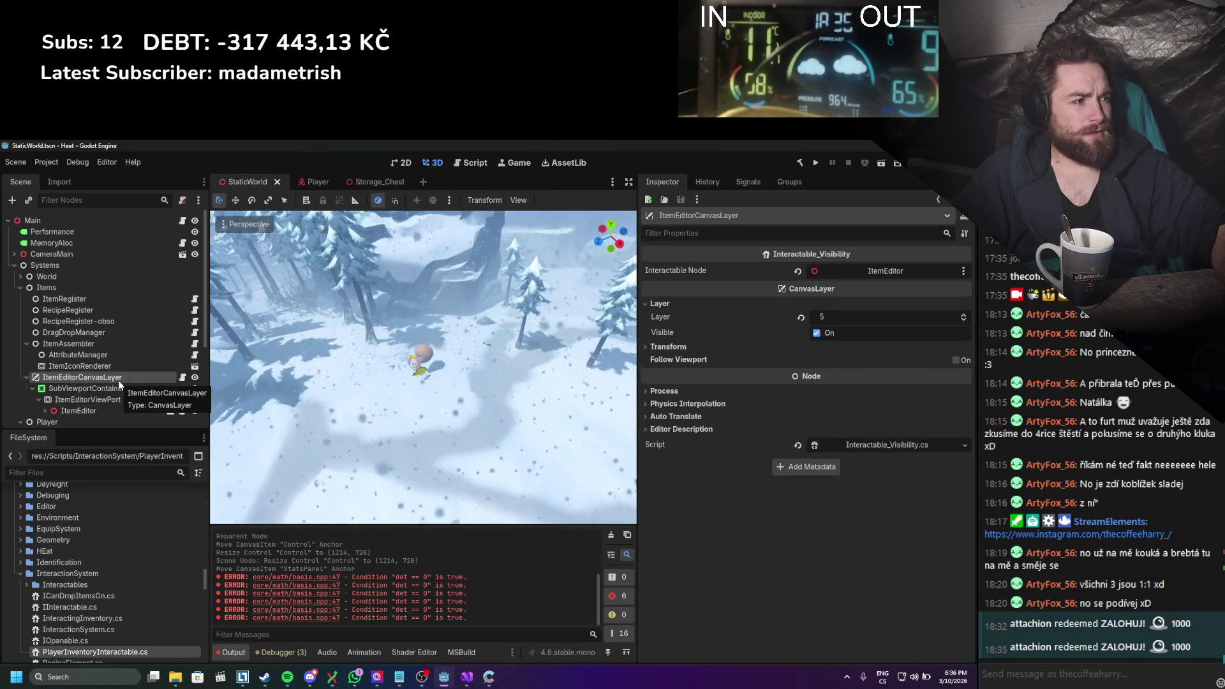
{"action": "left_click", "coordinate": [113, 410]}
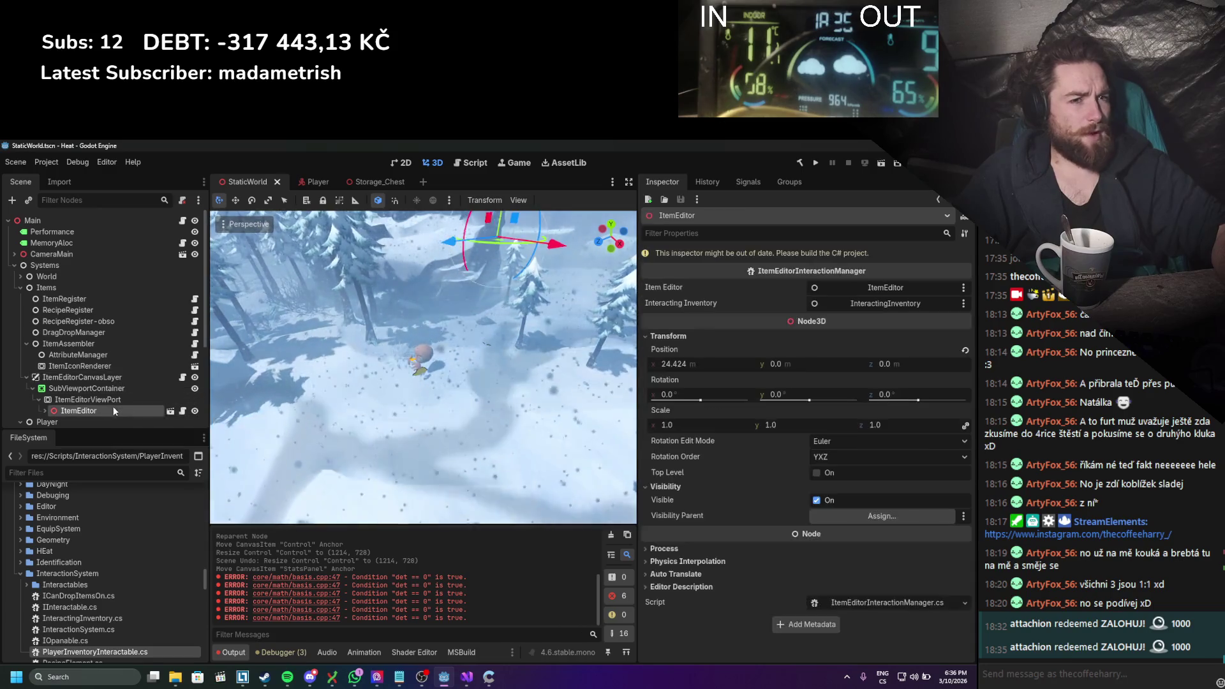
{"action": "left_click", "coordinate": [182, 410]}
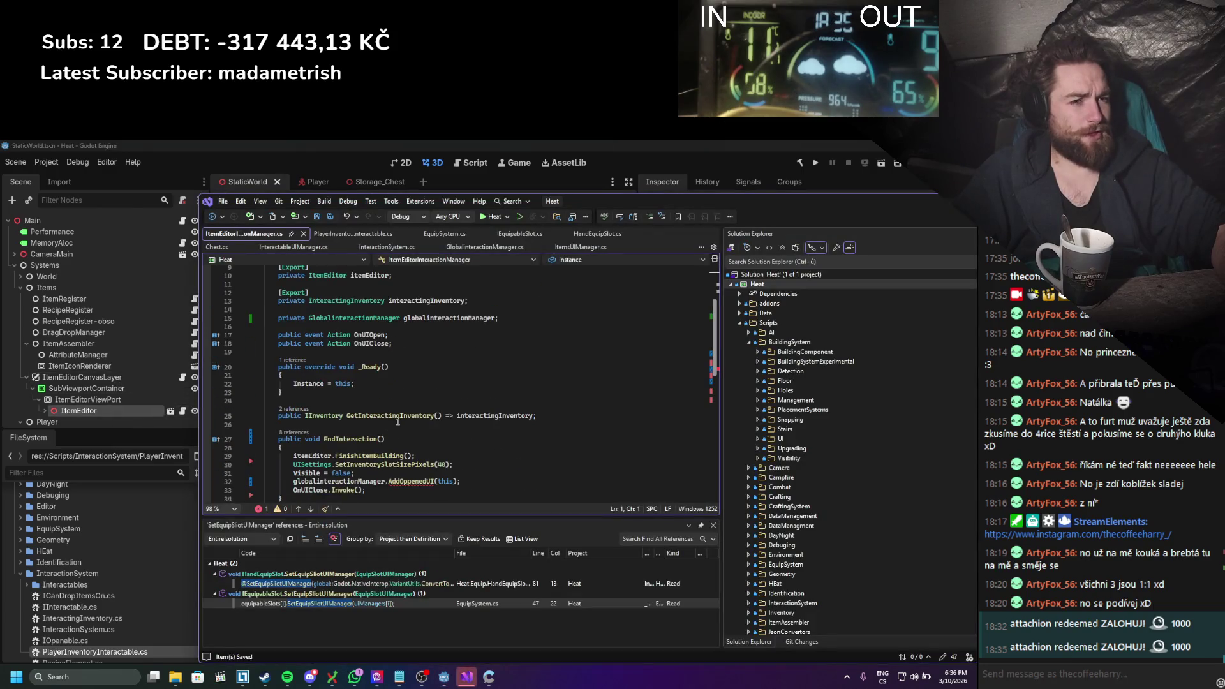
Step: Add a second argument, true, to the AddOpenedUI call in EndInteraction
{"action": "scroll", "coordinate": [457, 387], "scroll_direction": "down", "scroll_amount": 2}
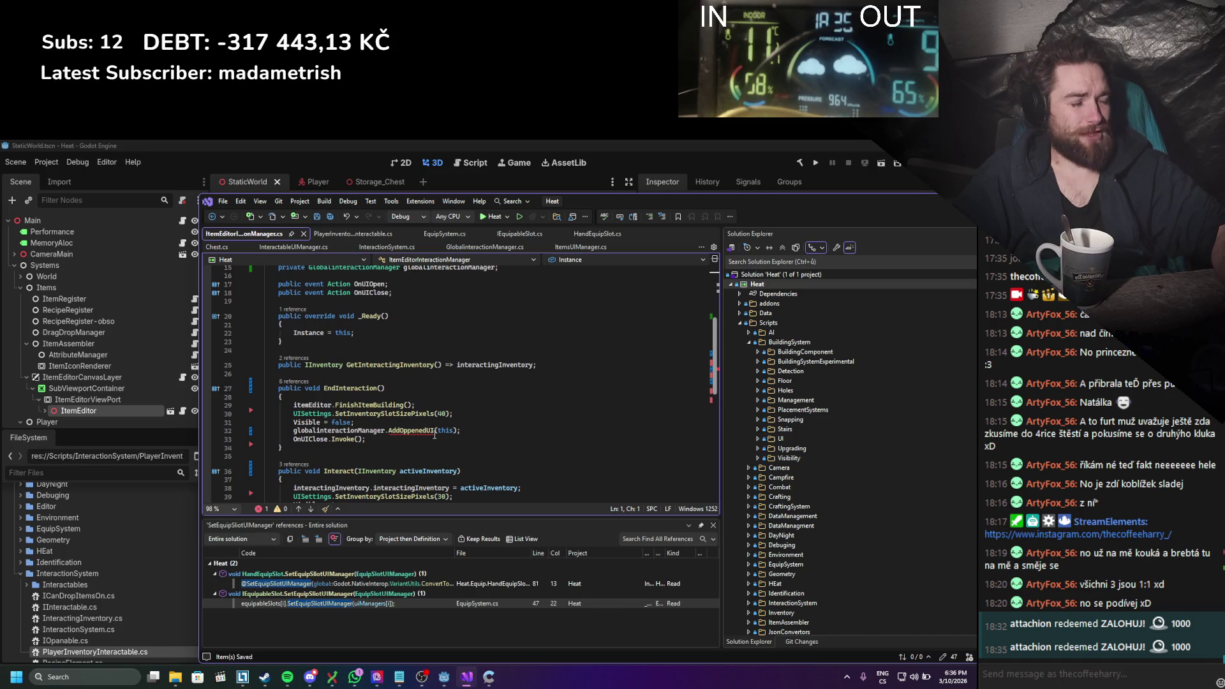
{"action": "scroll", "coordinate": [440, 432], "scroll_direction": "down", "scroll_amount": 3}
{"action": "left_click", "coordinate": [453, 354]}
{"action": "type", "text": ", "}
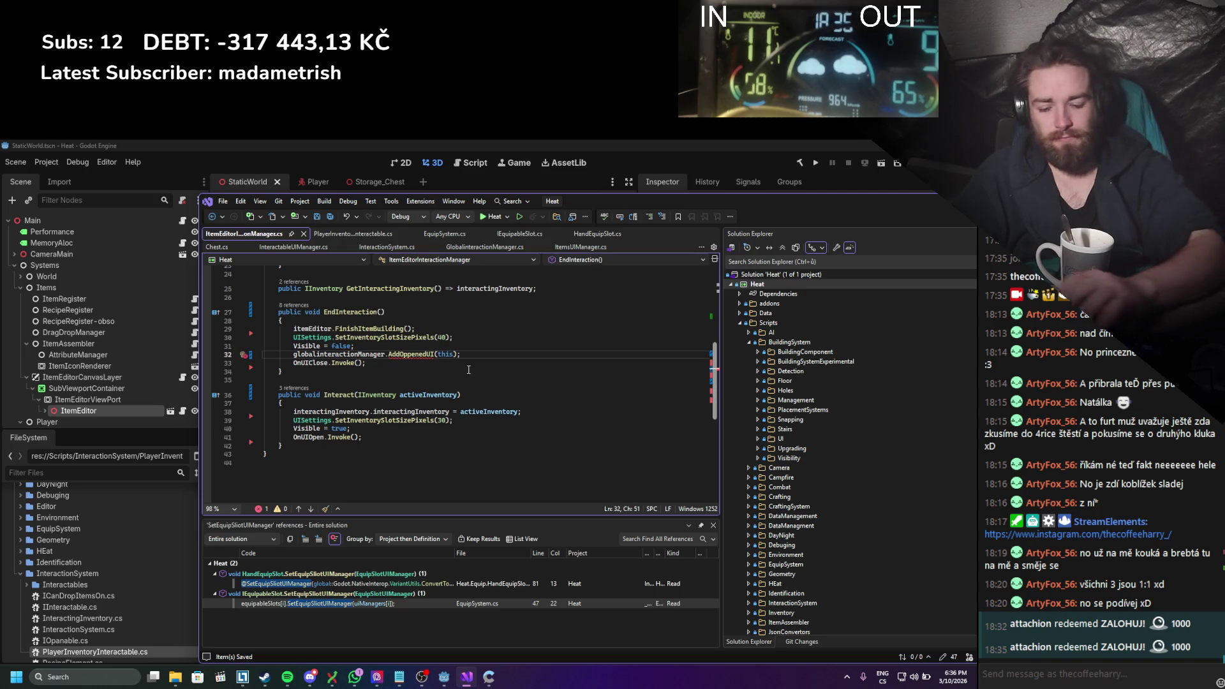
{"action": "type", "text": "true"}
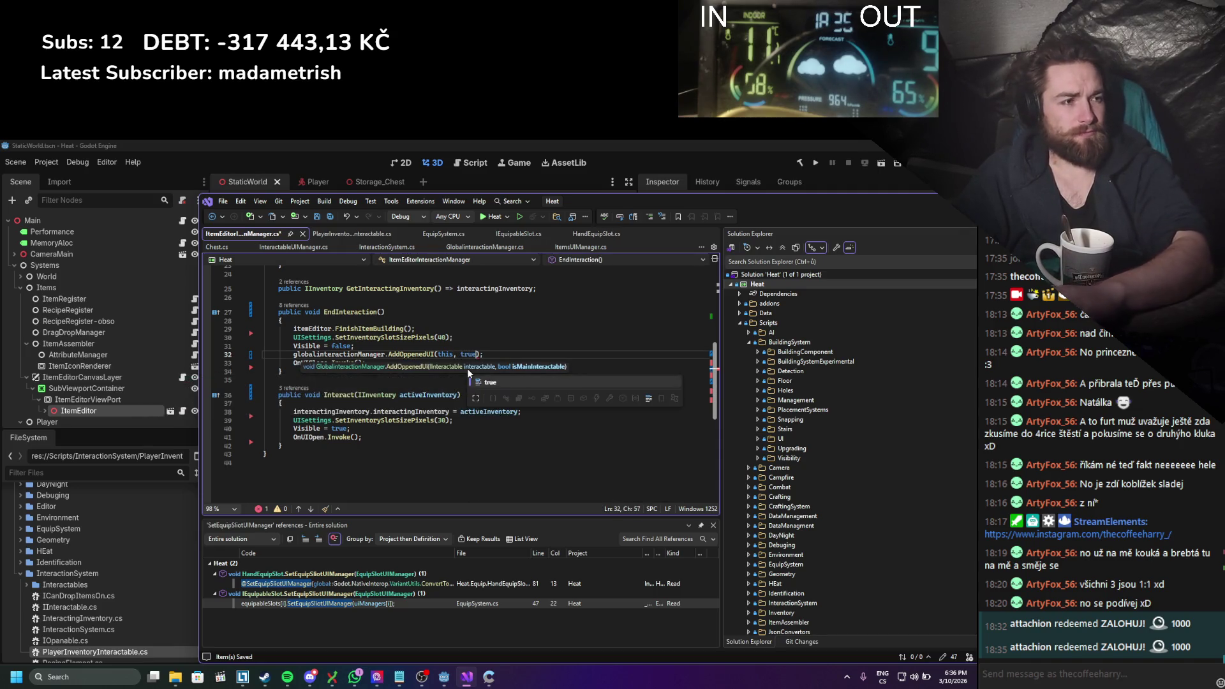
Step: Duplicate the call into Interact as globalInteractionManager.RemoveOppenedUI(this), then return to Godot
{"action": "key", "text": "ctrl+d"}
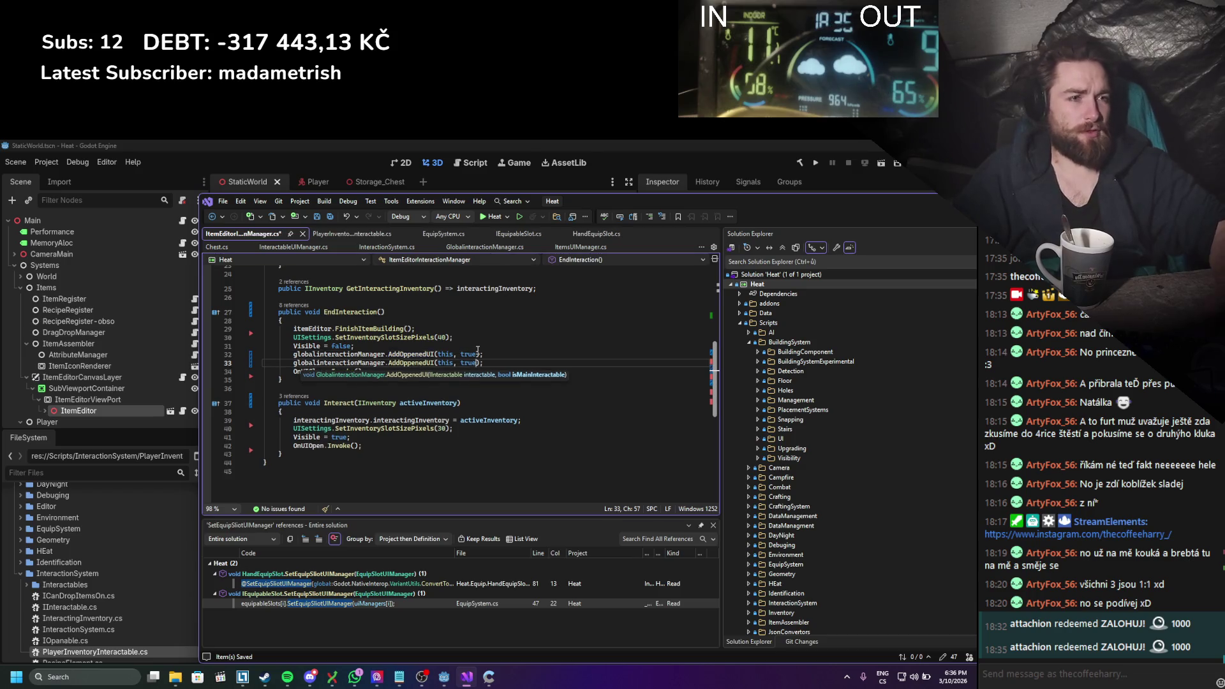
{"action": "key", "text": "alt+Down"}
{"action": "key", "text": "alt+Down"}
{"action": "key", "text": "alt+Down"}
{"action": "key", "text": "alt+Down"}
{"action": "key", "text": "alt+Down"}
{"action": "key", "text": "alt+Down"}
{"action": "key", "text": "BackSpace"}
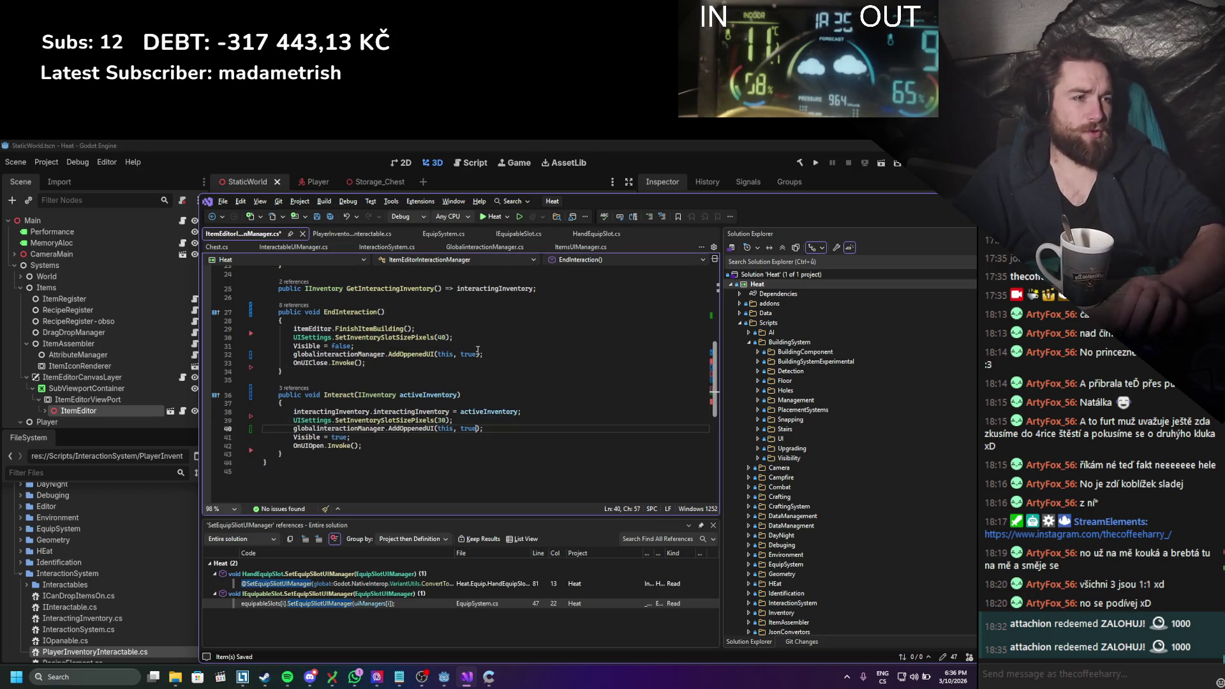
{"action": "key", "text": "BackSpace"}
{"action": "key", "text": "BackSpace"}
{"action": "key", "text": "BackSpace"}
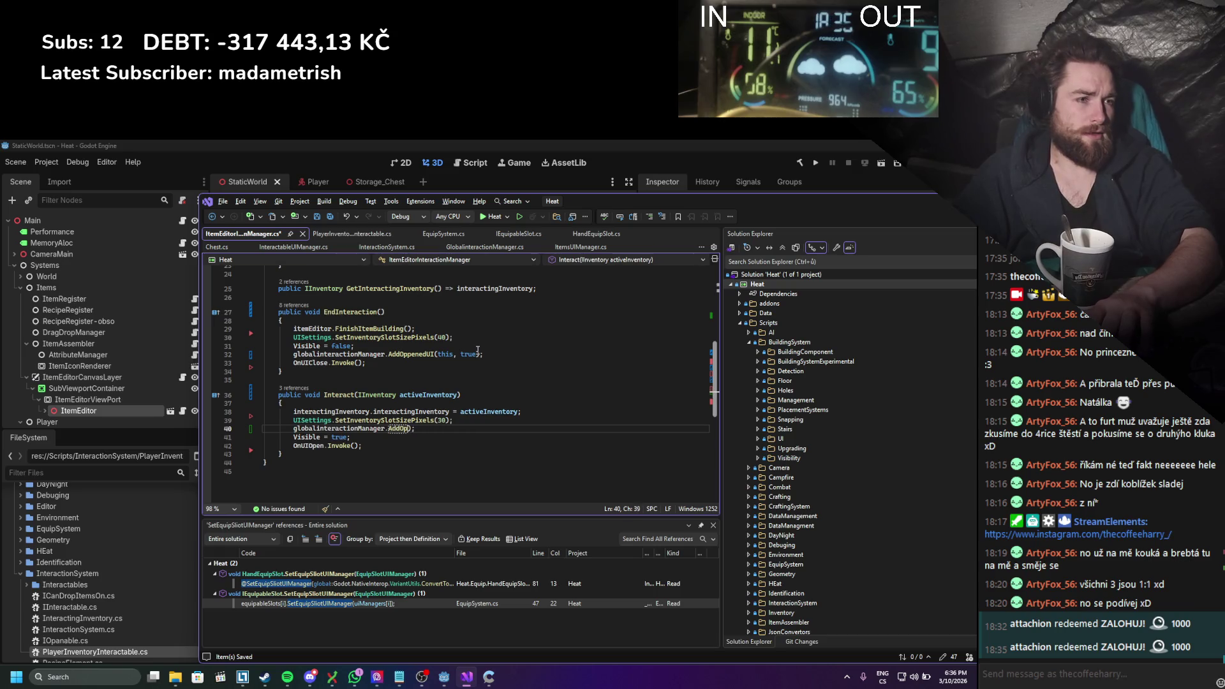
{"action": "type", "text": "remove"}
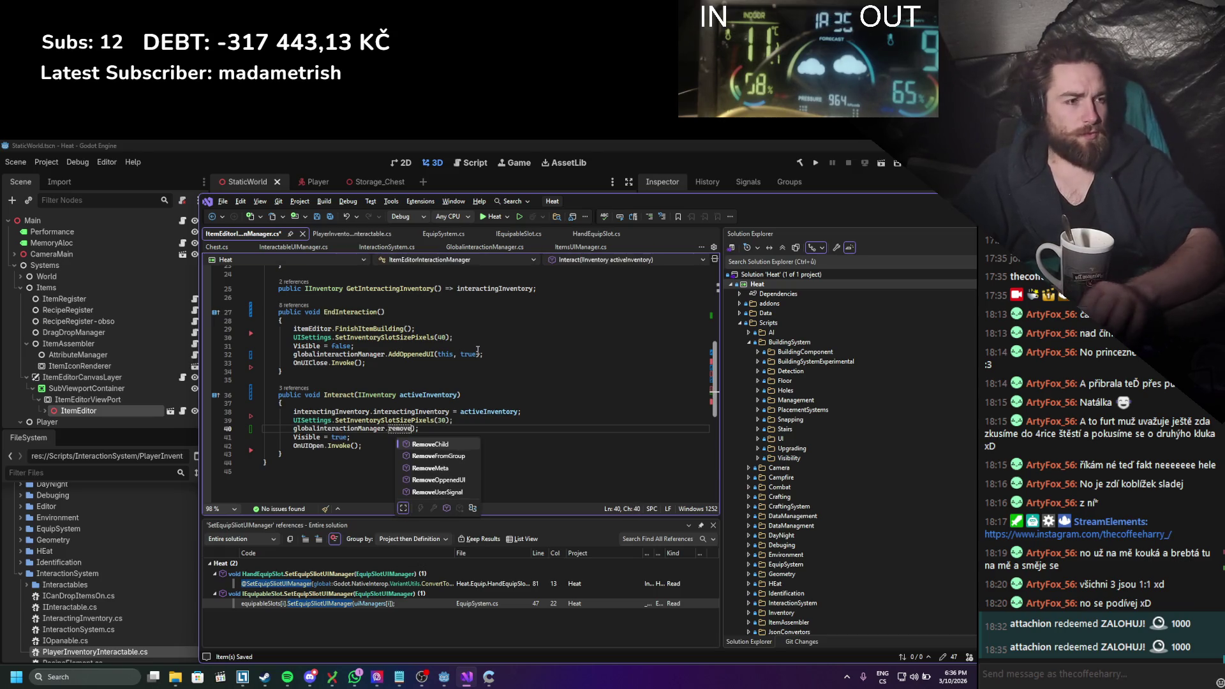
{"action": "key", "text": "Down"}
{"action": "key", "text": "Tab"}
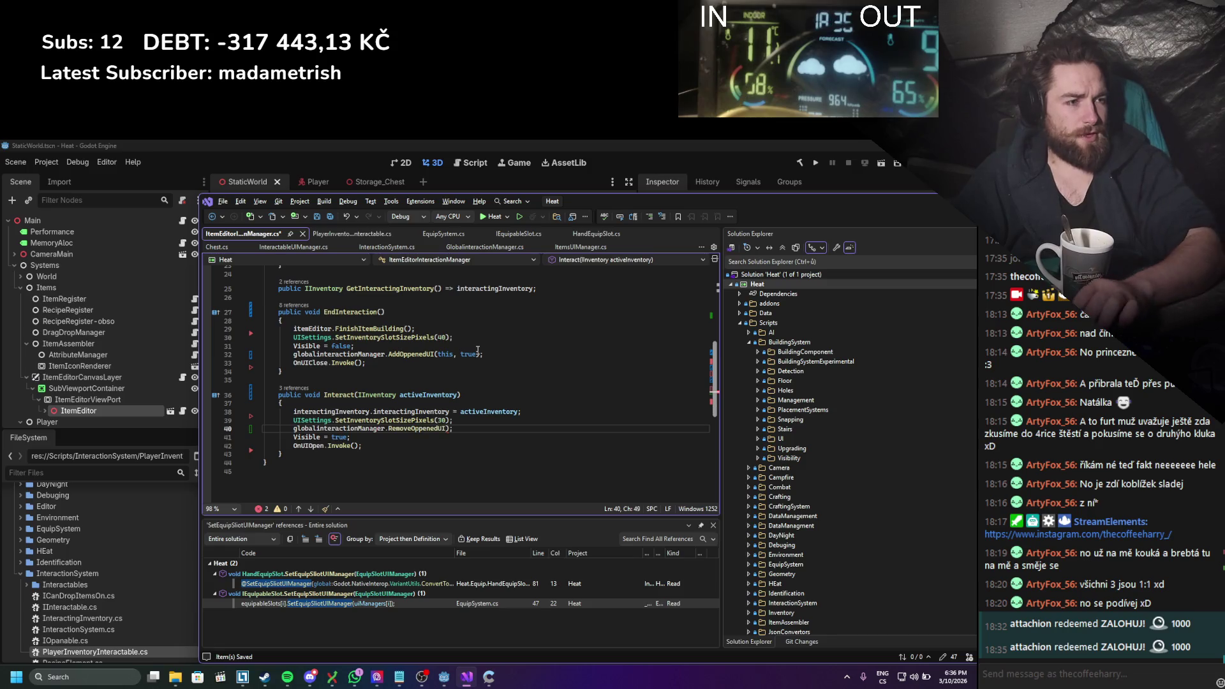
{"action": "type", "text": "(this"}
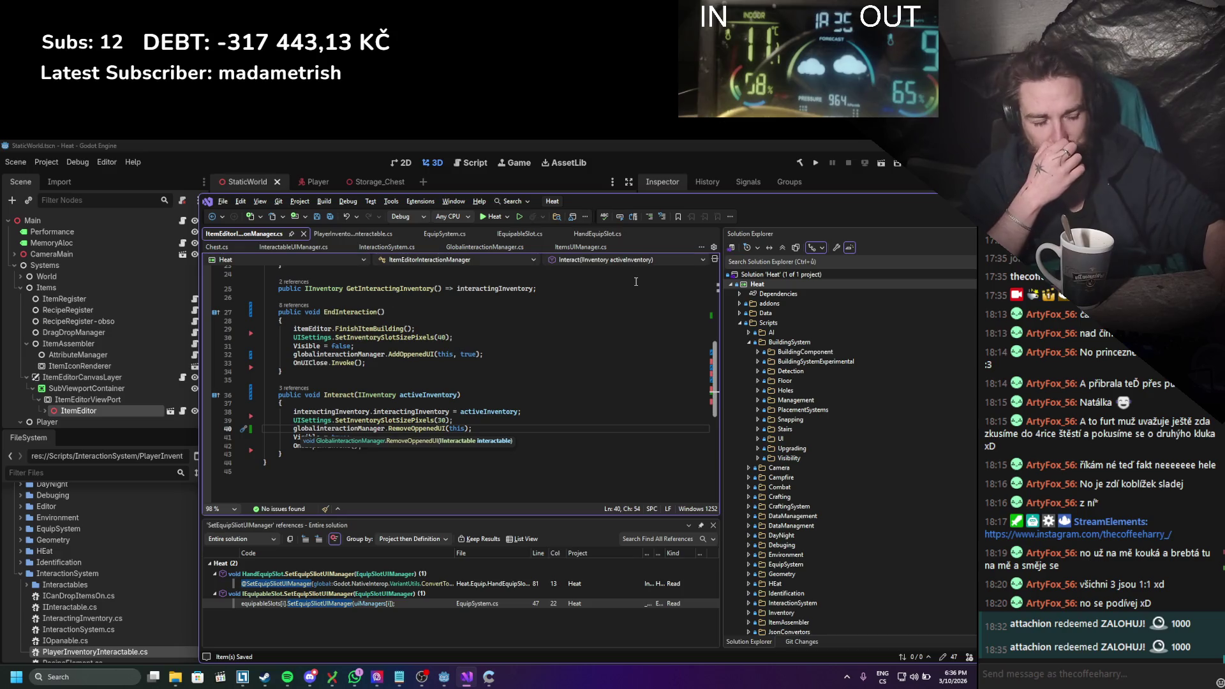
{"action": "double_click", "coordinate": [931, 203]}
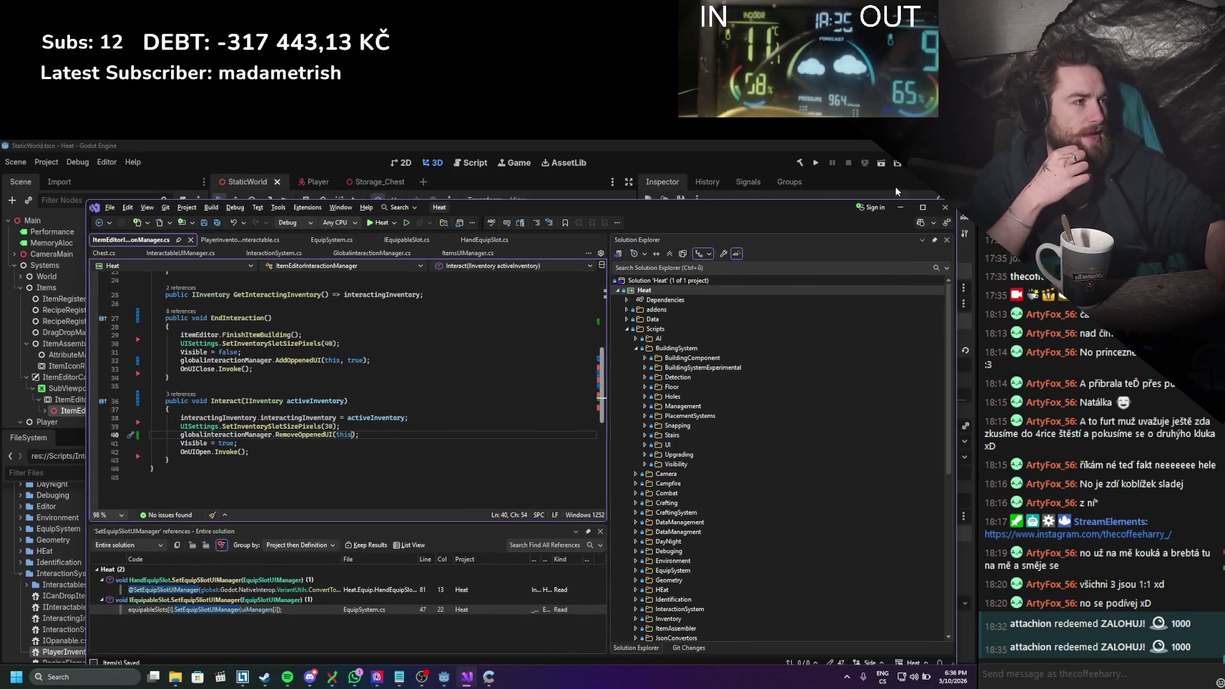
{"action": "left_click", "coordinate": [944, 206]}
Step: Launch Git Extensions, dismiss its settings checklist, and open the Heat repository's pending changes
{"action": "mouse_move", "coordinate": [304, 681]}
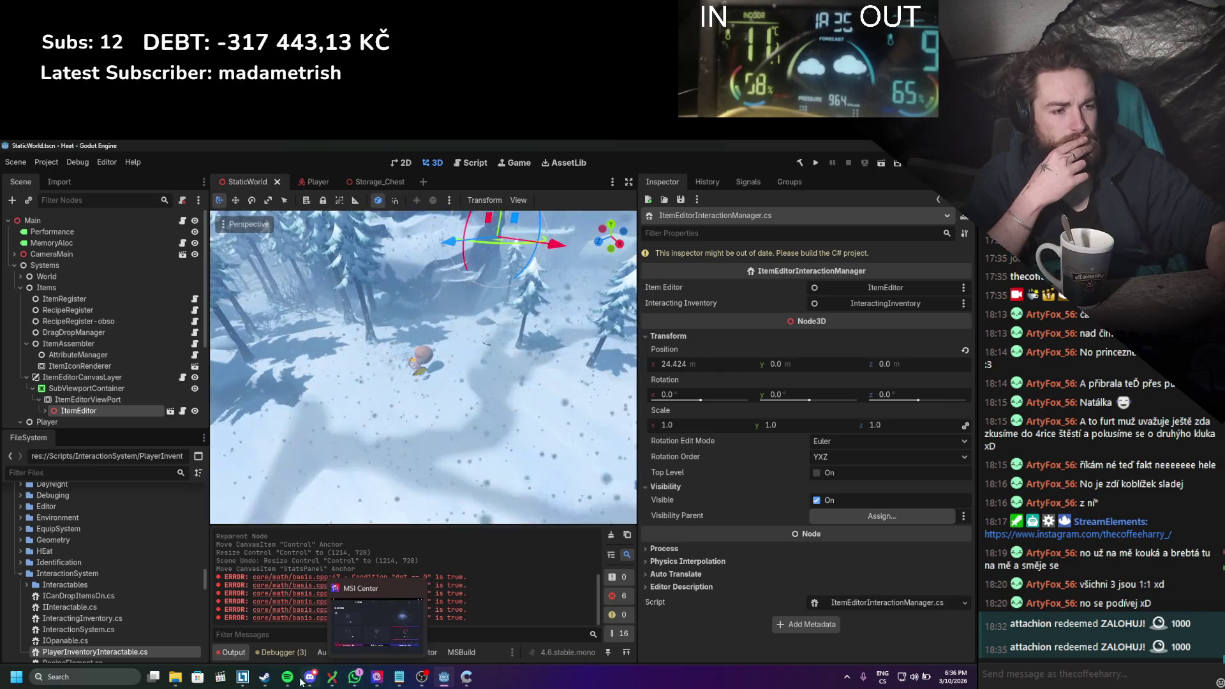
{"action": "left_click", "coordinate": [121, 675]}
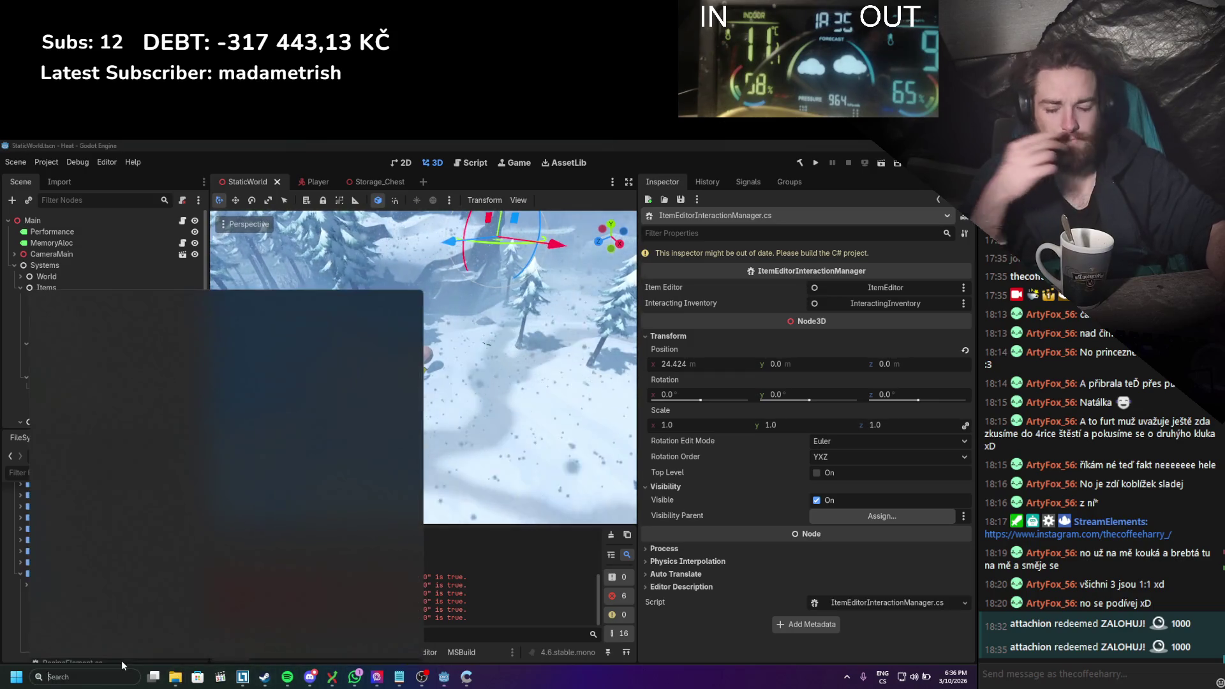
{"action": "type", "text": "exte"}
{"action": "key", "text": "Escape"}
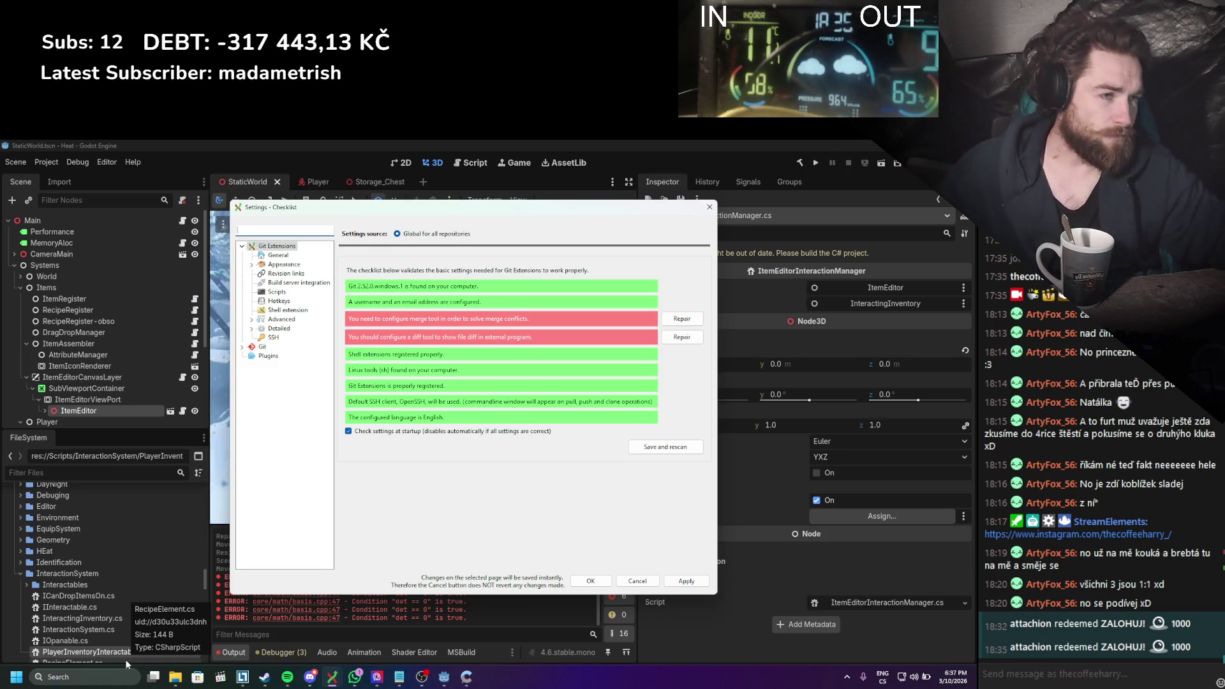
{"action": "left_click", "coordinate": [584, 580]}
{"action": "key", "text": "alt+Tab"}
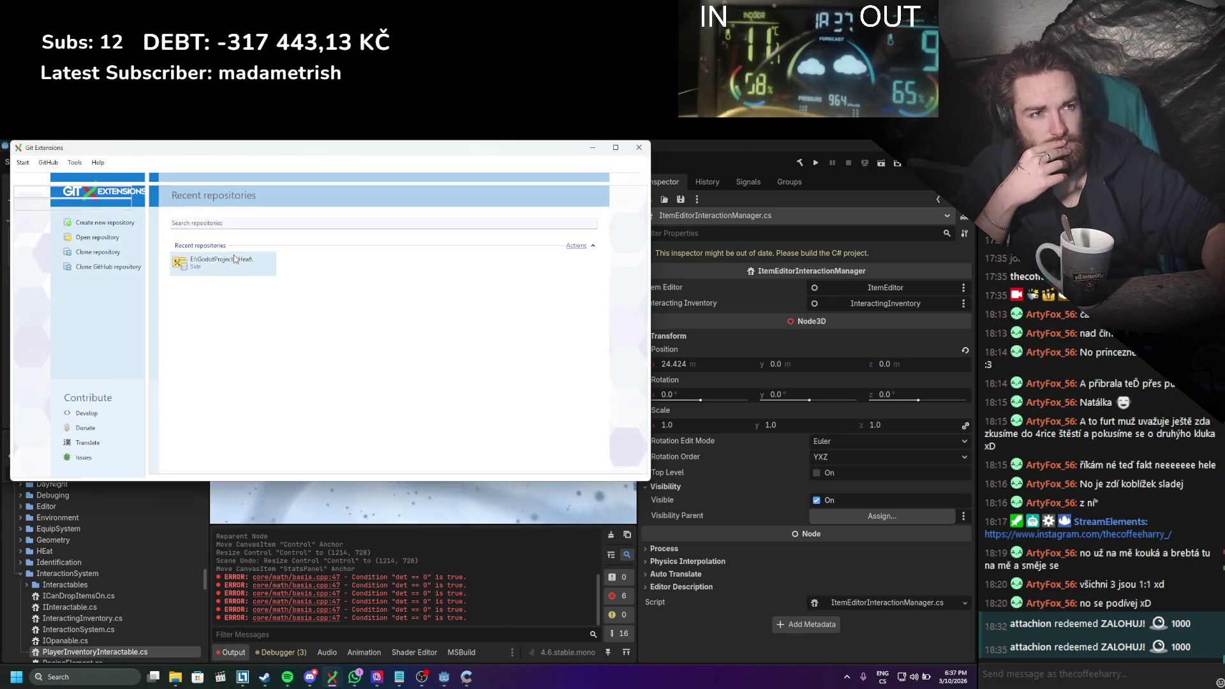
{"action": "left_click", "coordinate": [234, 259]}
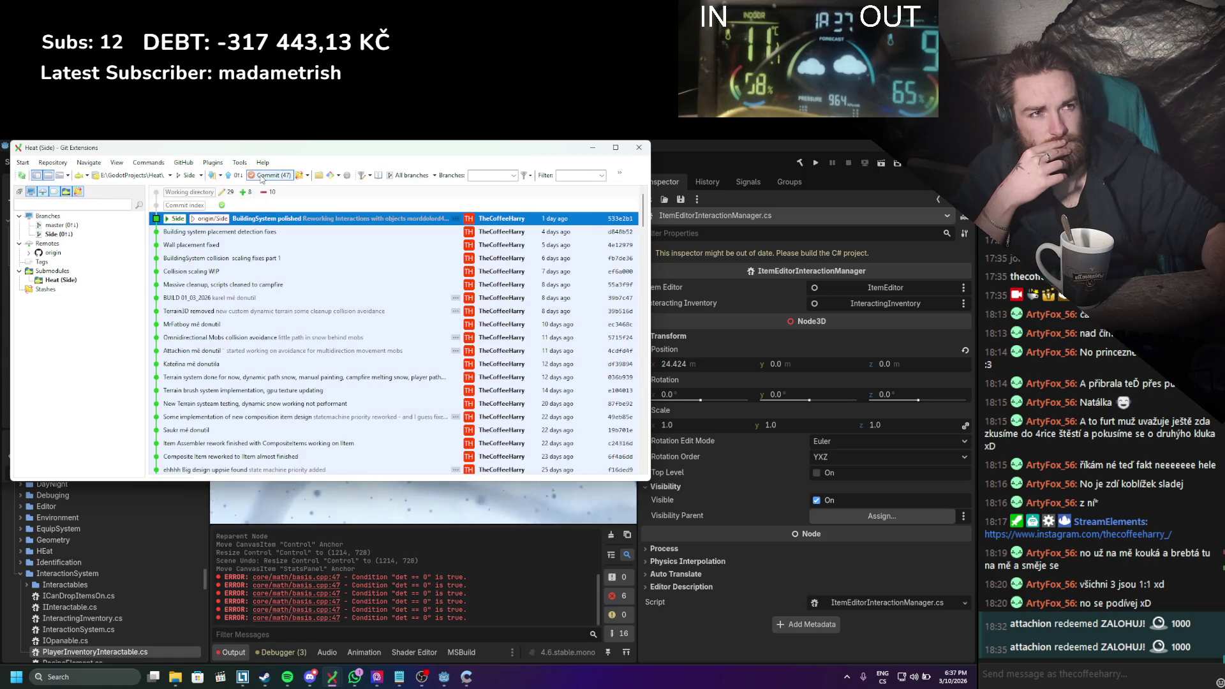
{"action": "left_click", "coordinate": [269, 176]}
{"action": "type", "text": "interactions fixed, new UI Layout work in progress"}
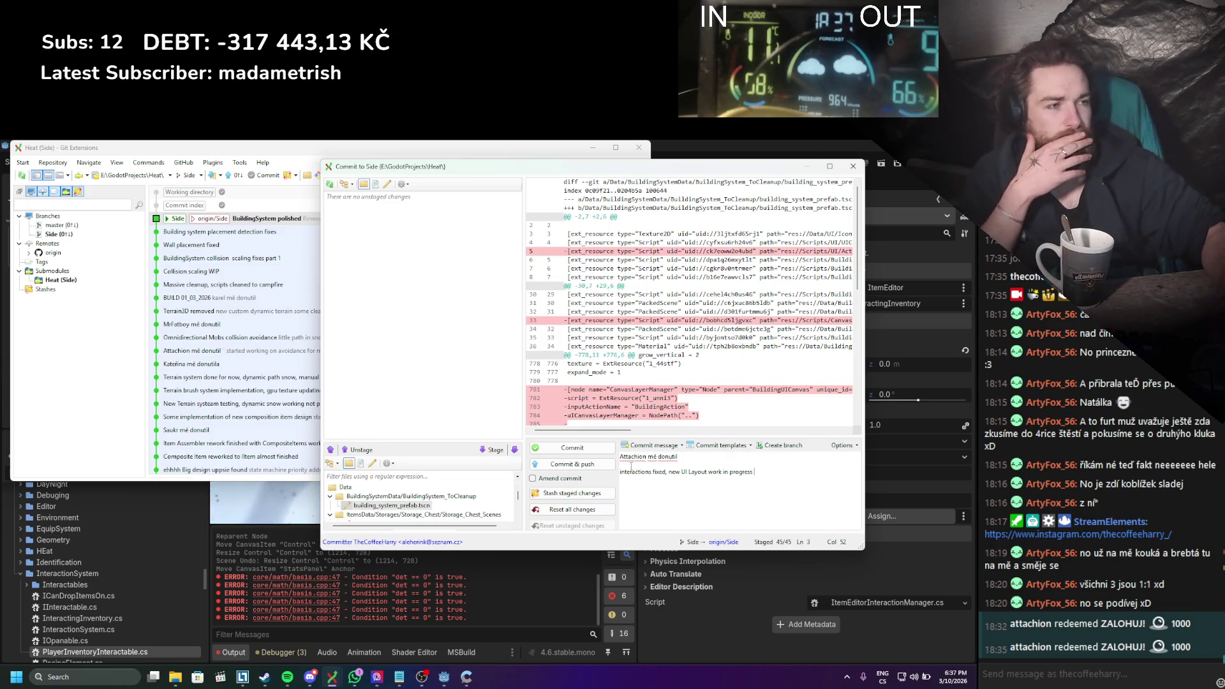
Step: Commit as 'interactions fixed, new UI Layout work in progress', push to origin, and close Git Extensions
{"action": "left_click", "coordinate": [606, 468]}
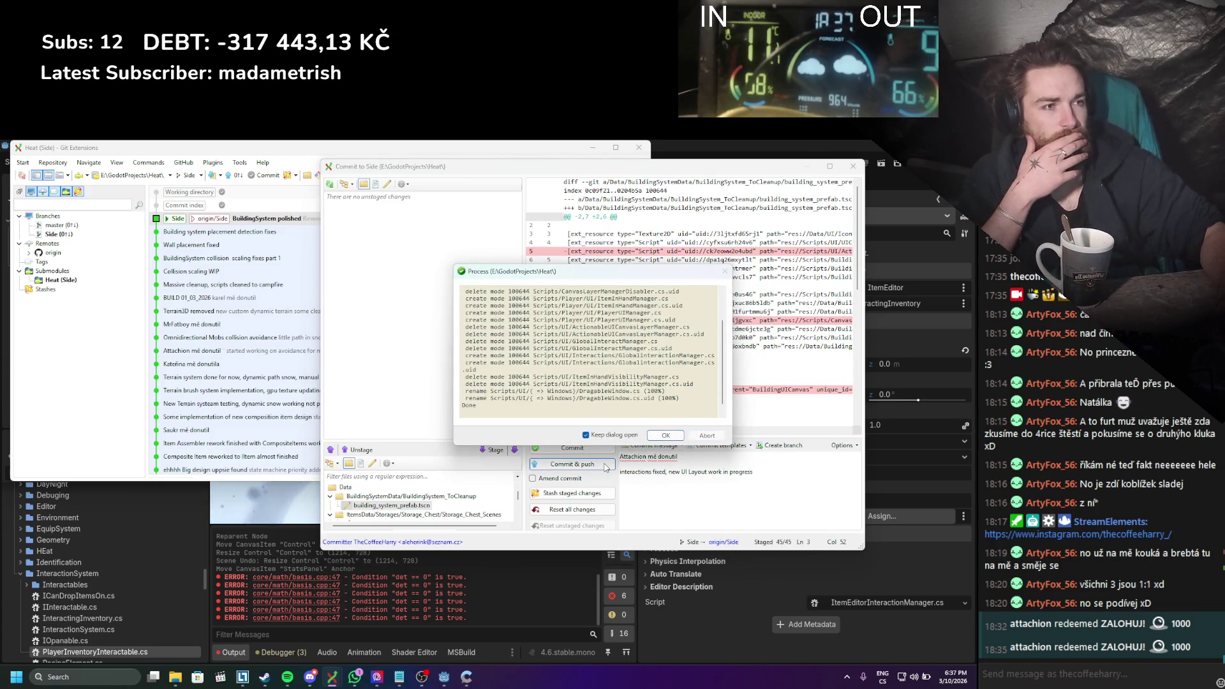
{"action": "left_click", "coordinate": [665, 435]}
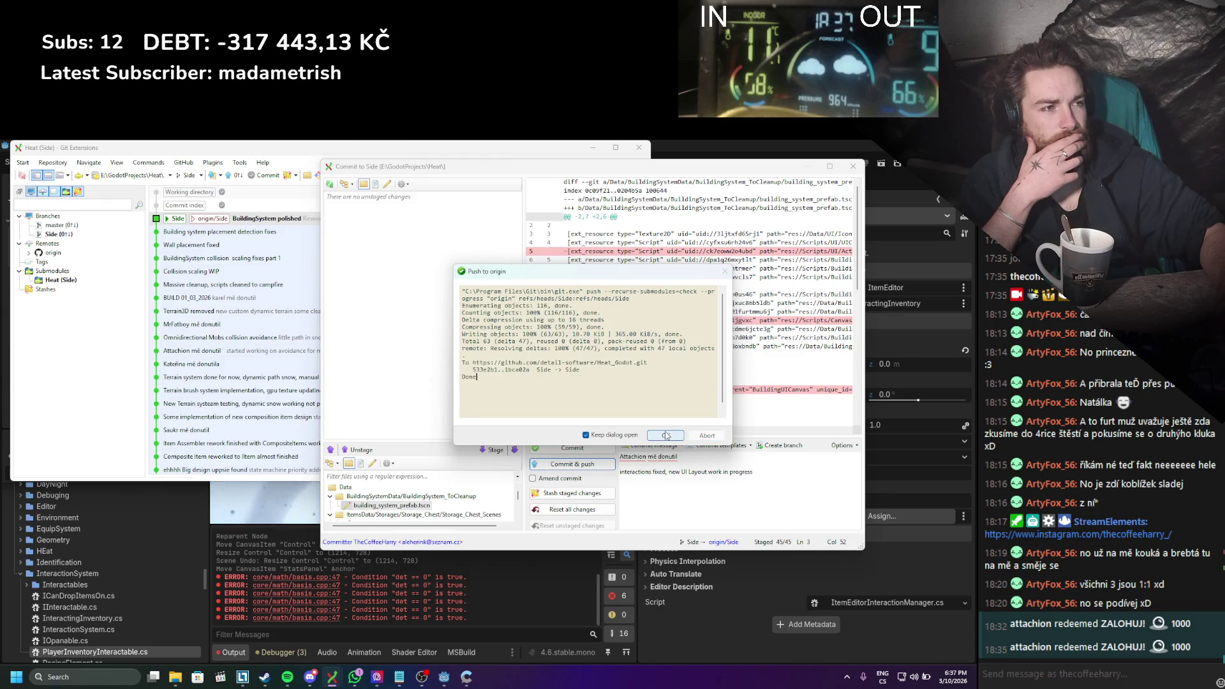
{"action": "left_click", "coordinate": [665, 435]}
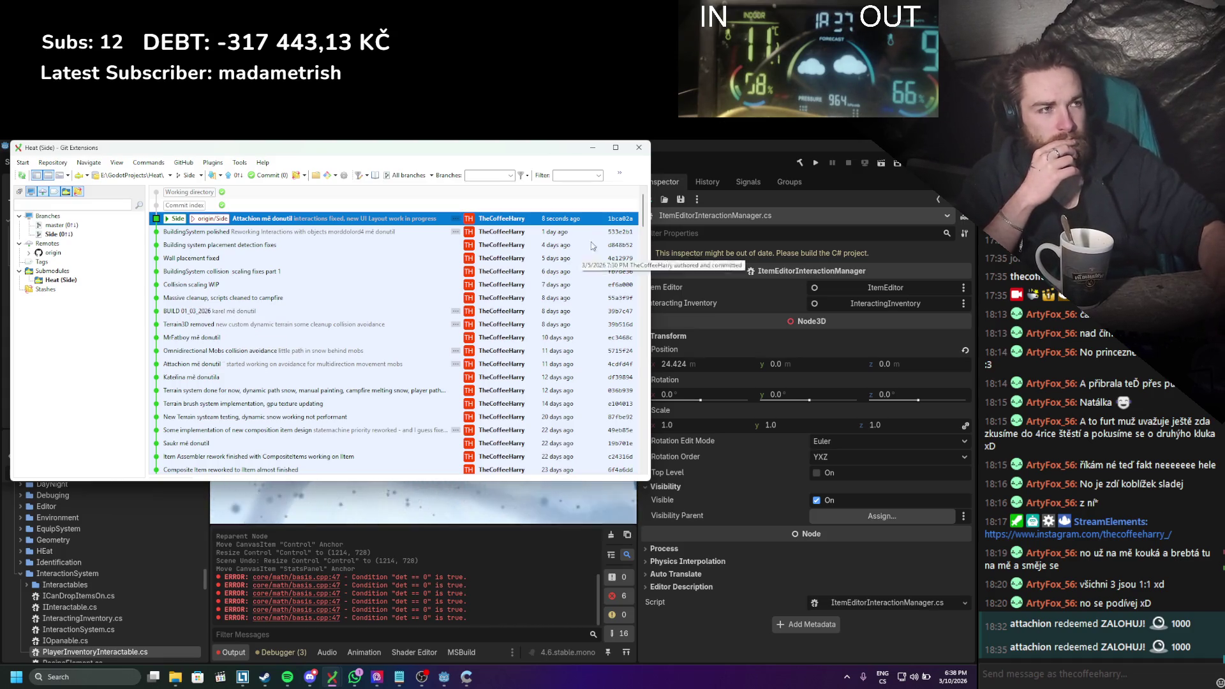
{"action": "left_click", "coordinate": [634, 148]}
Step: Collapse the Systems node, save the StaticWorld scene with Ctrl+S, and clear the output log
{"action": "left_click_drag", "start_coordinate": [218, 576], "coordinate": [473, 603]}
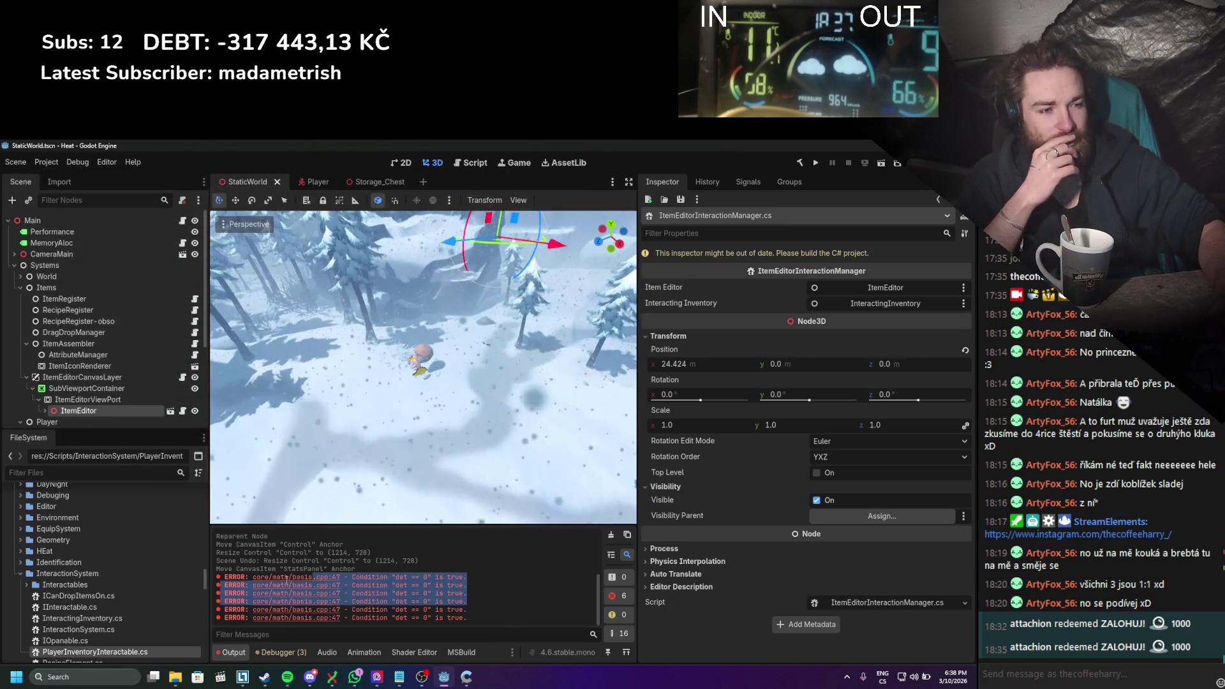
{"action": "left_click", "coordinate": [477, 572]}
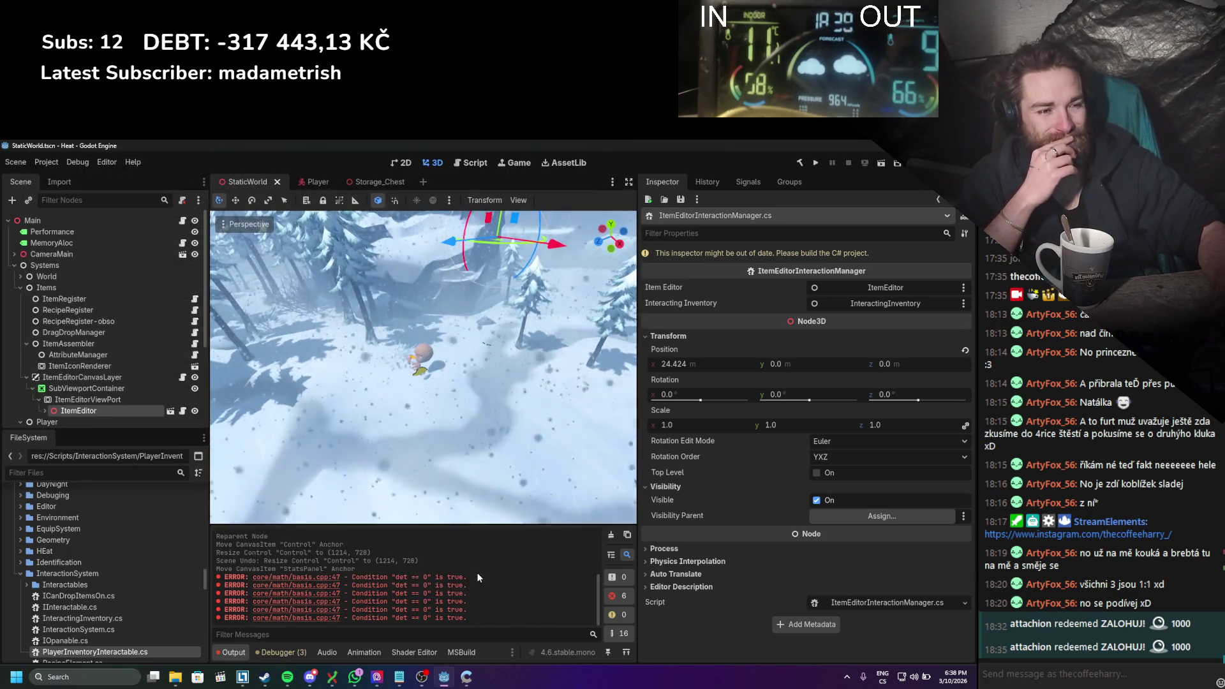
{"action": "left_click", "coordinate": [14, 265]}
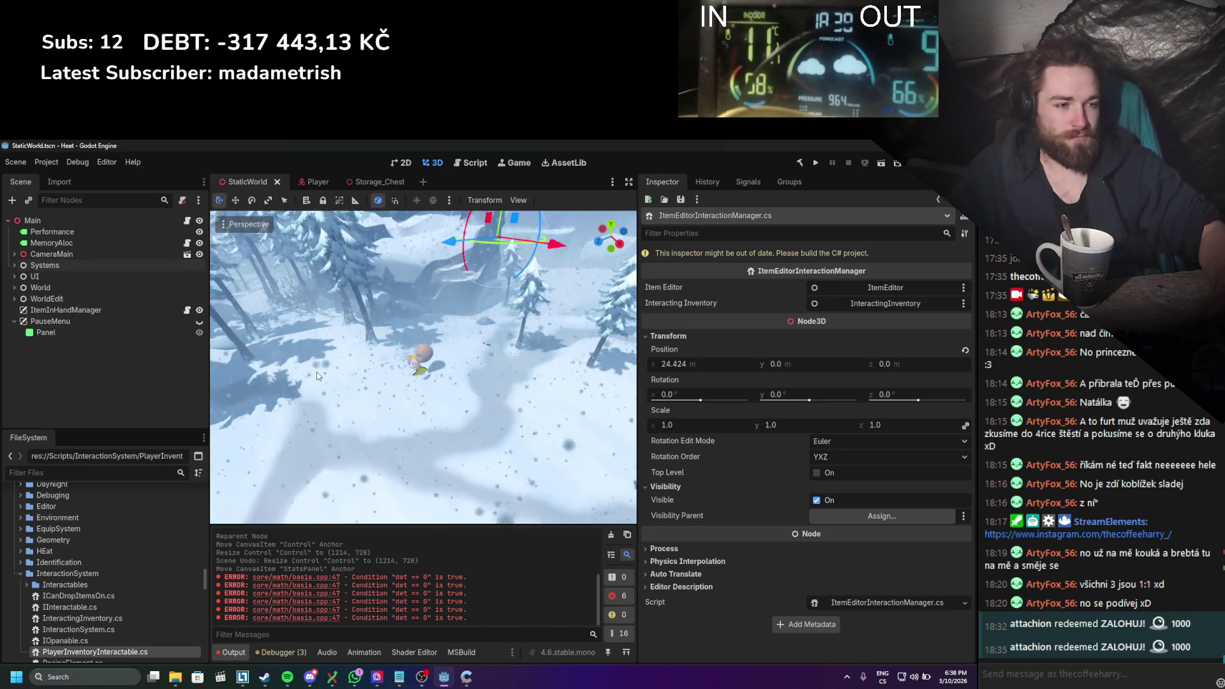
{"action": "key", "text": "ctrl+s"}
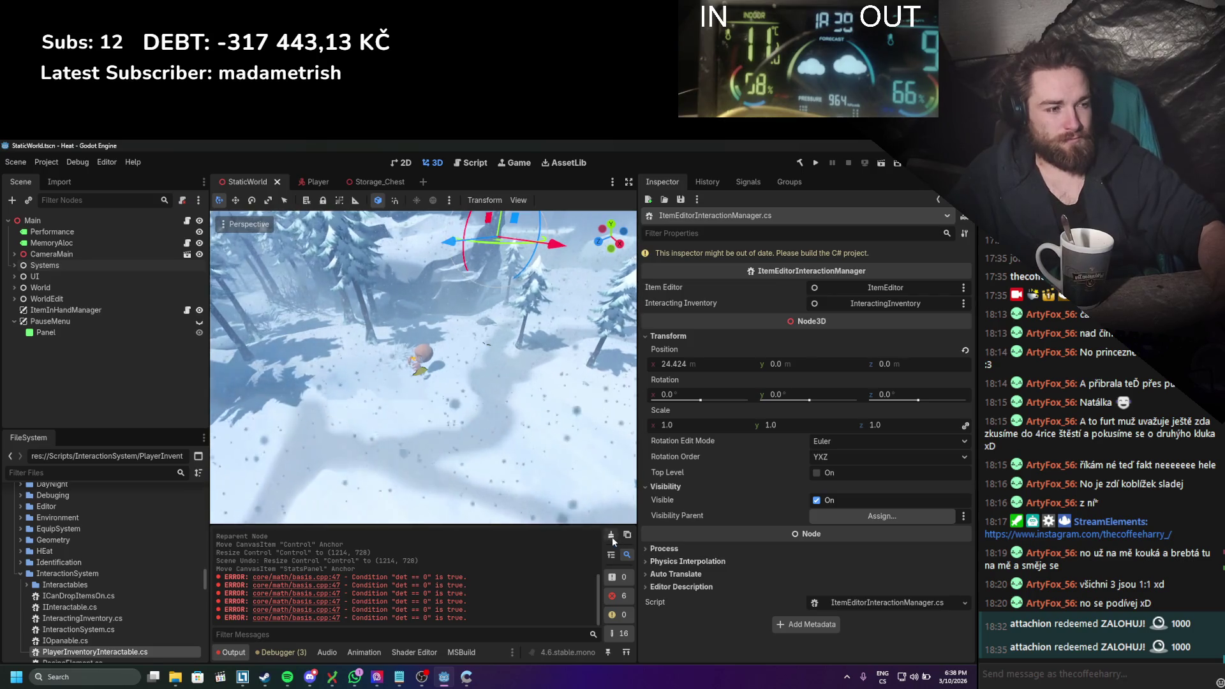
{"action": "left_click", "coordinate": [610, 535]}
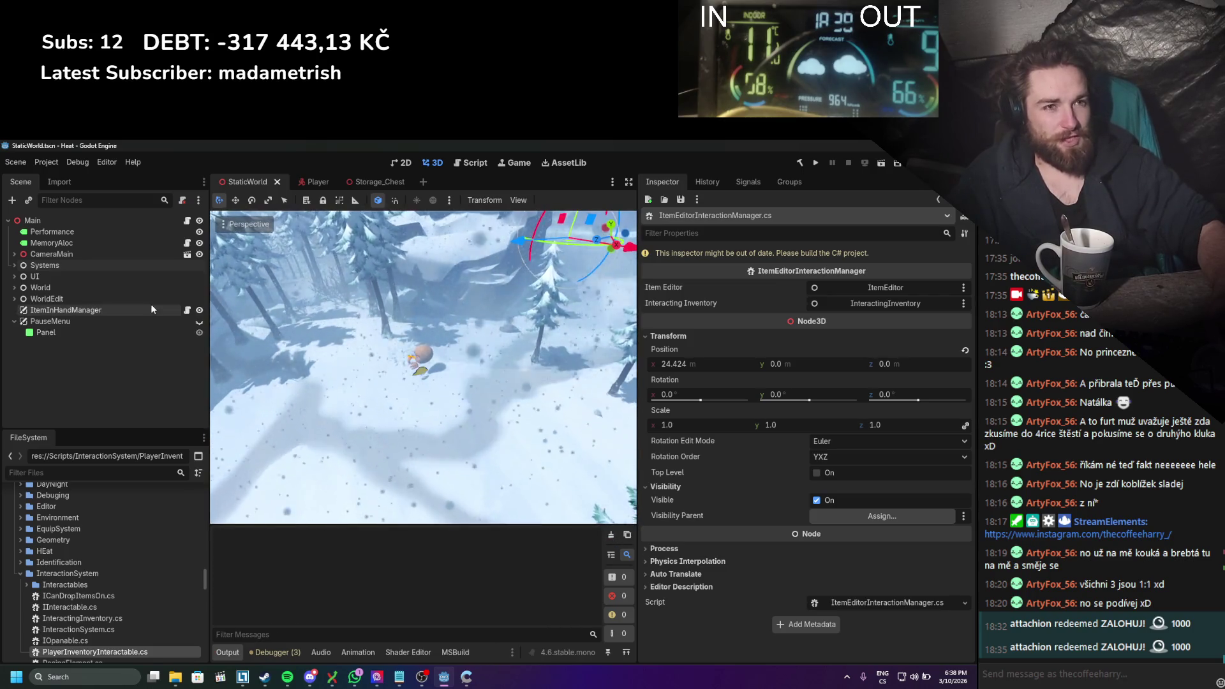
Step: Toggle between the Player and StaticWorld scenes and clear the remaining basis.cpp errors
{"action": "left_click", "coordinate": [295, 184]}
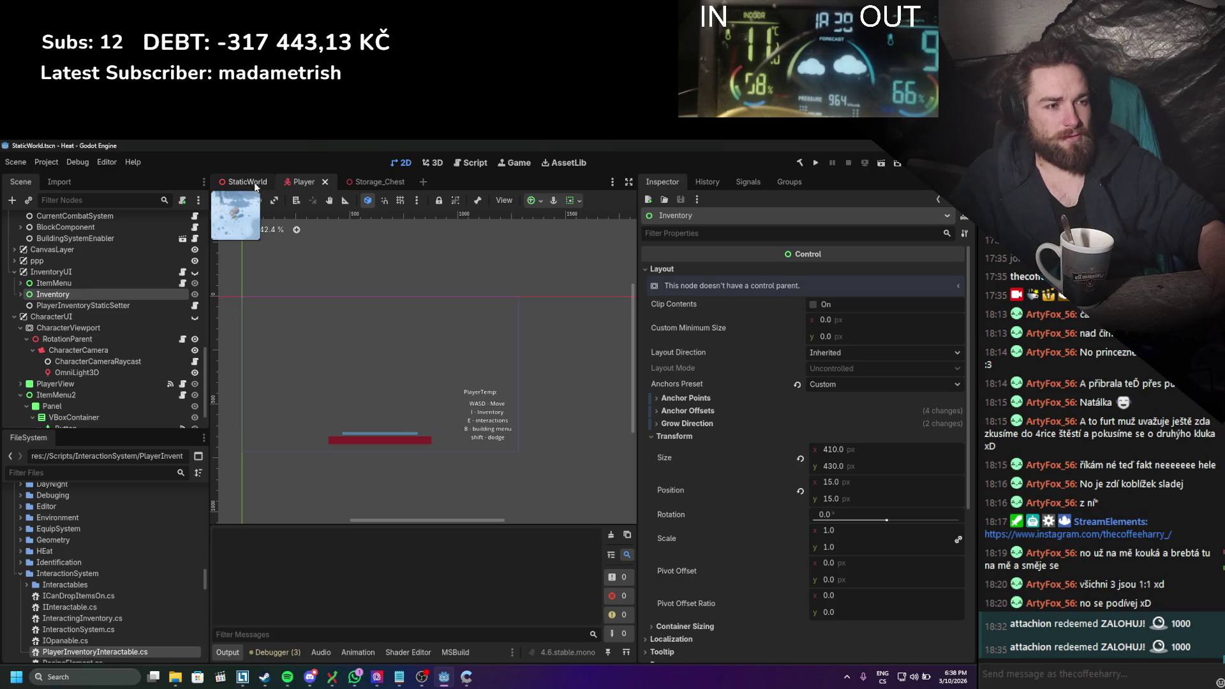
{"action": "left_click", "coordinate": [254, 182]}
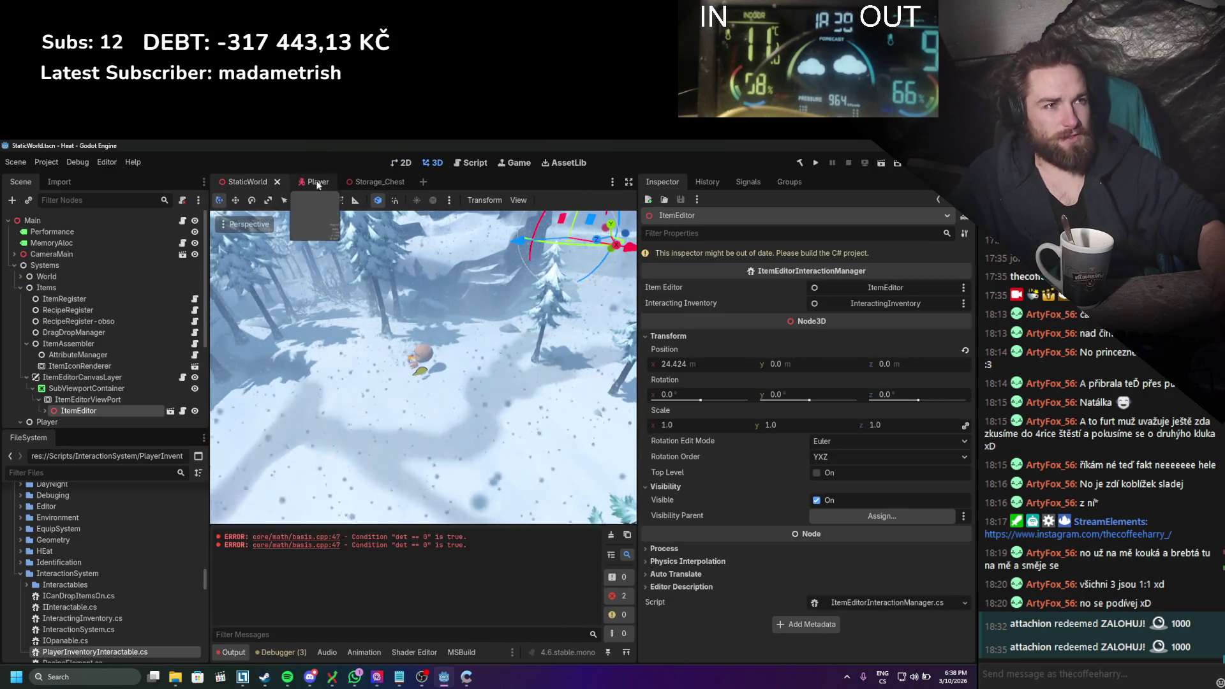
{"action": "left_click", "coordinate": [317, 183]}
{"action": "left_click", "coordinate": [256, 185]}
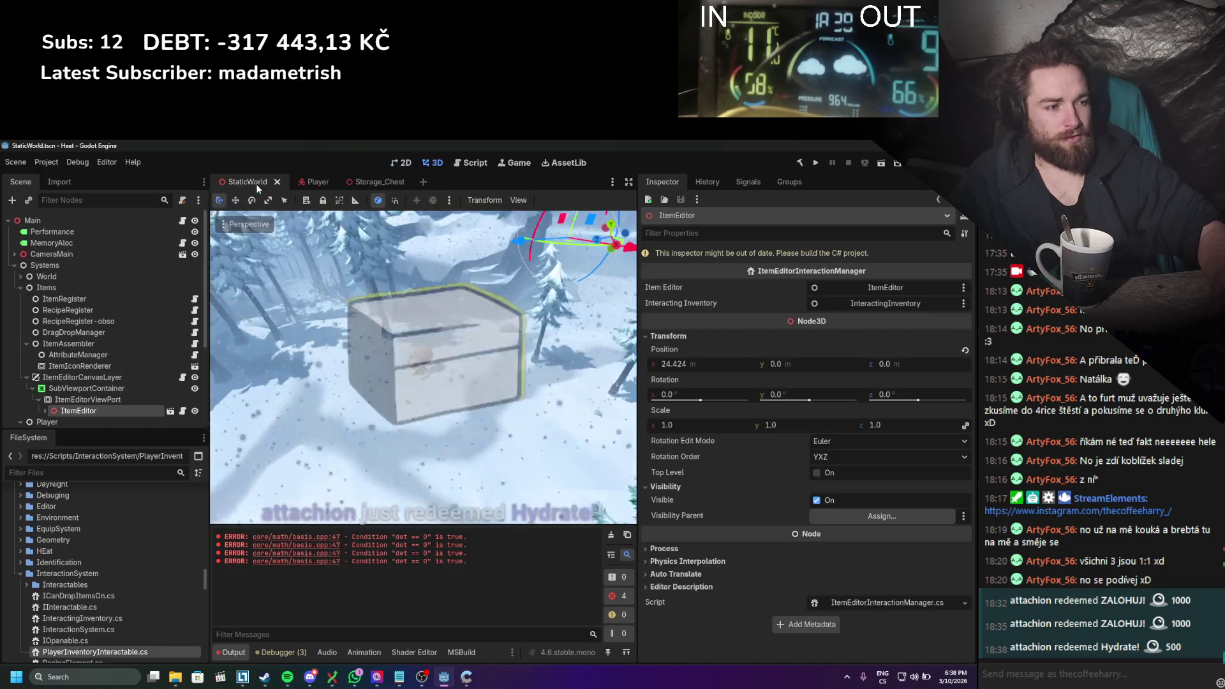
{"action": "left_click", "coordinate": [609, 535]}
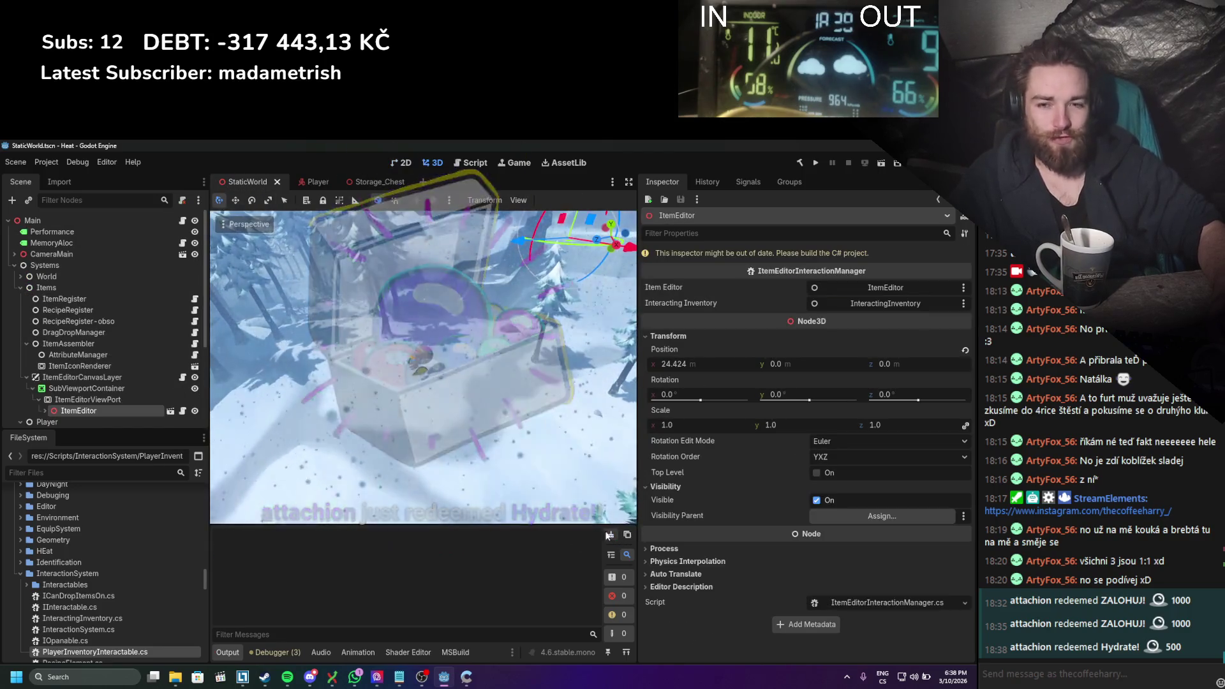
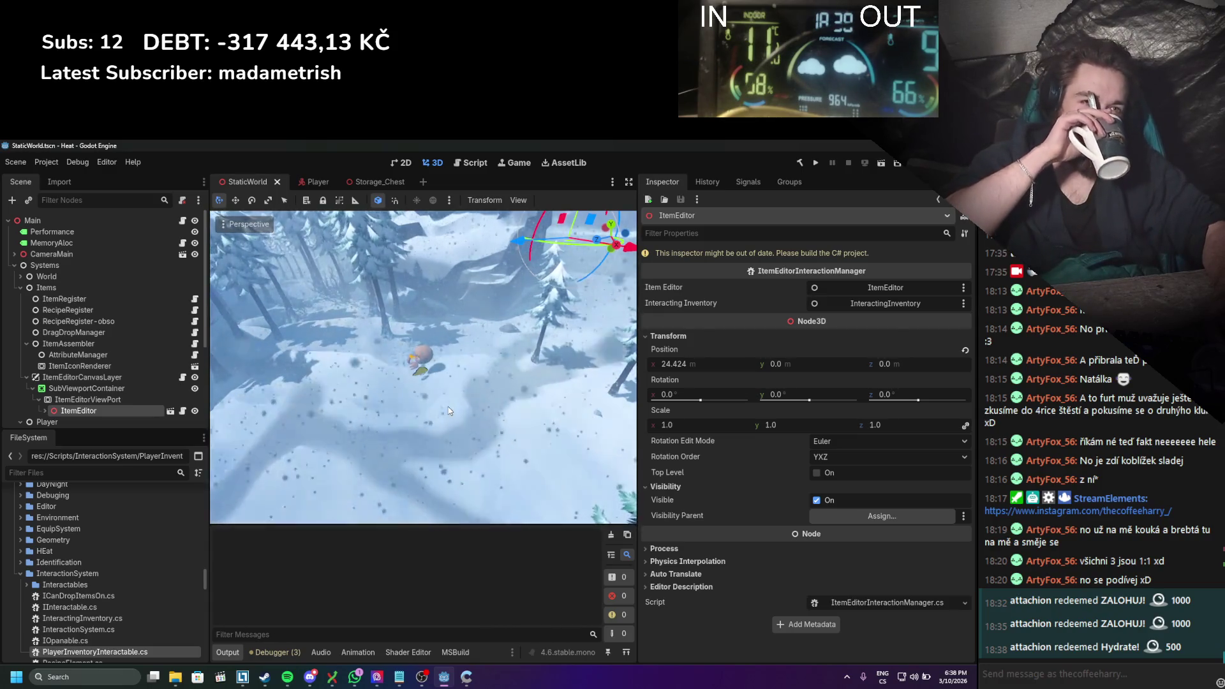
Step: Delete the Systems node, save, reload the scene to check errors, then restore Systems
{"action": "left_click", "coordinate": [14, 265]}
{"action": "right_click", "coordinate": [51, 267]}
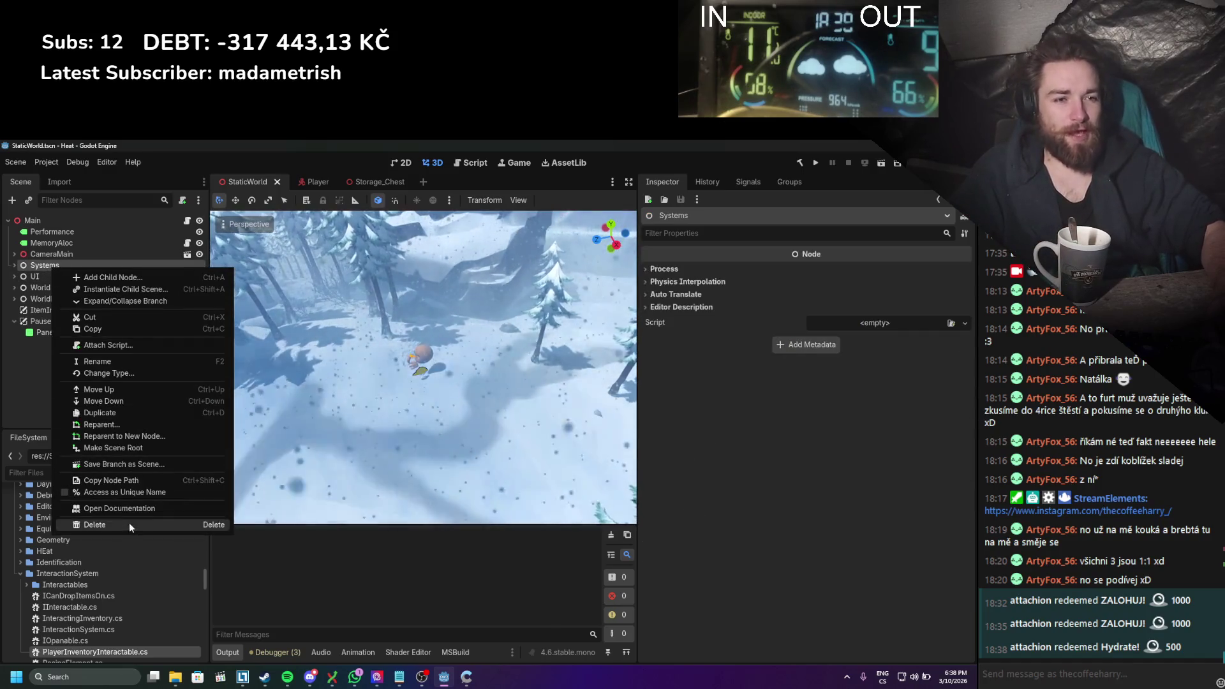
{"action": "left_click", "coordinate": [133, 525]}
{"action": "left_click", "coordinate": [438, 428]}
{"action": "key", "text": "ctrl+s"}
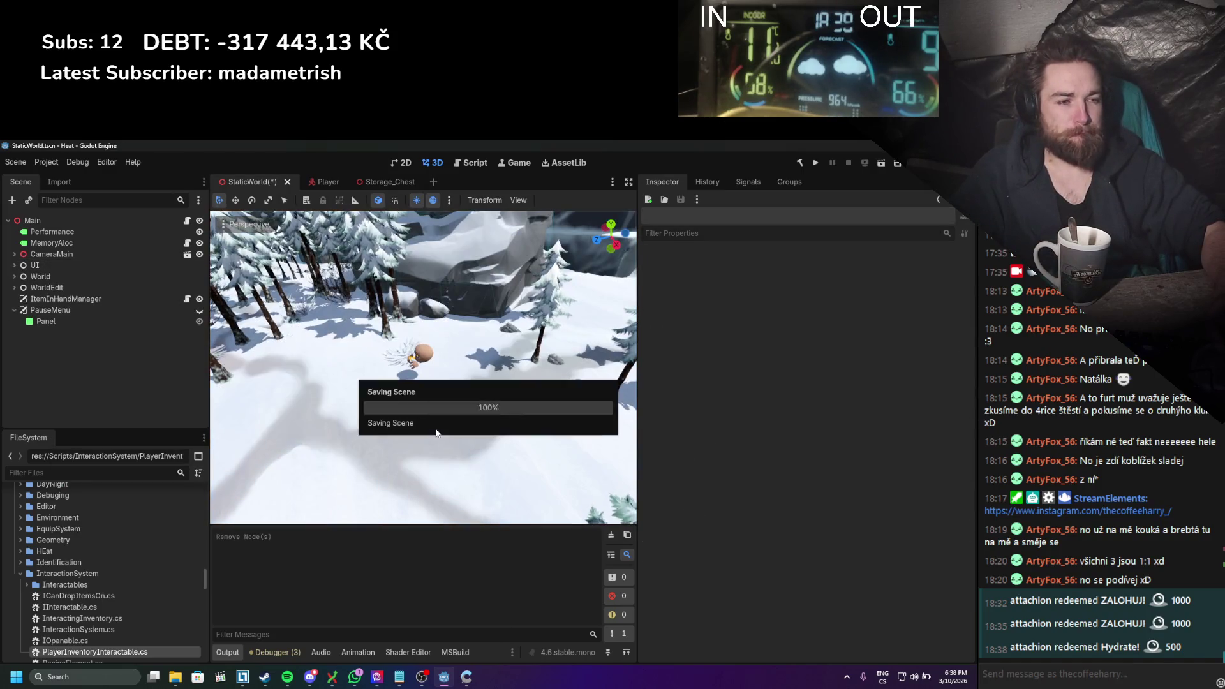
{"action": "scroll", "coordinate": [546, 260], "scroll_direction": "down", "scroll_amount": 3}
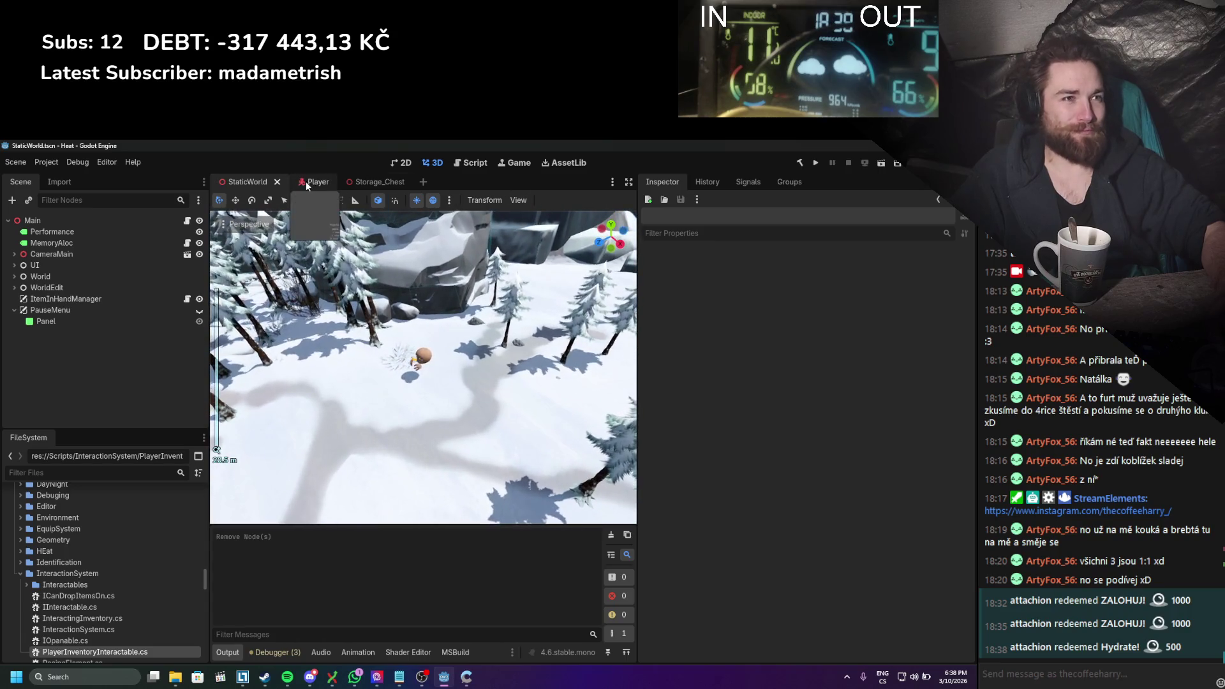
{"action": "left_click", "coordinate": [313, 182]}
{"action": "left_click", "coordinate": [254, 185]}
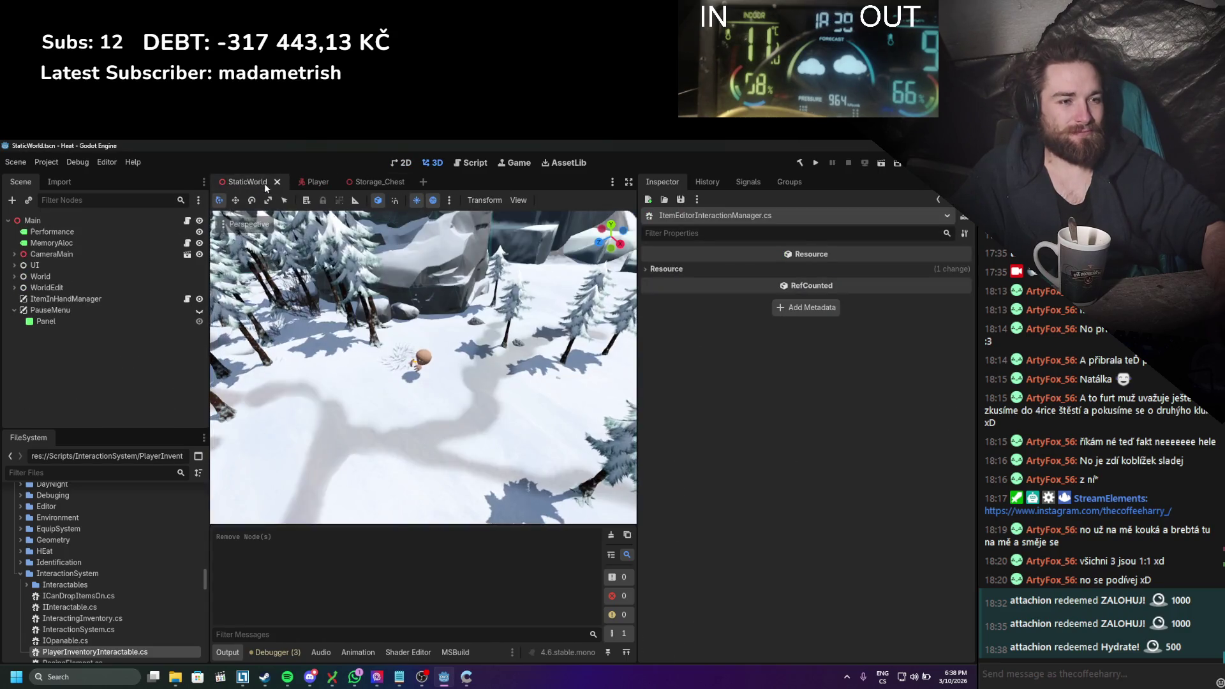
{"action": "key", "text": "ctrl+z"}
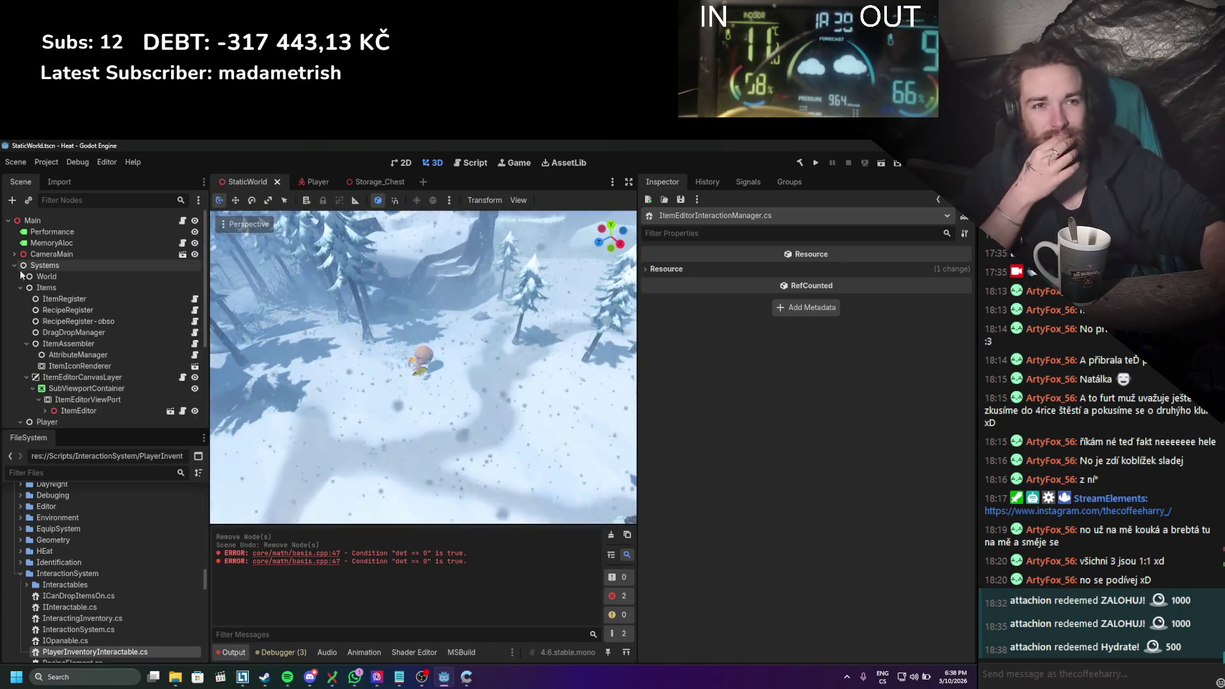
Step: Delete the World node, save, reload the scene to check errors, then restore World
{"action": "left_click", "coordinate": [15, 265]}
{"action": "right_click", "coordinate": [57, 275]}
{"action": "left_click", "coordinate": [148, 534]}
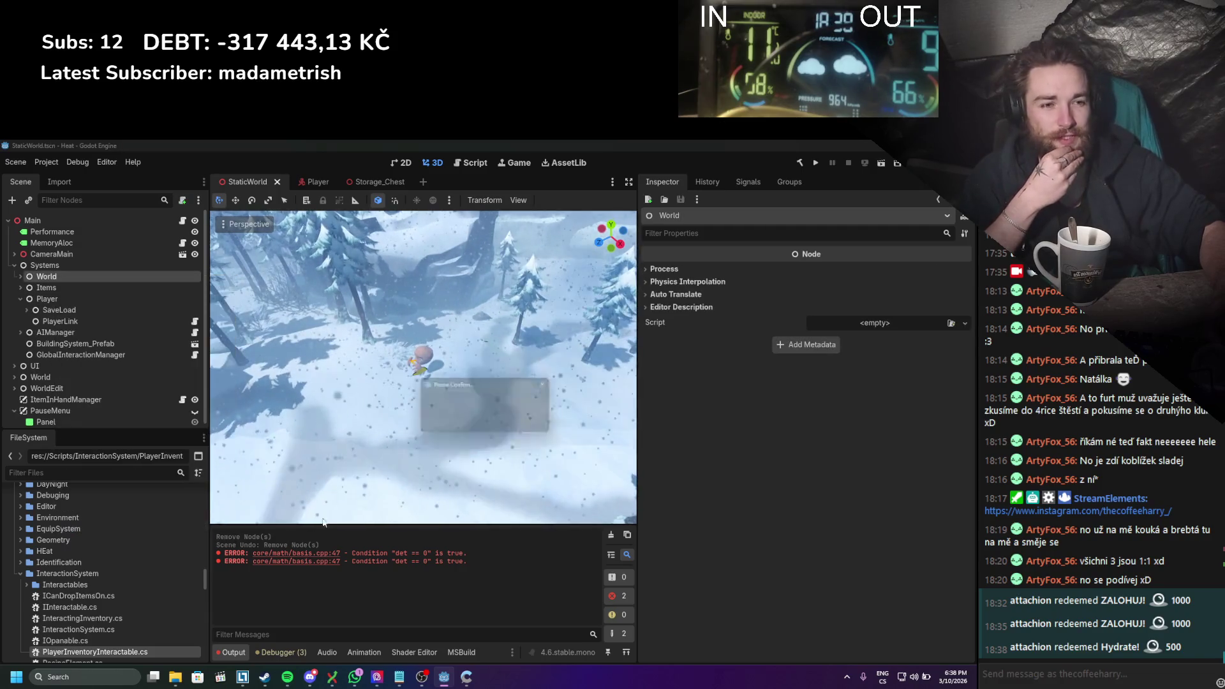
{"action": "left_click", "coordinate": [458, 418]}
{"action": "key", "text": "ctrl+s"}
{"action": "left_click", "coordinate": [305, 182]}
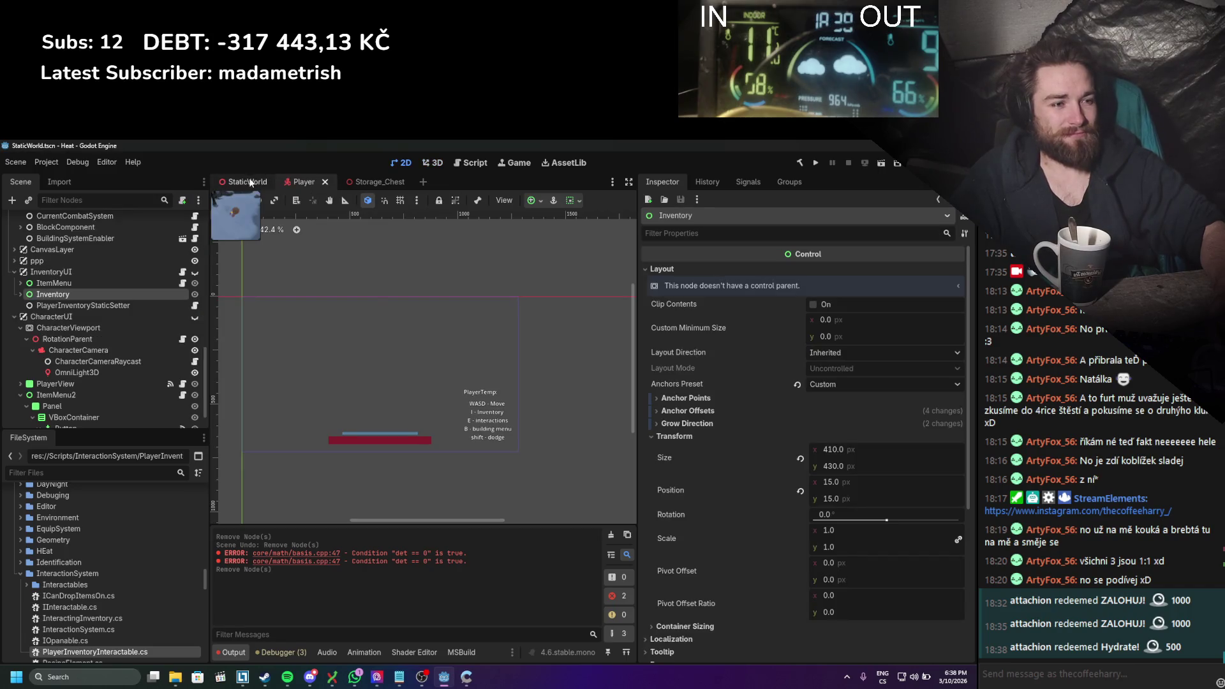
{"action": "left_click", "coordinate": [249, 182]}
{"action": "key", "text": "ctrl+z"}
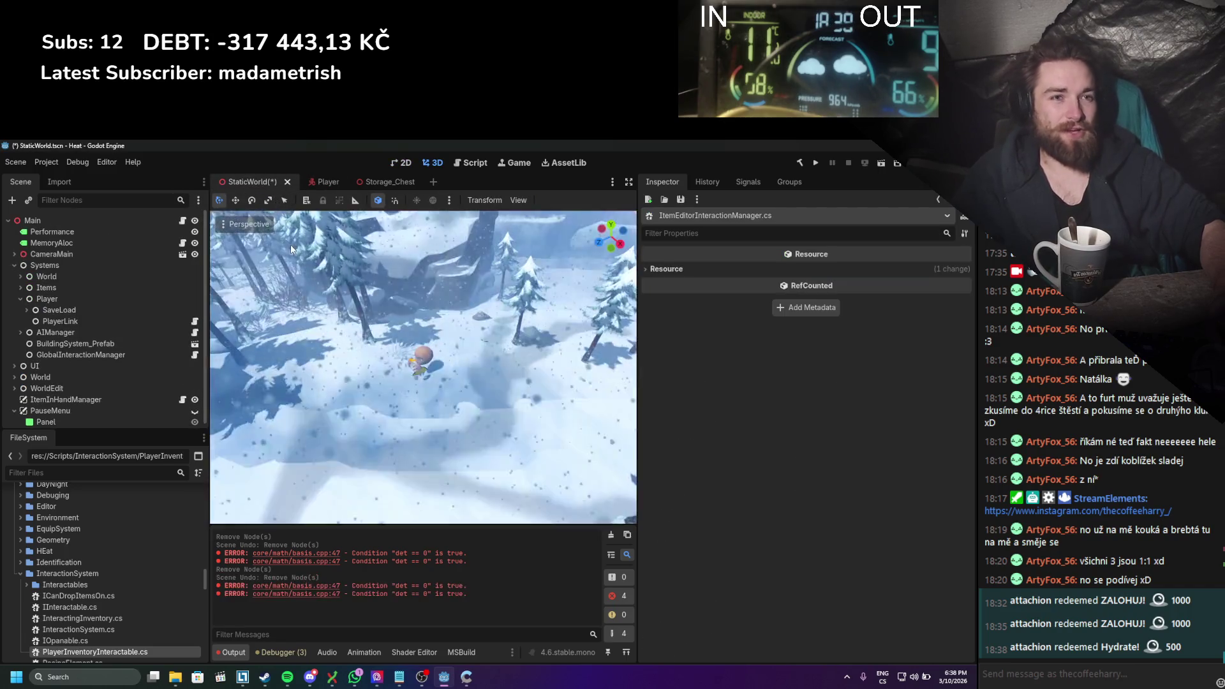
Step: Delete WeatherManager under World, save, reload to check errors, then restore it
{"action": "left_click", "coordinate": [26, 289]}
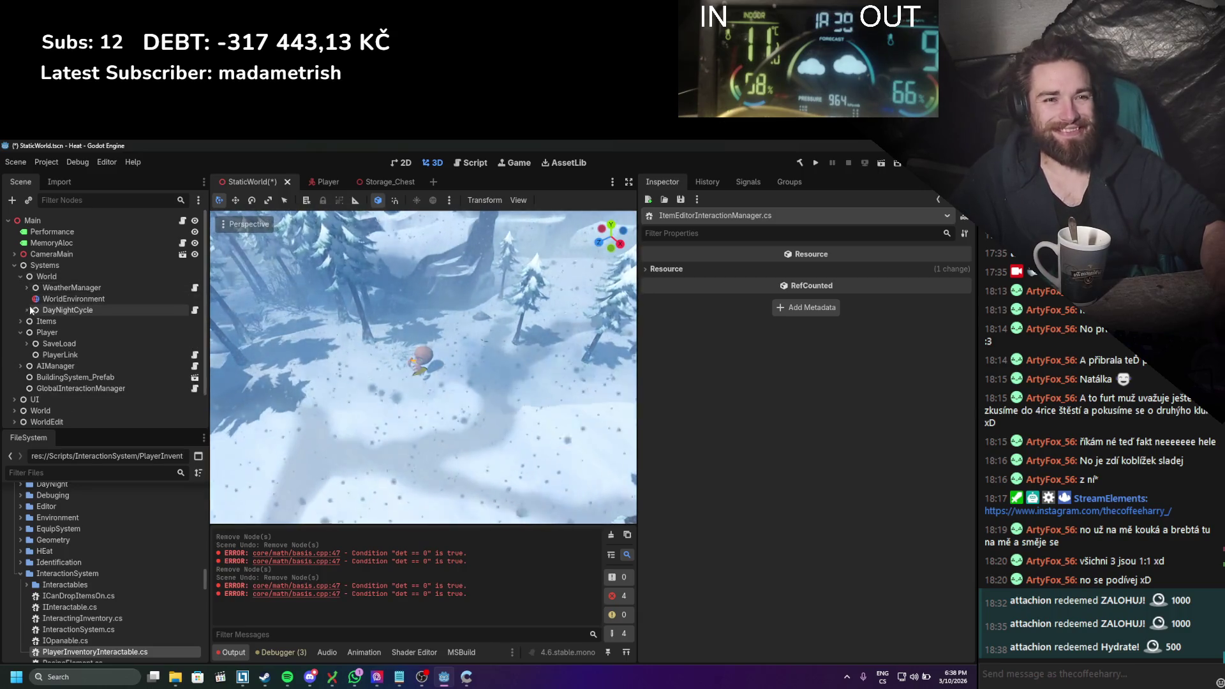
{"action": "left_click", "coordinate": [26, 288]}
{"action": "right_click", "coordinate": [57, 287]}
{"action": "left_click", "coordinate": [129, 584]}
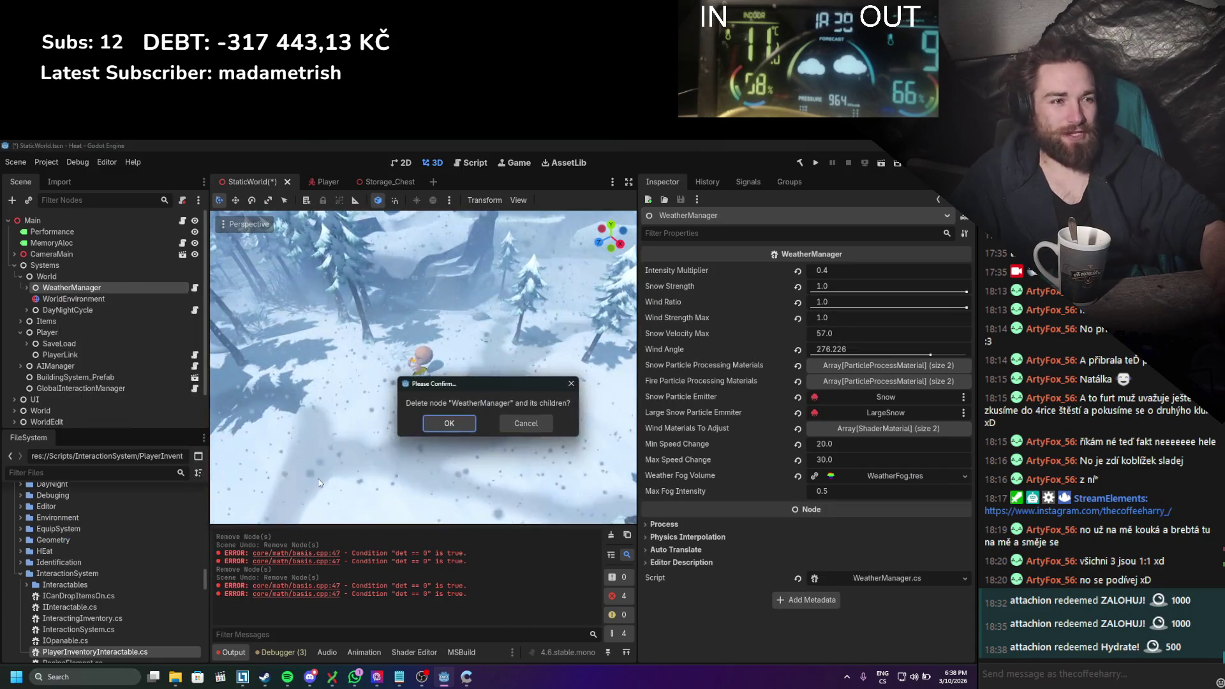
{"action": "left_click", "coordinate": [451, 423]}
{"action": "key", "text": "ctrl+s"}
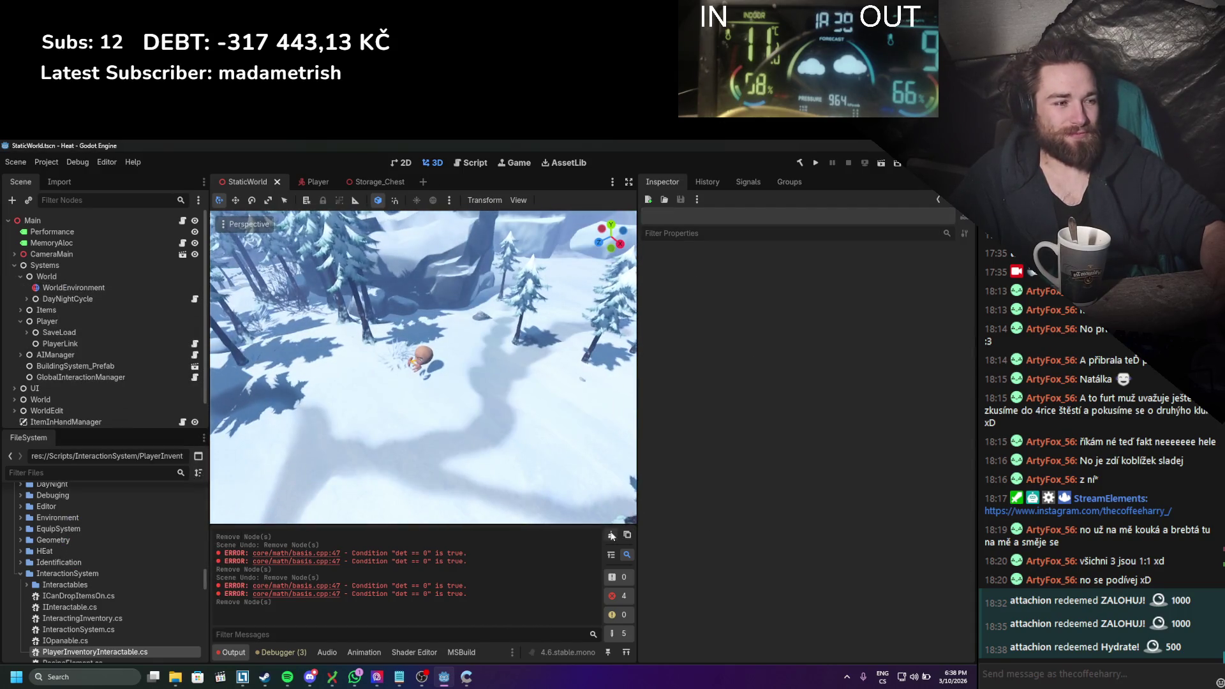
{"action": "left_click", "coordinate": [305, 181]}
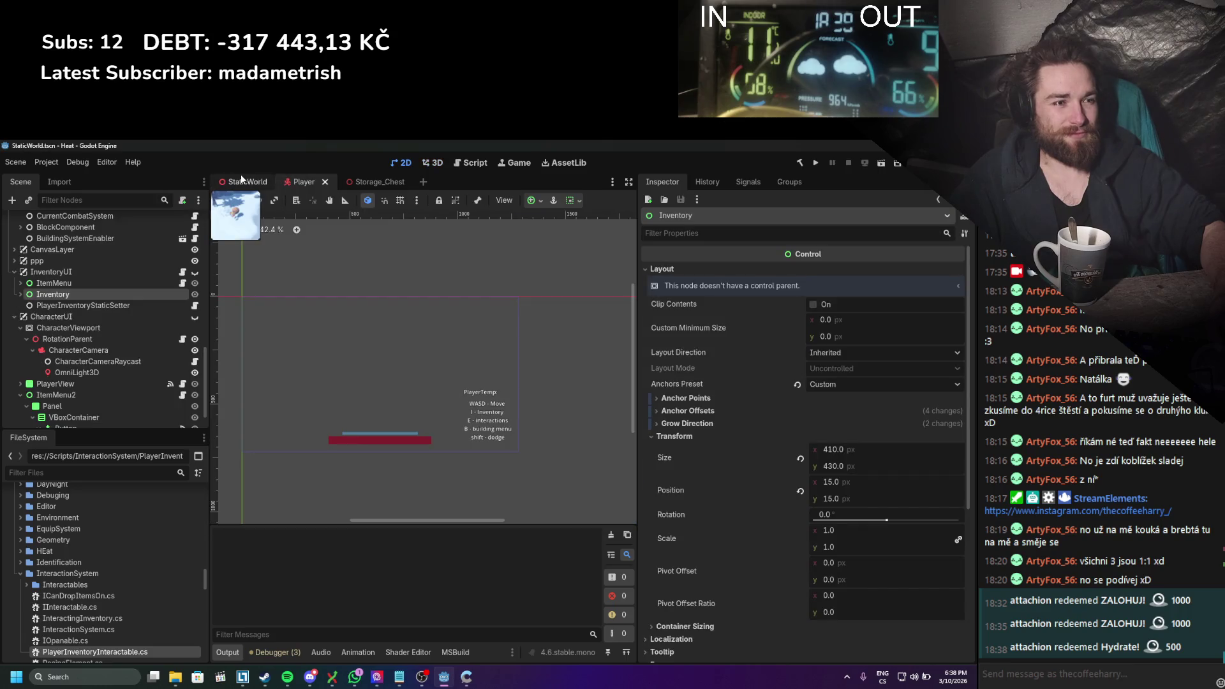
{"action": "left_click", "coordinate": [240, 178]}
{"action": "key", "text": "ctrl+z"}
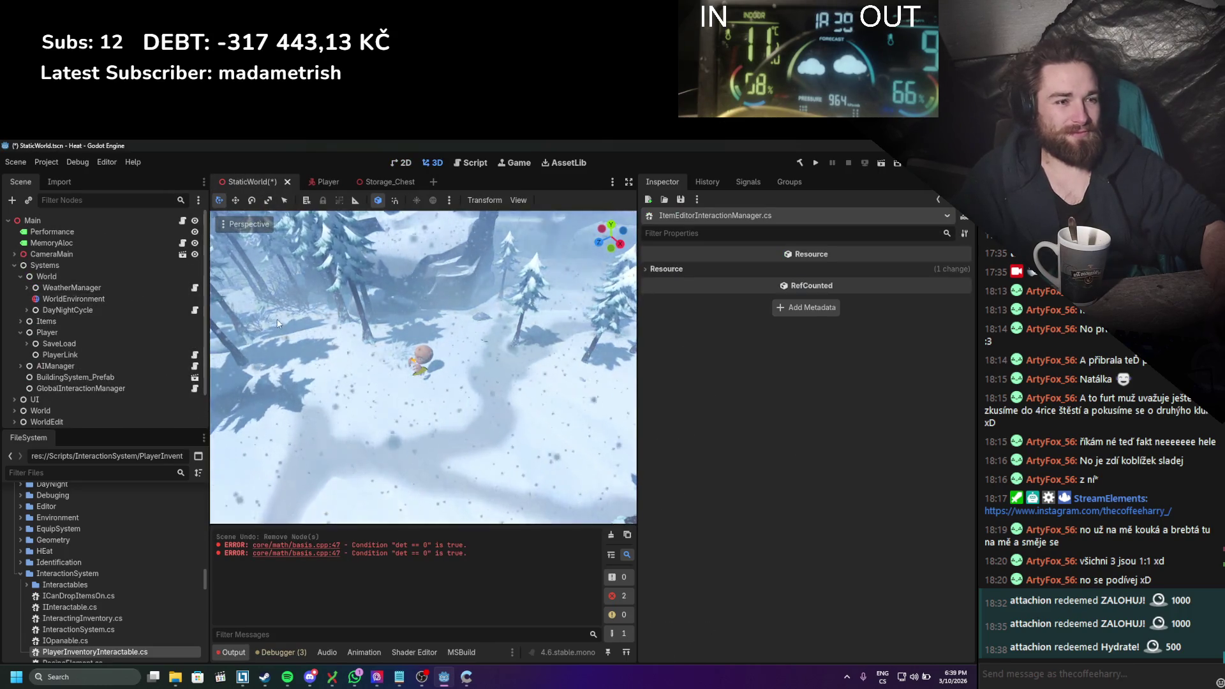
Step: Inspect the Snow and LargeSnow particle nodes and the WeatherFog volume under WeatherManager
{"action": "left_click", "coordinate": [27, 288]}
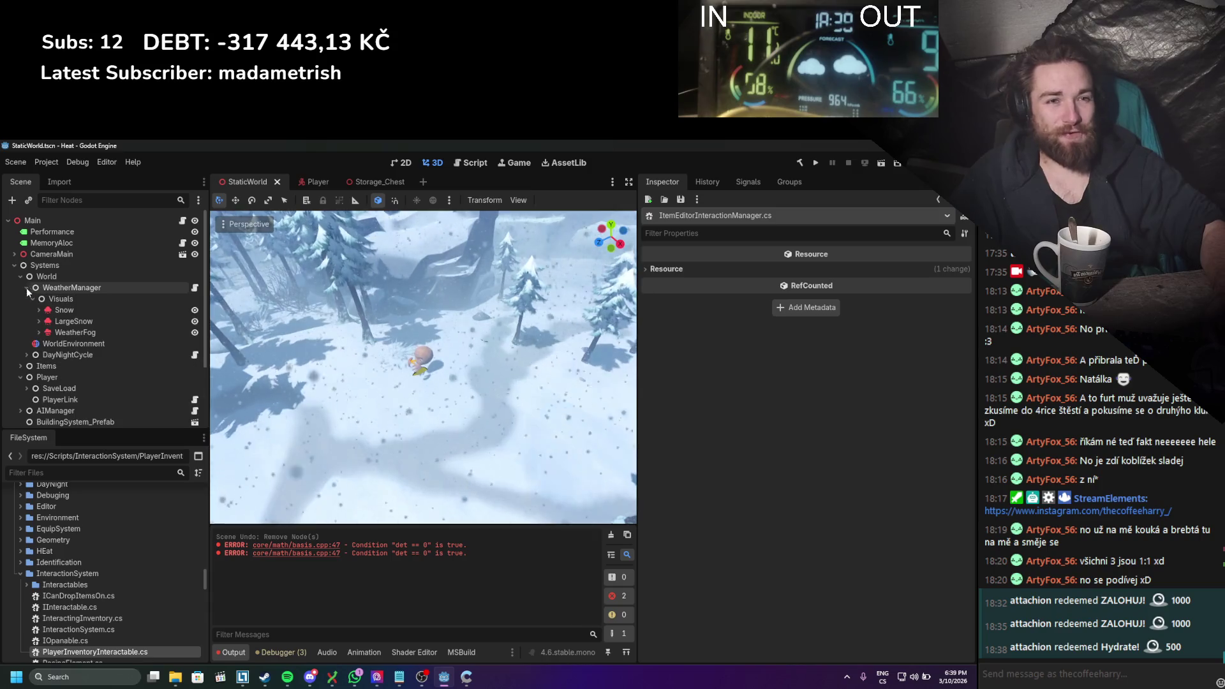
{"action": "left_click", "coordinate": [64, 310]}
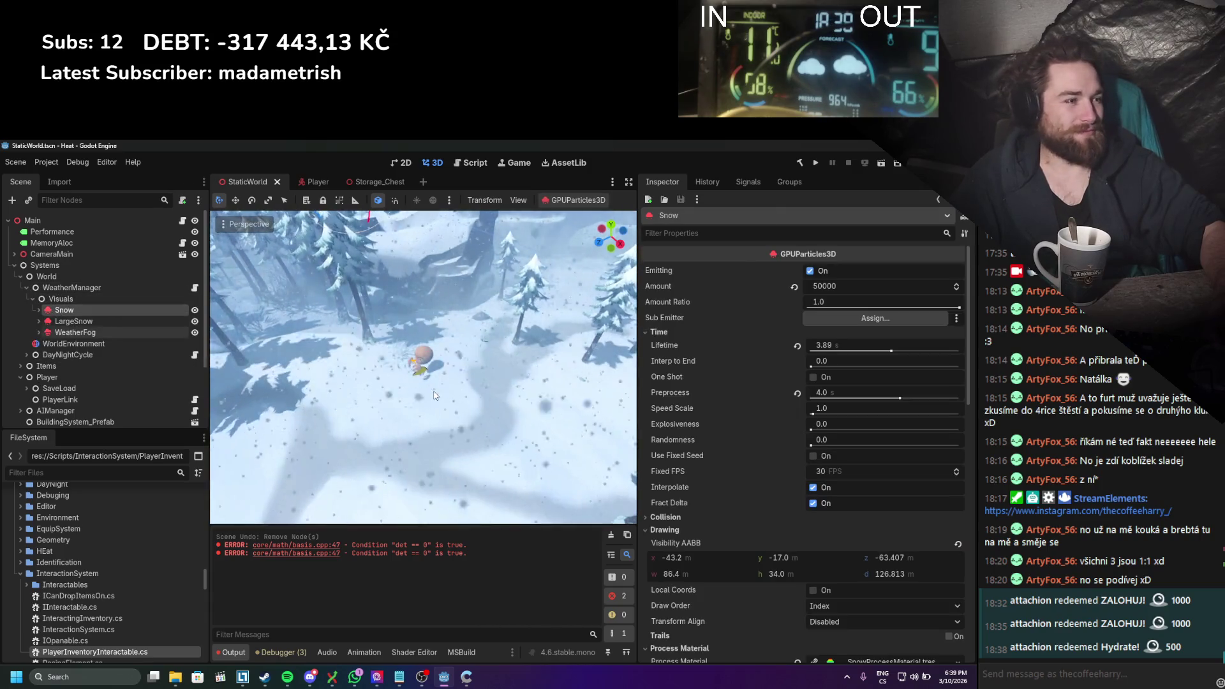
{"action": "scroll", "coordinate": [706, 463], "scroll_direction": "down", "scroll_amount": 10}
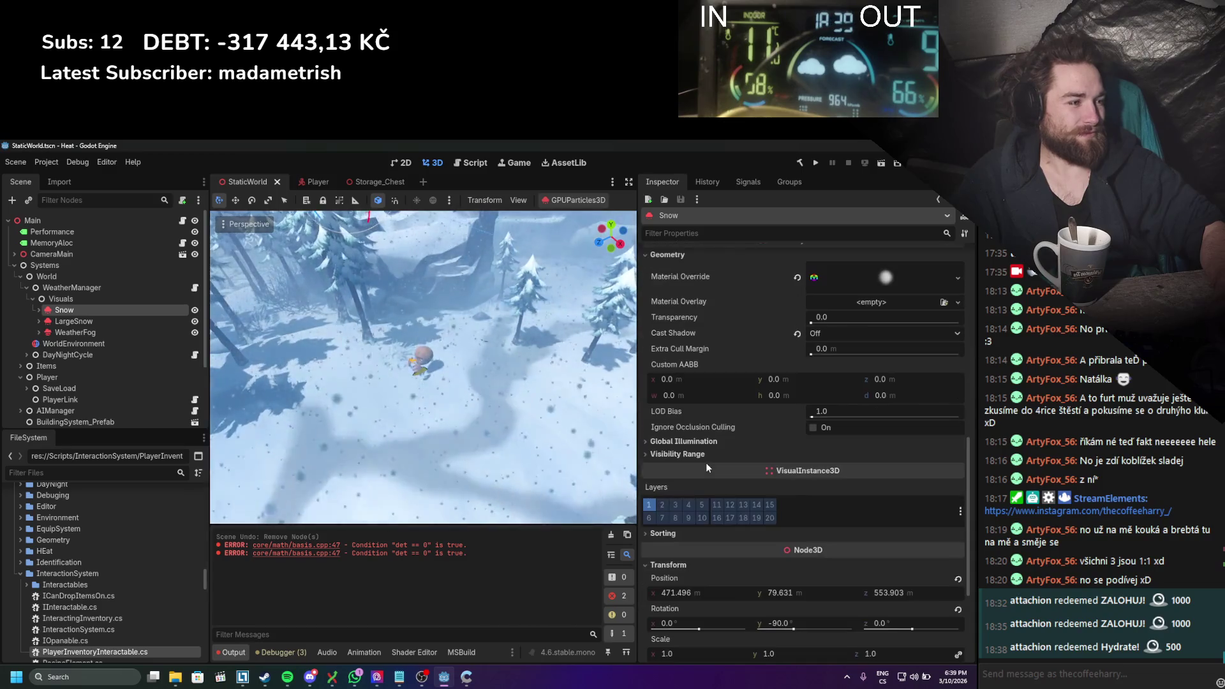
{"action": "scroll", "coordinate": [706, 467], "scroll_direction": "down", "scroll_amount": 3}
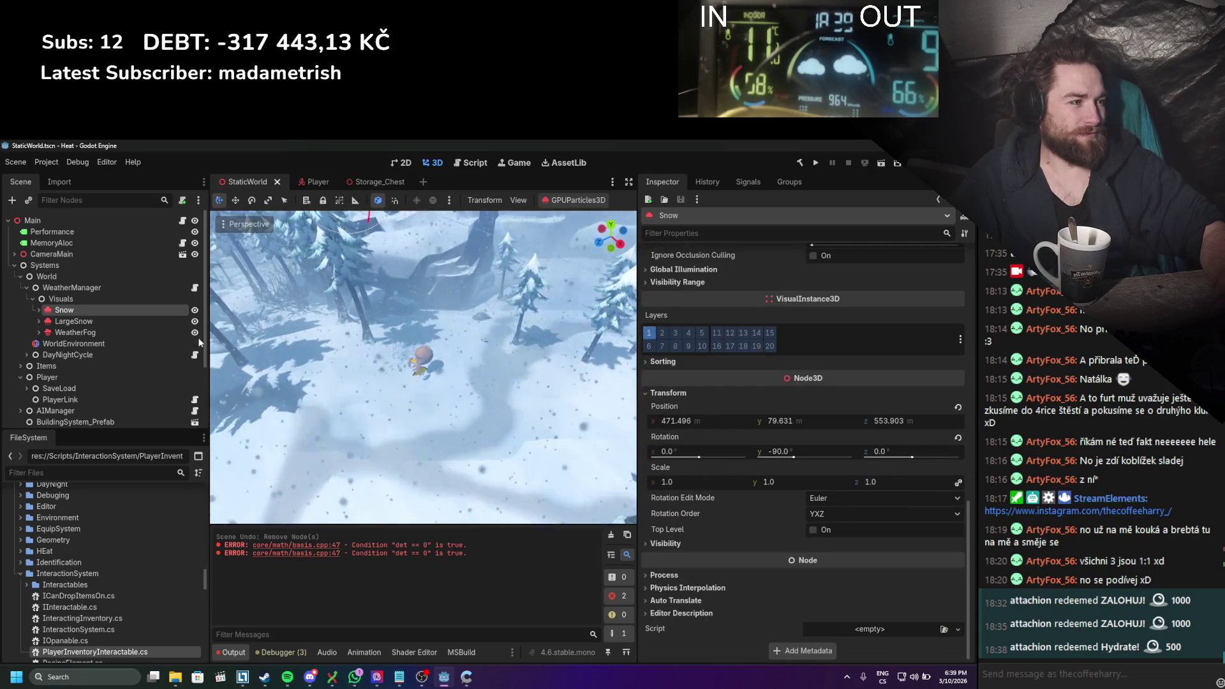
{"action": "left_click", "coordinate": [69, 322]}
{"action": "scroll", "coordinate": [738, 466], "scroll_direction": "down", "scroll_amount": 12}
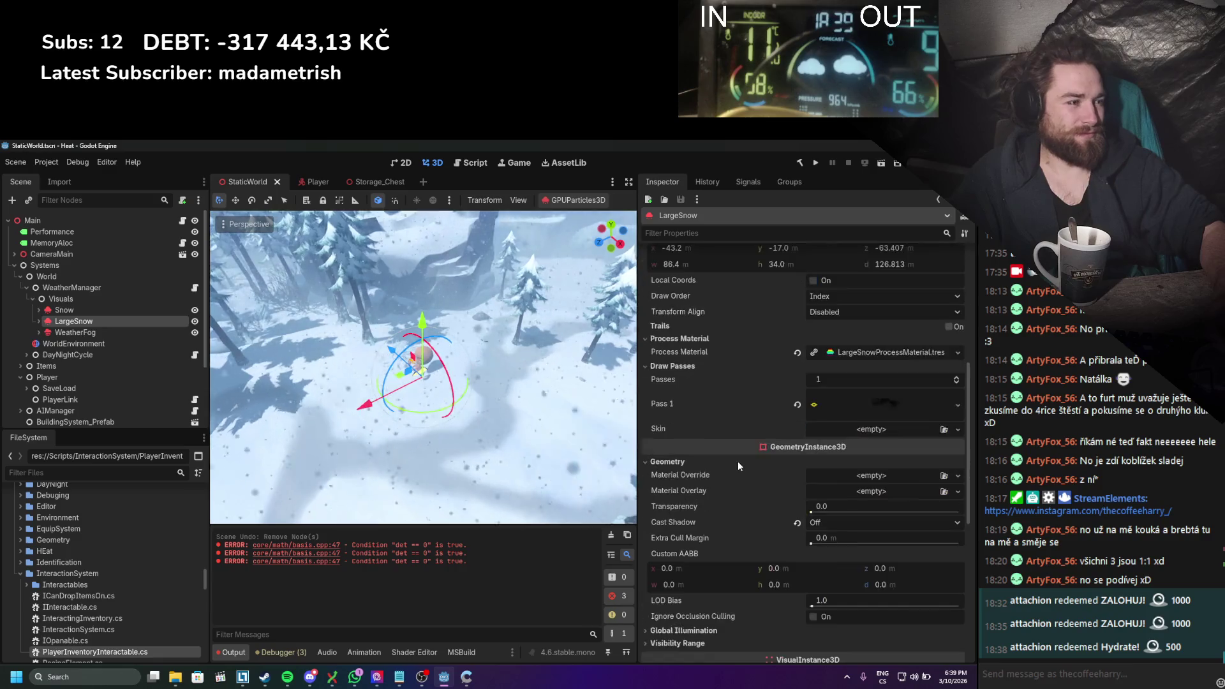
{"action": "left_click", "coordinate": [129, 312]}
{"action": "left_click", "coordinate": [126, 323]}
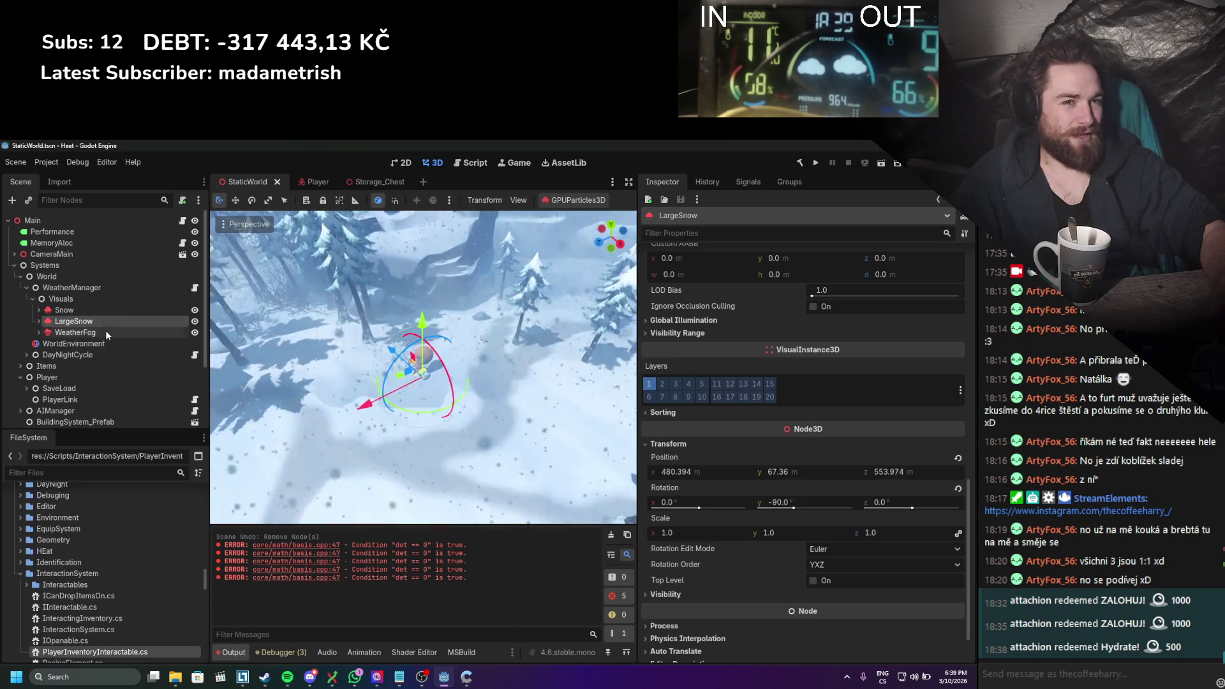
{"action": "left_click", "coordinate": [115, 332]}
{"action": "left_click", "coordinate": [111, 321]}
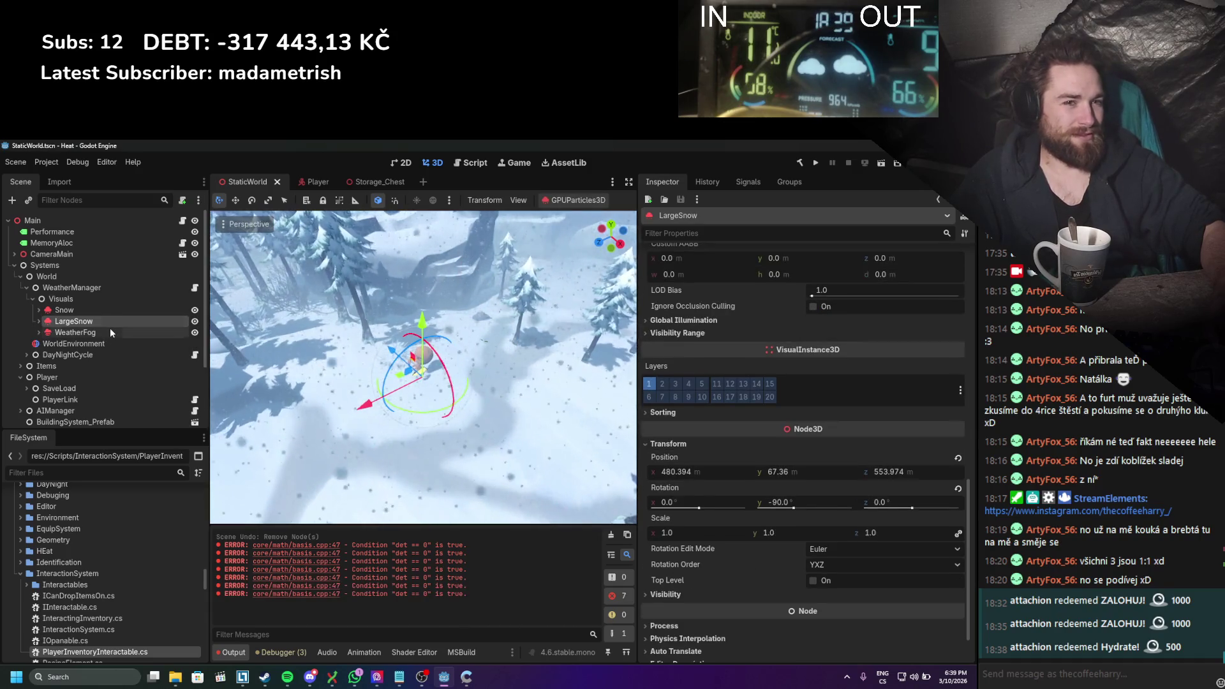
{"action": "left_click", "coordinate": [109, 333]}
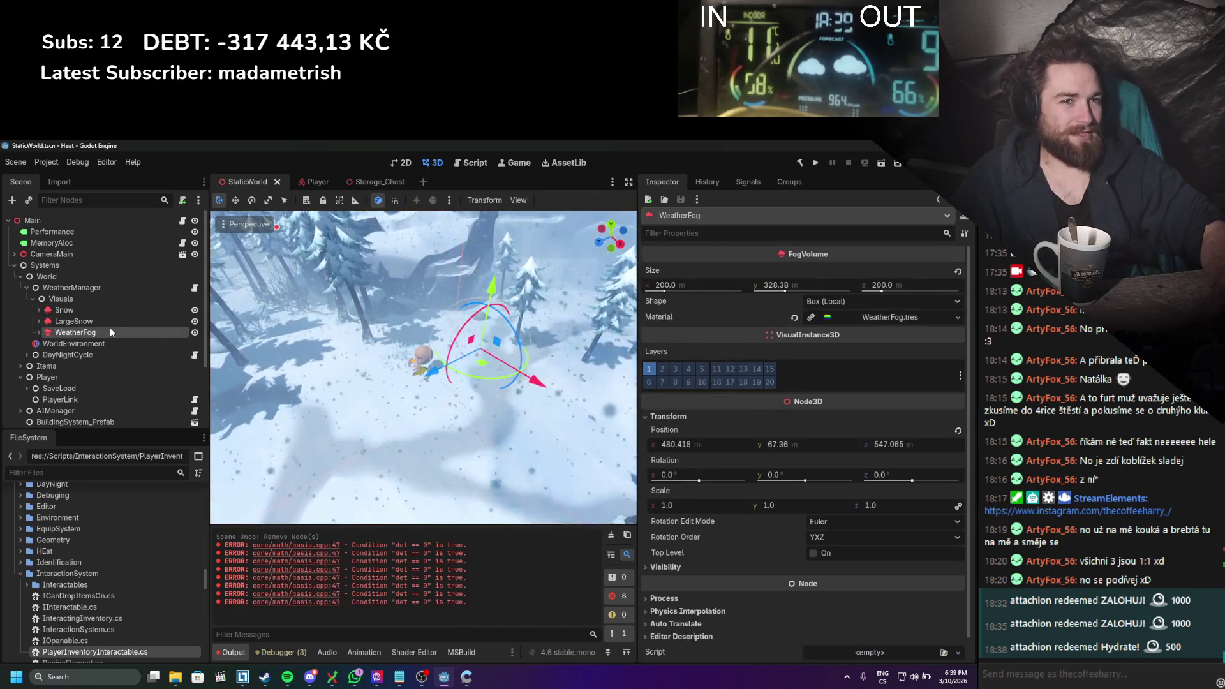
Step: Inspect the RepositionToNode followers Node and Node2 under Snow and LargeSnow, then WeatherFog
{"action": "left_click", "coordinate": [39, 309]}
{"action": "left_click", "coordinate": [39, 333]}
{"action": "left_click", "coordinate": [97, 320]}
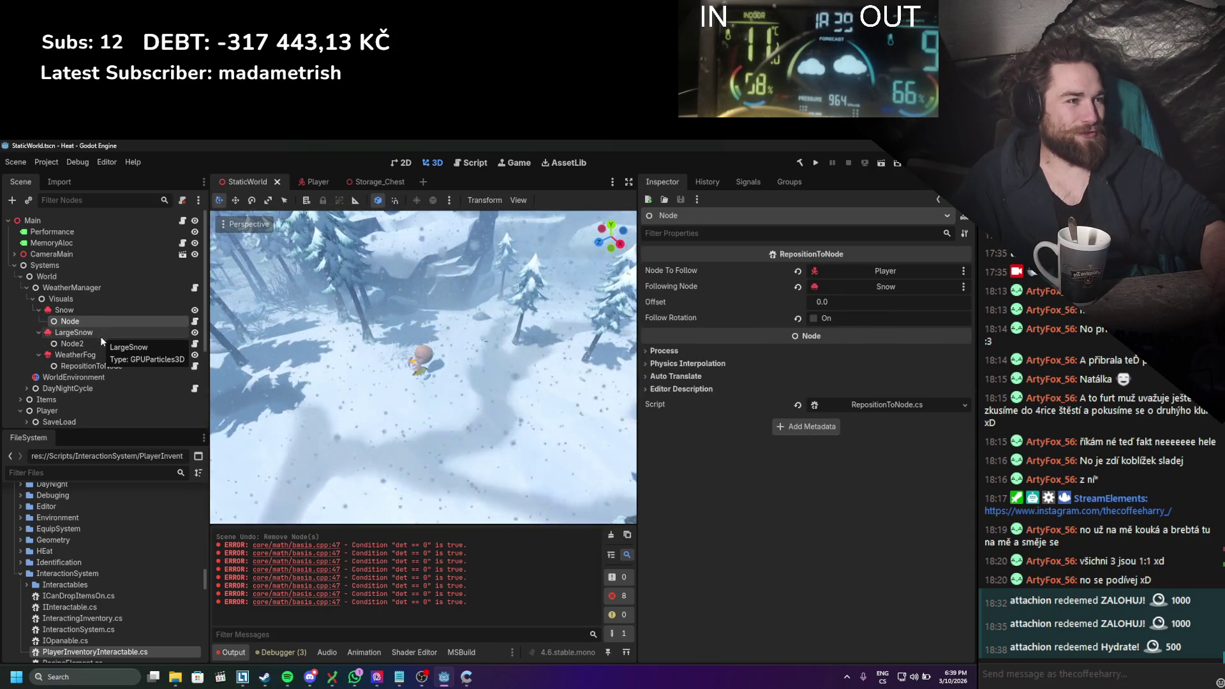
{"action": "left_click", "coordinate": [95, 343]}
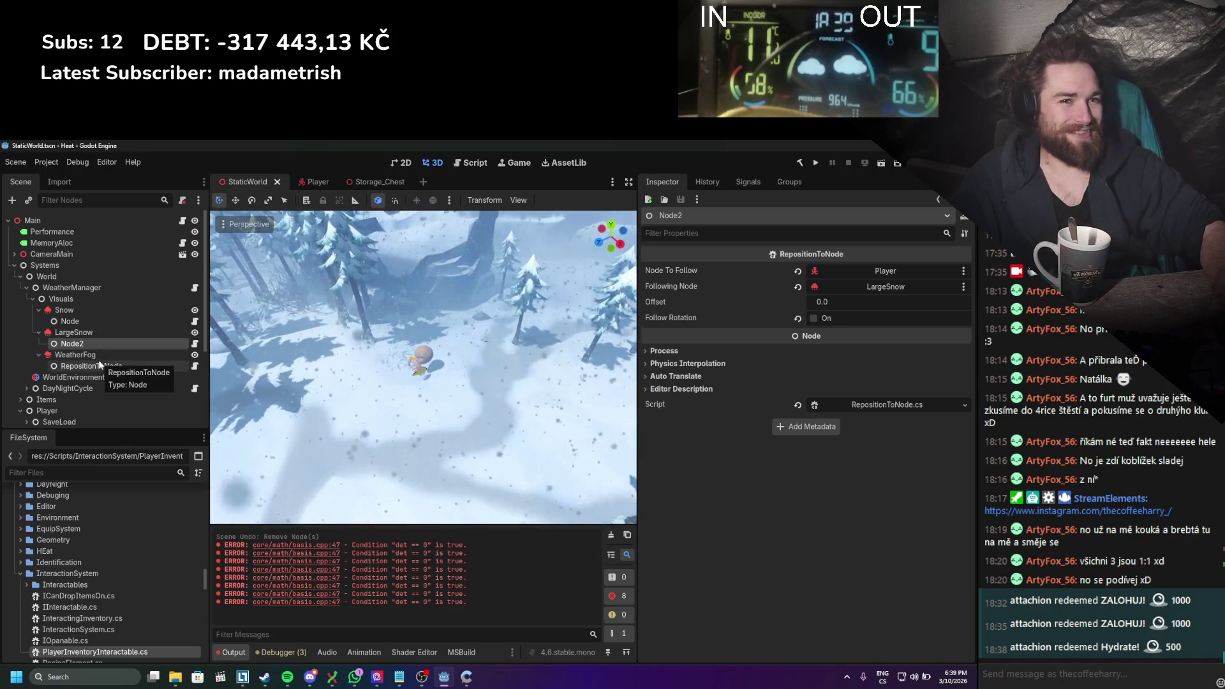
{"action": "left_click", "coordinate": [96, 354]}
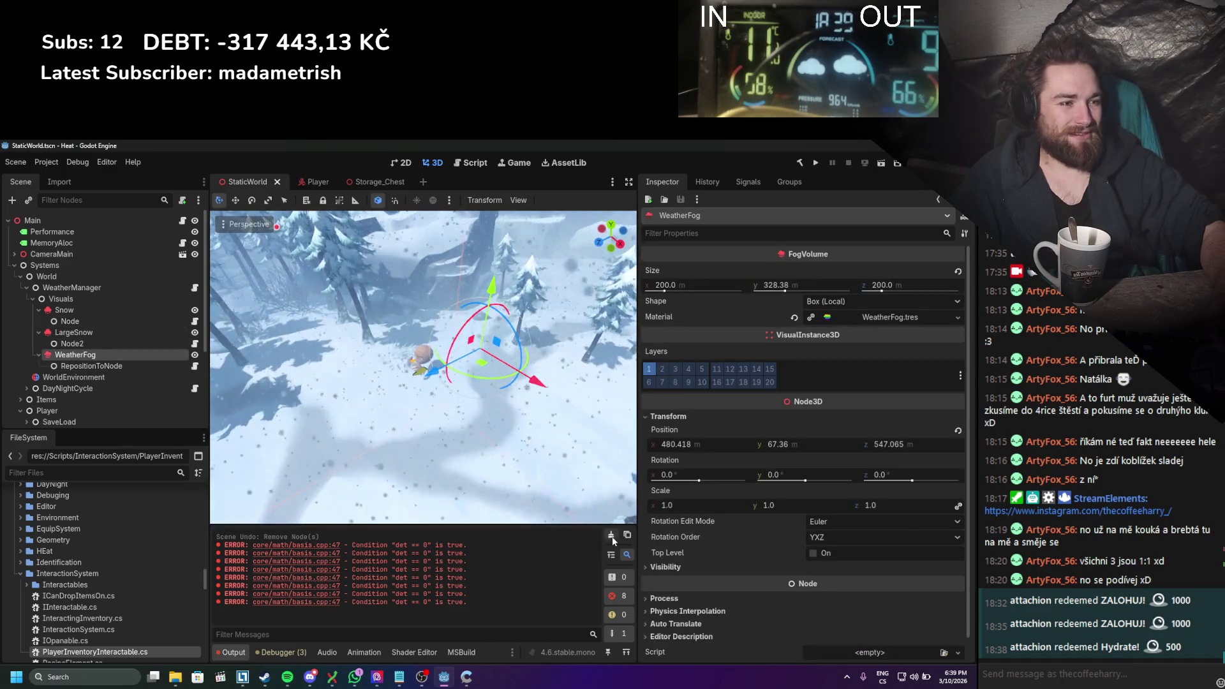
Step: Clear the output log and select the LargeSnow particle node
{"action": "left_click", "coordinate": [611, 536]}
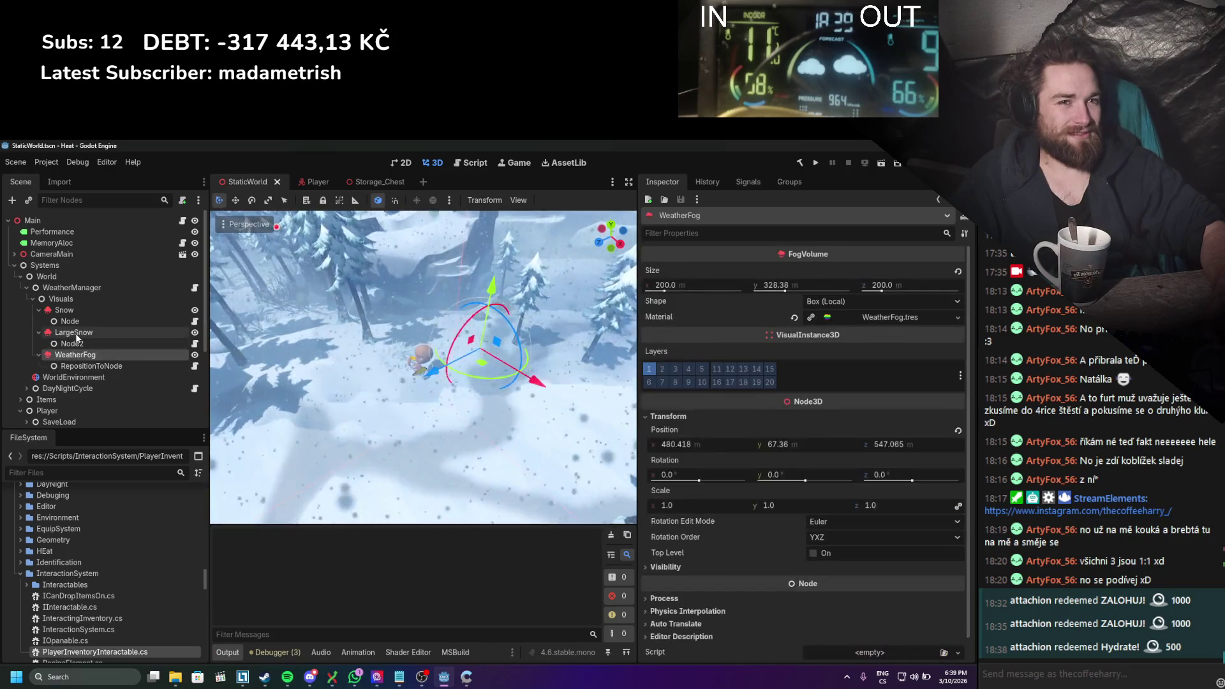
{"action": "left_click", "coordinate": [76, 333]}
{"action": "left_click", "coordinate": [67, 310]}
{"action": "left_click", "coordinate": [72, 299]}
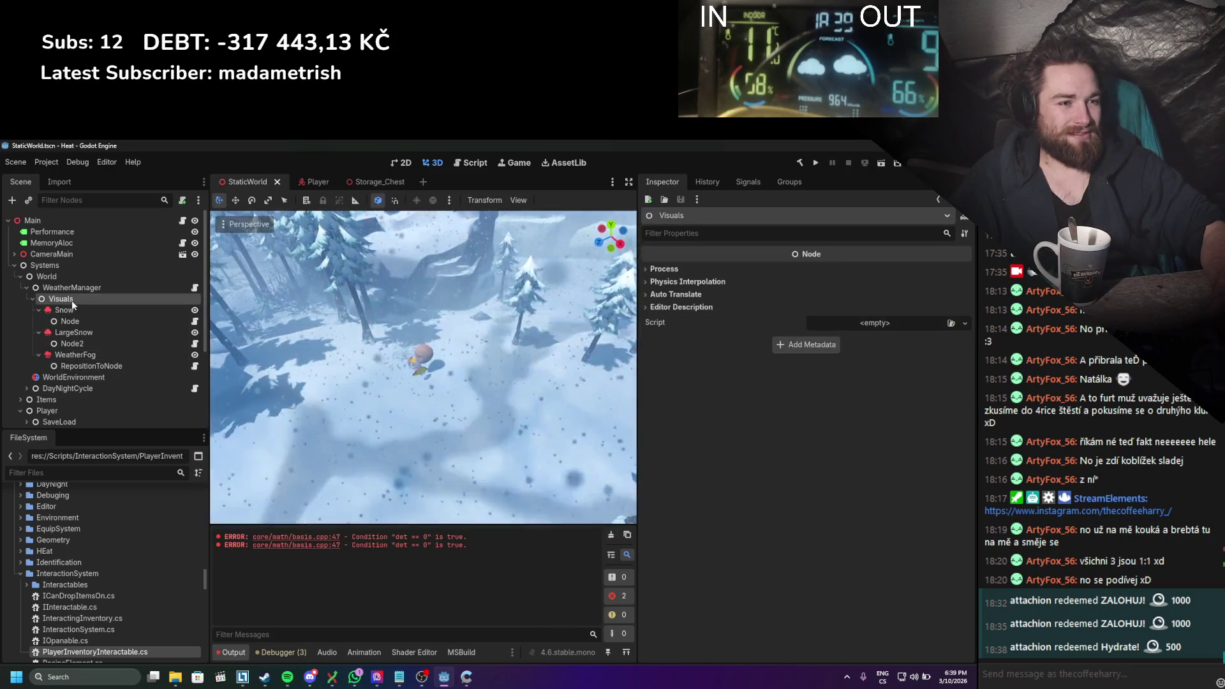
{"action": "left_click", "coordinate": [71, 311]}
{"action": "left_click", "coordinate": [71, 323]}
{"action": "left_click", "coordinate": [74, 335]}
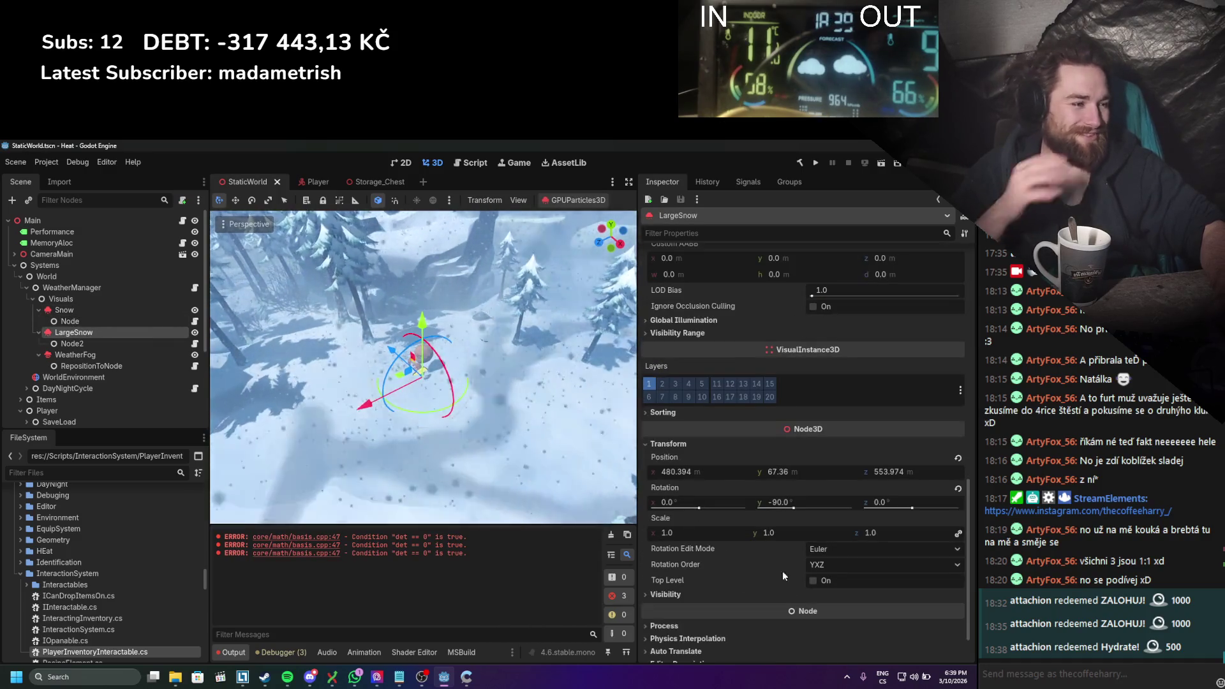
Step: Review LargeSnow's visibility settings and briefly hide it, leaving it visible
{"action": "scroll", "coordinate": [790, 553], "scroll_direction": "down", "scroll_amount": 2}
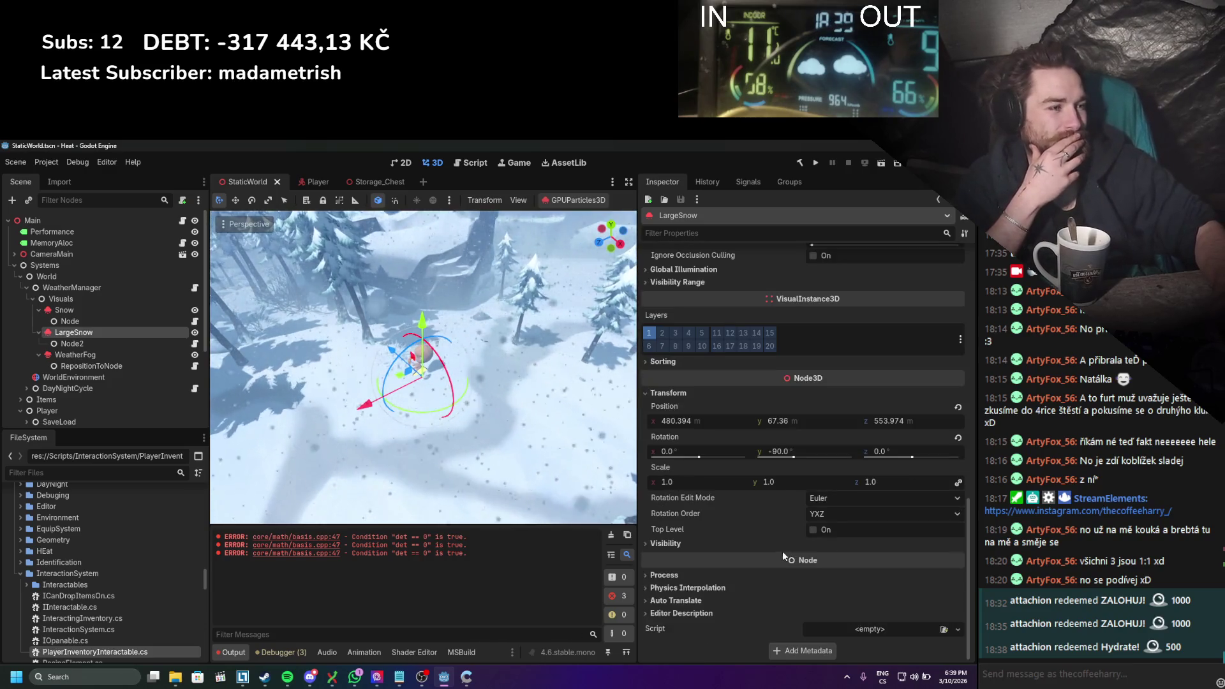
{"action": "left_click", "coordinate": [719, 543]}
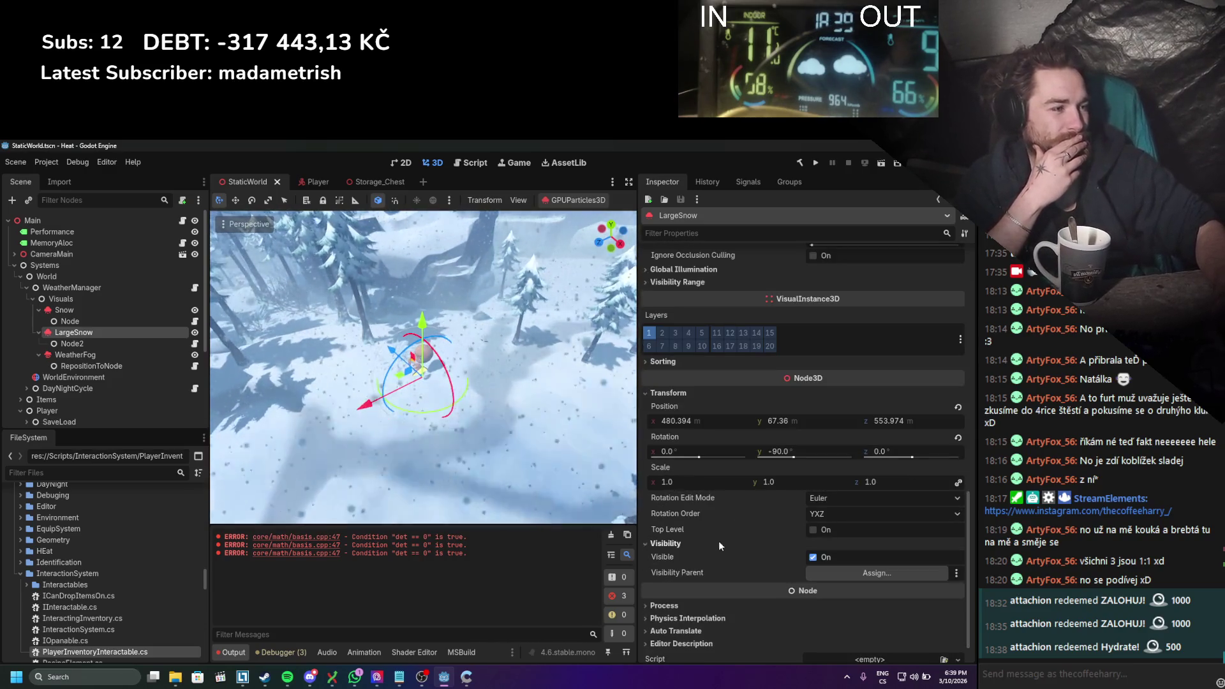
{"action": "left_click", "coordinate": [718, 541]}
{"action": "scroll", "coordinate": [730, 542], "scroll_direction": "up", "scroll_amount": 10}
{"action": "scroll", "coordinate": [731, 542], "scroll_direction": "up", "scroll_amount": 7}
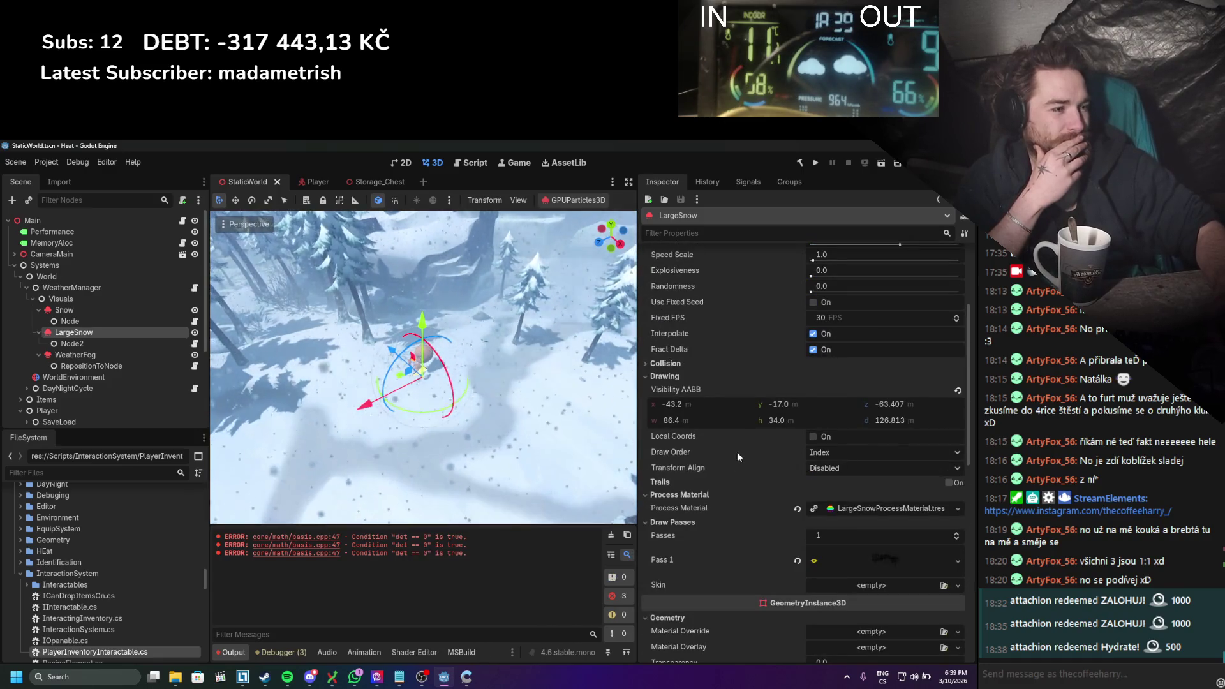
{"action": "scroll", "coordinate": [737, 506], "scroll_direction": "up", "scroll_amount": 5}
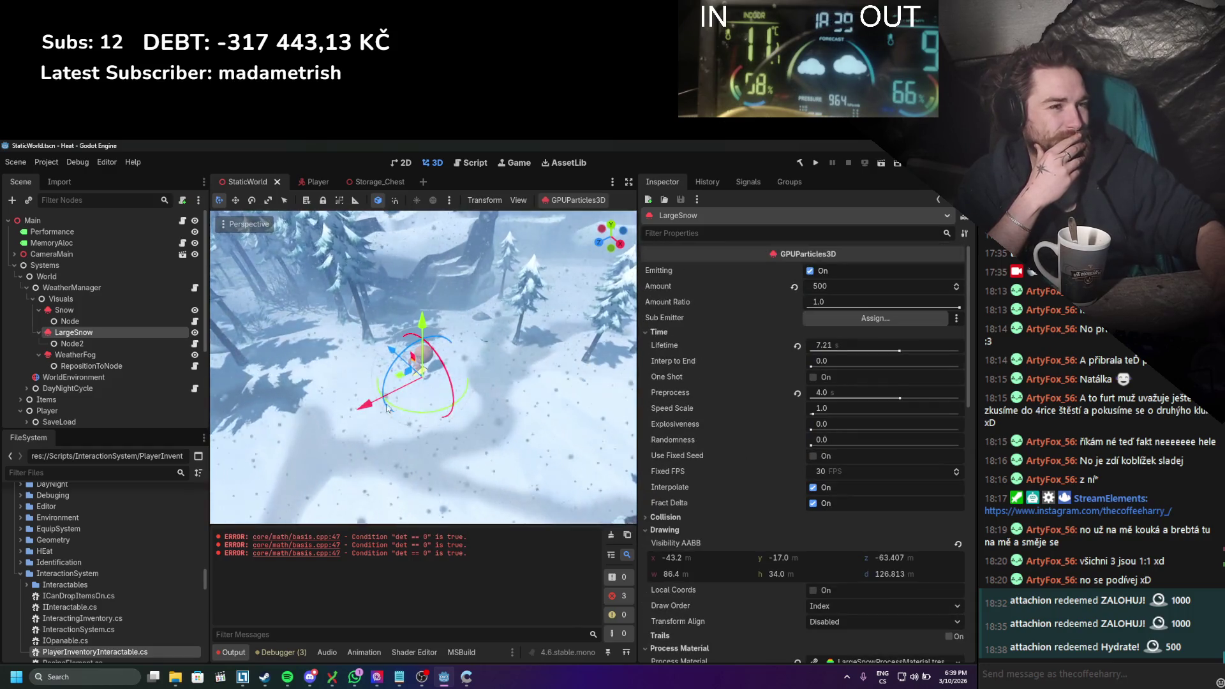
{"action": "left_click", "coordinate": [195, 333]}
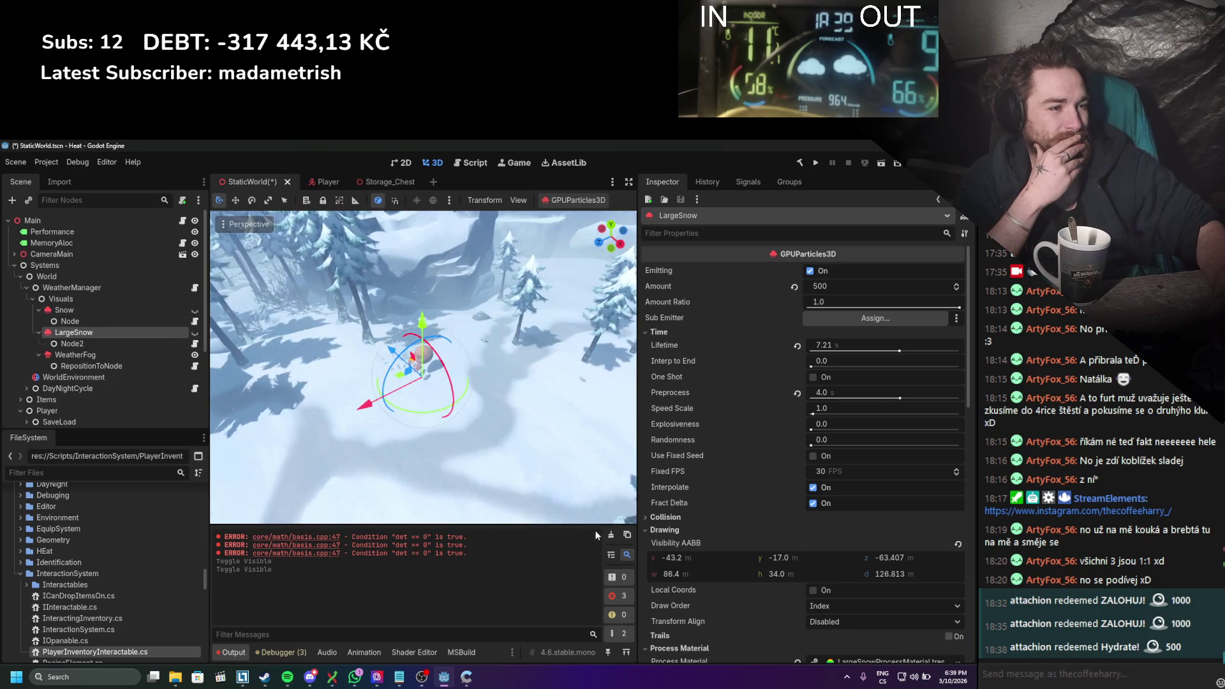
{"action": "left_click", "coordinate": [79, 342]}
{"action": "left_click", "coordinate": [80, 311]}
{"action": "left_click", "coordinate": [162, 332]}
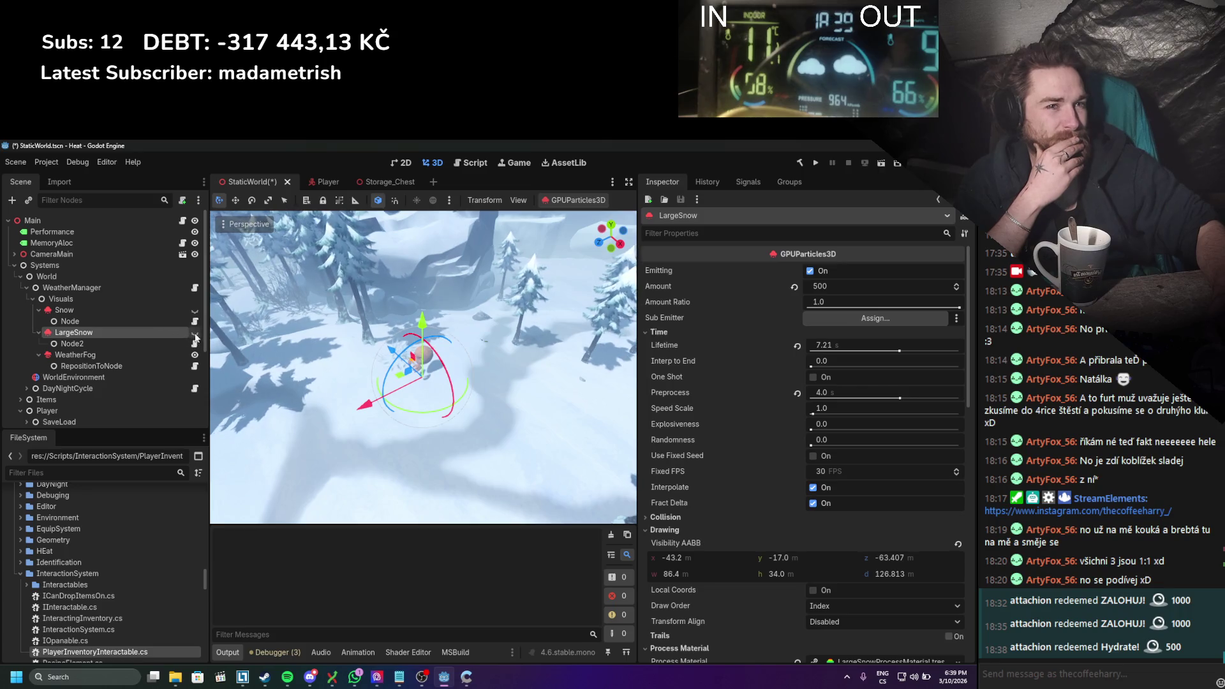
{"action": "left_click", "coordinate": [194, 333]}
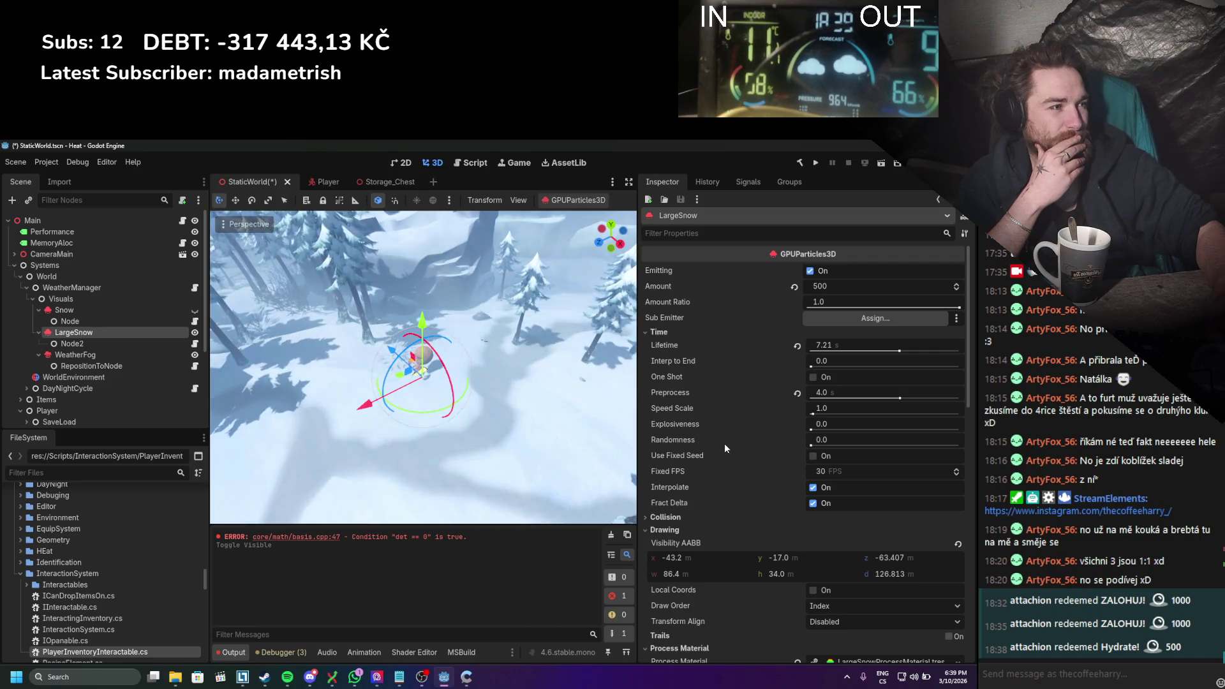
Step: Turn off Fract Delta on LargeSnow, keeping interpolation on
{"action": "scroll", "coordinate": [720, 449], "scroll_direction": "down", "scroll_amount": 2}
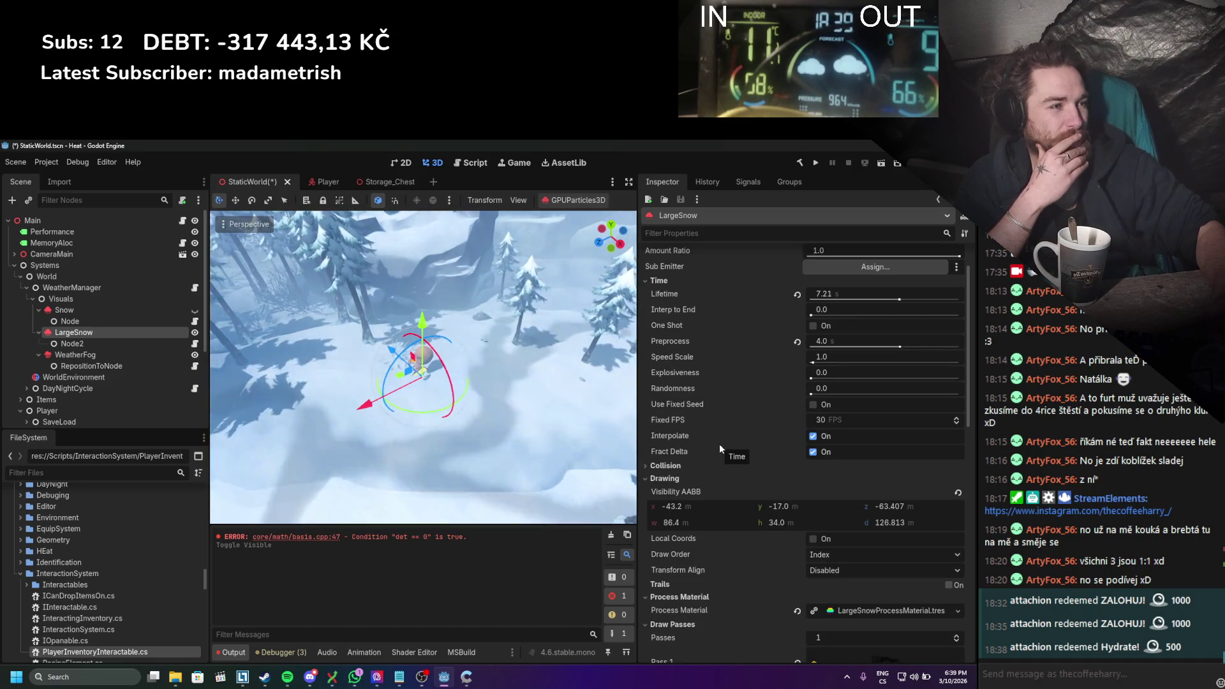
{"action": "left_click", "coordinate": [797, 436]}
{"action": "left_click", "coordinate": [144, 354]}
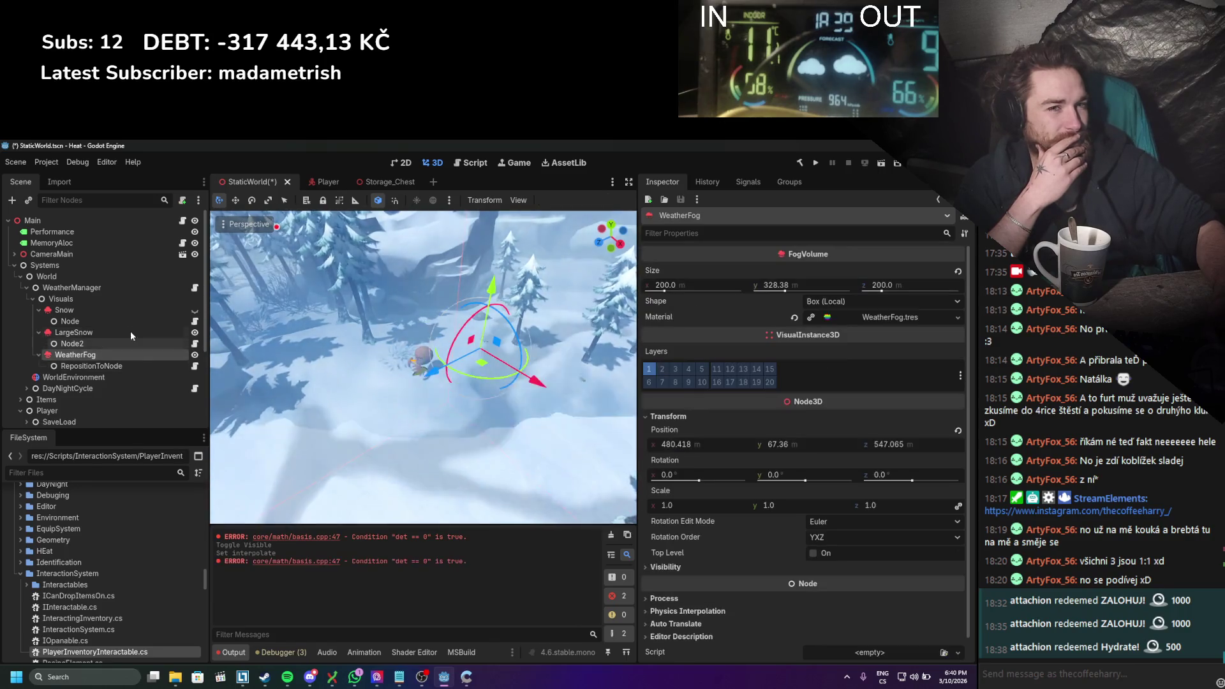
{"action": "left_click", "coordinate": [128, 329]}
{"action": "left_click", "coordinate": [825, 435]}
{"action": "left_click", "coordinate": [823, 451]}
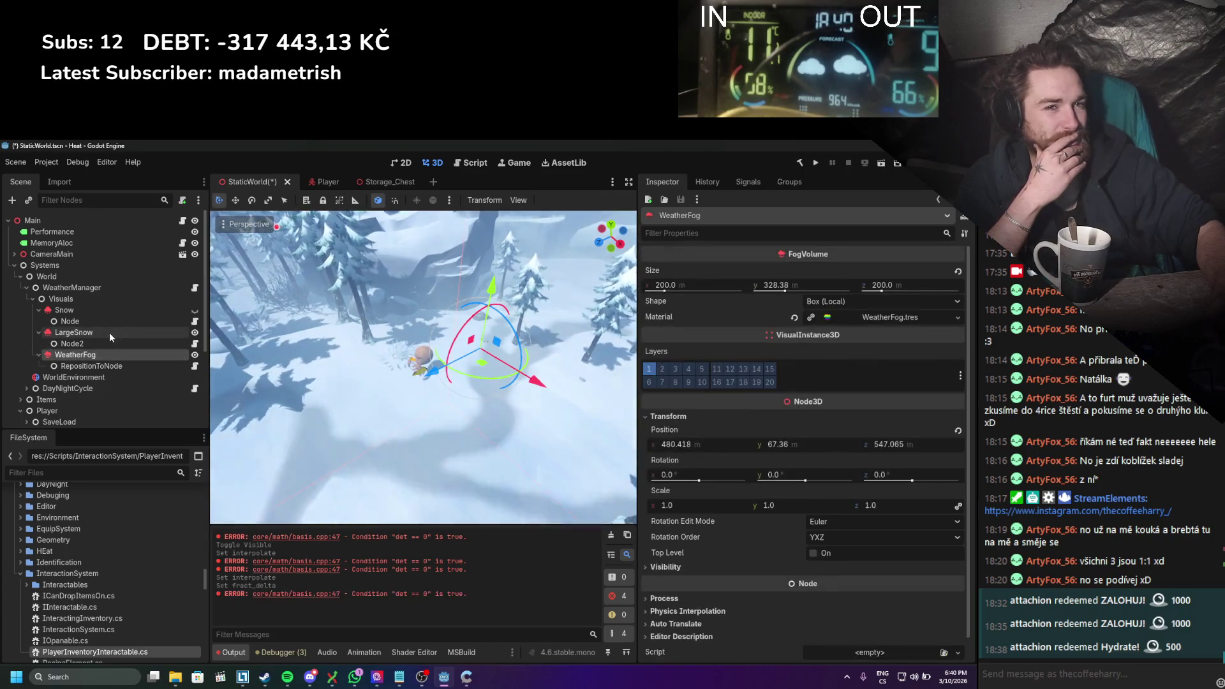
{"action": "left_click", "coordinate": [109, 332]}
Step: Revert LargeSnow's Visibility AABB to default, leaving local coordinates off
{"action": "scroll", "coordinate": [743, 383], "scroll_direction": "down", "scroll_amount": 3}
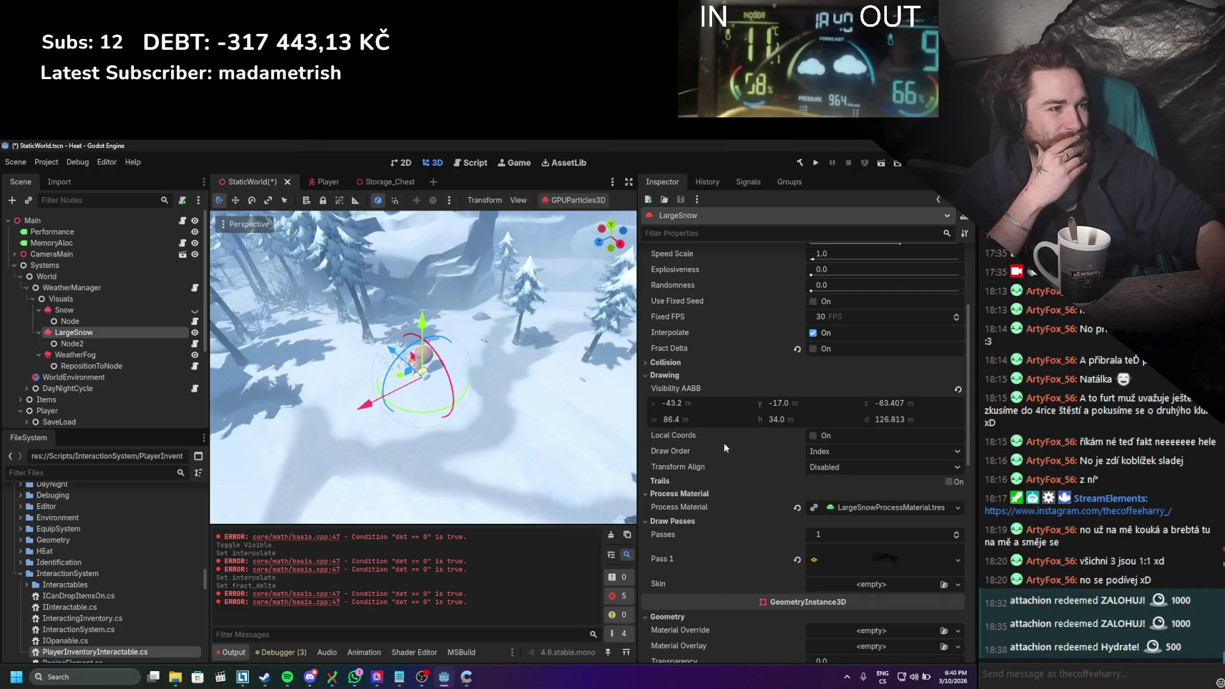
{"action": "left_click", "coordinate": [957, 389]}
{"action": "left_click", "coordinate": [113, 339]}
{"action": "left_click", "coordinate": [113, 330]}
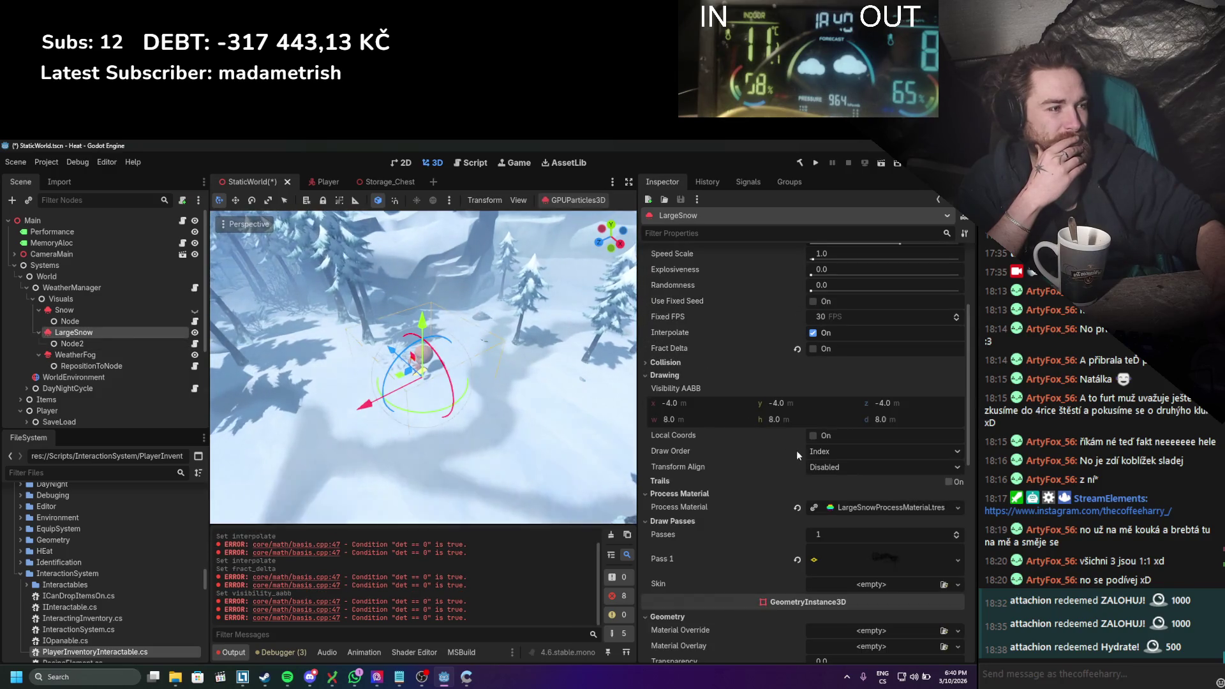
{"action": "left_click", "coordinate": [814, 436]}
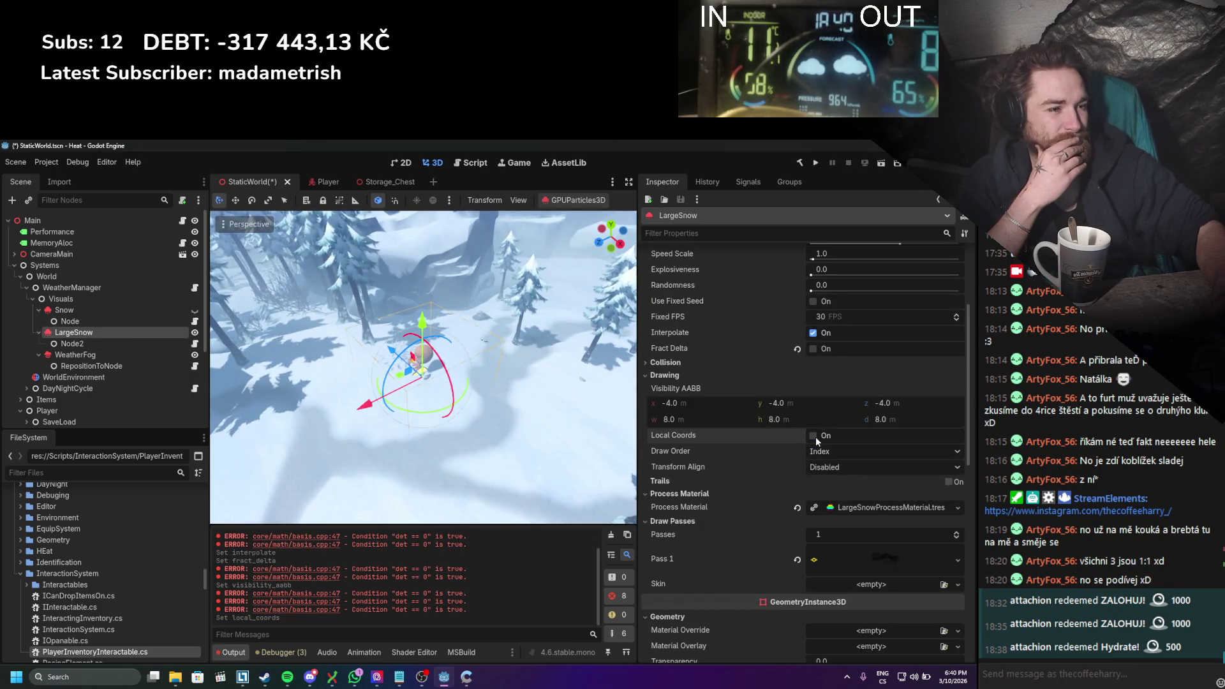
{"action": "left_click", "coordinate": [101, 352]}
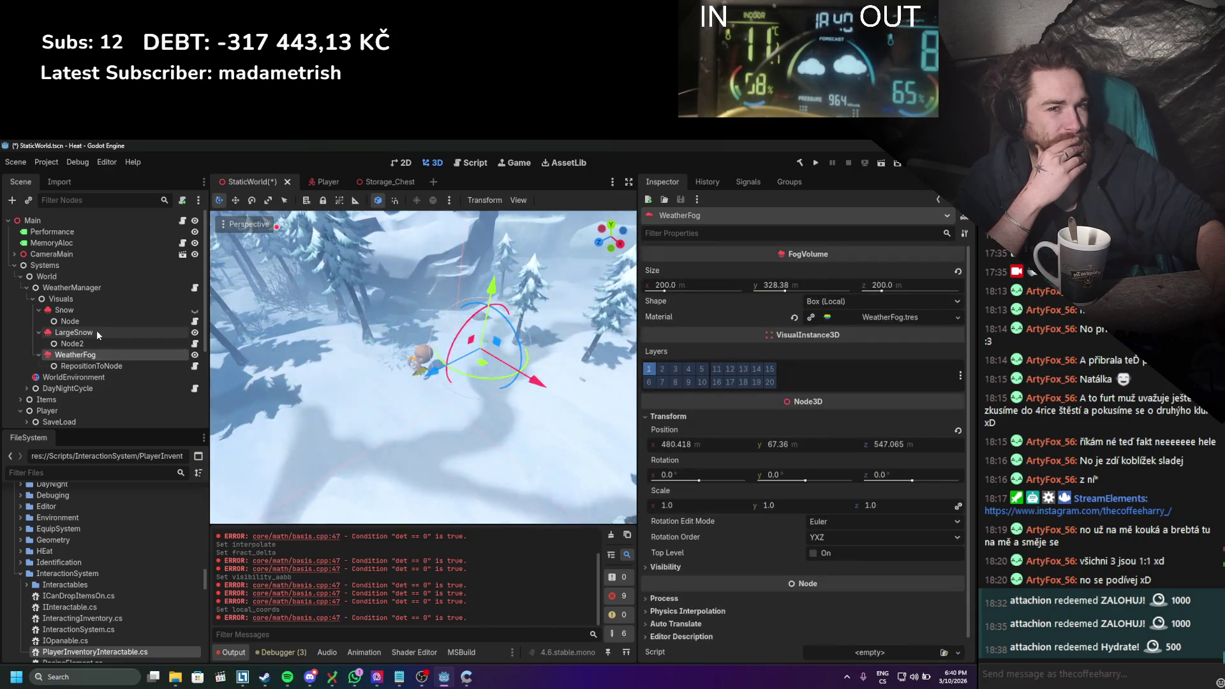
{"action": "left_click", "coordinate": [97, 331]}
{"action": "left_click", "coordinate": [813, 435]}
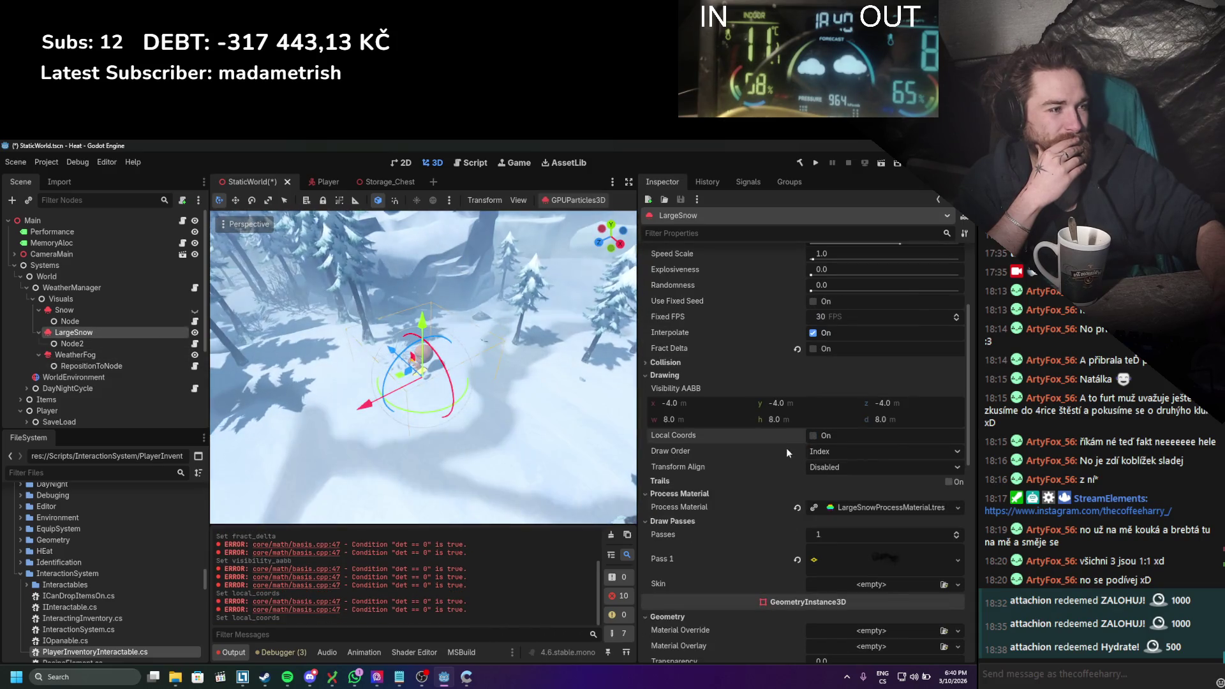
{"action": "double_click", "coordinate": [815, 436]}
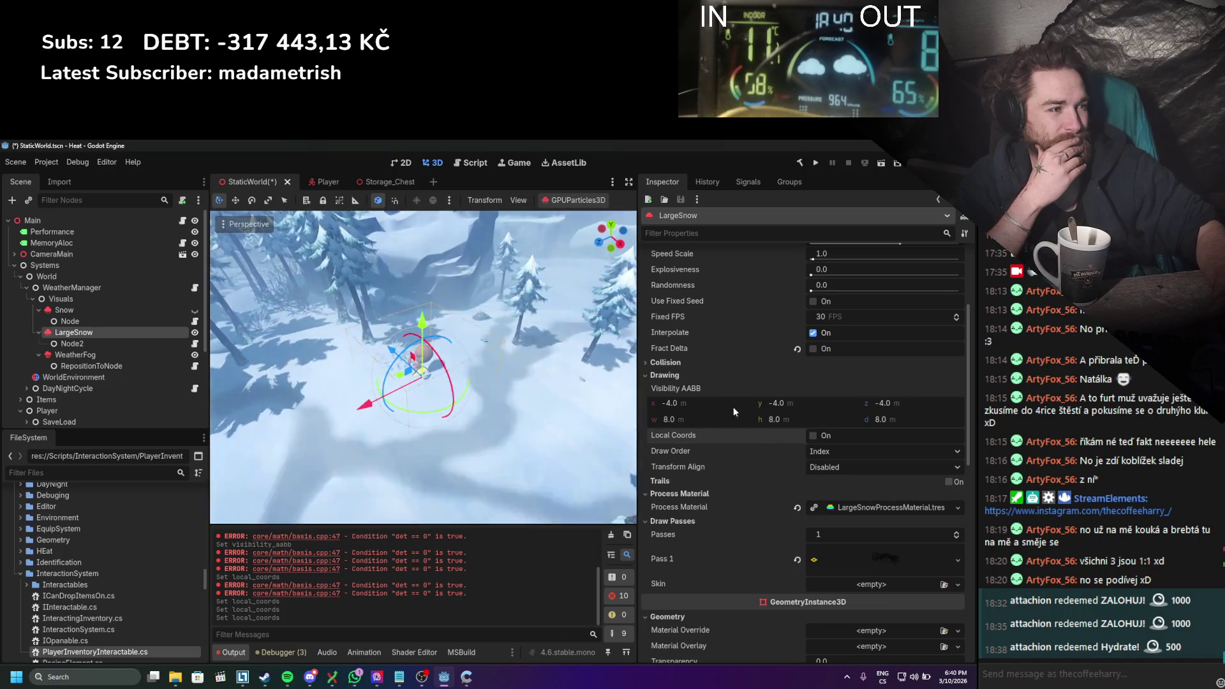
Step: Set LargeSnow's draw order to Lifetime, keeping transform alignment Disabled
{"action": "left_click", "coordinate": [831, 451]}
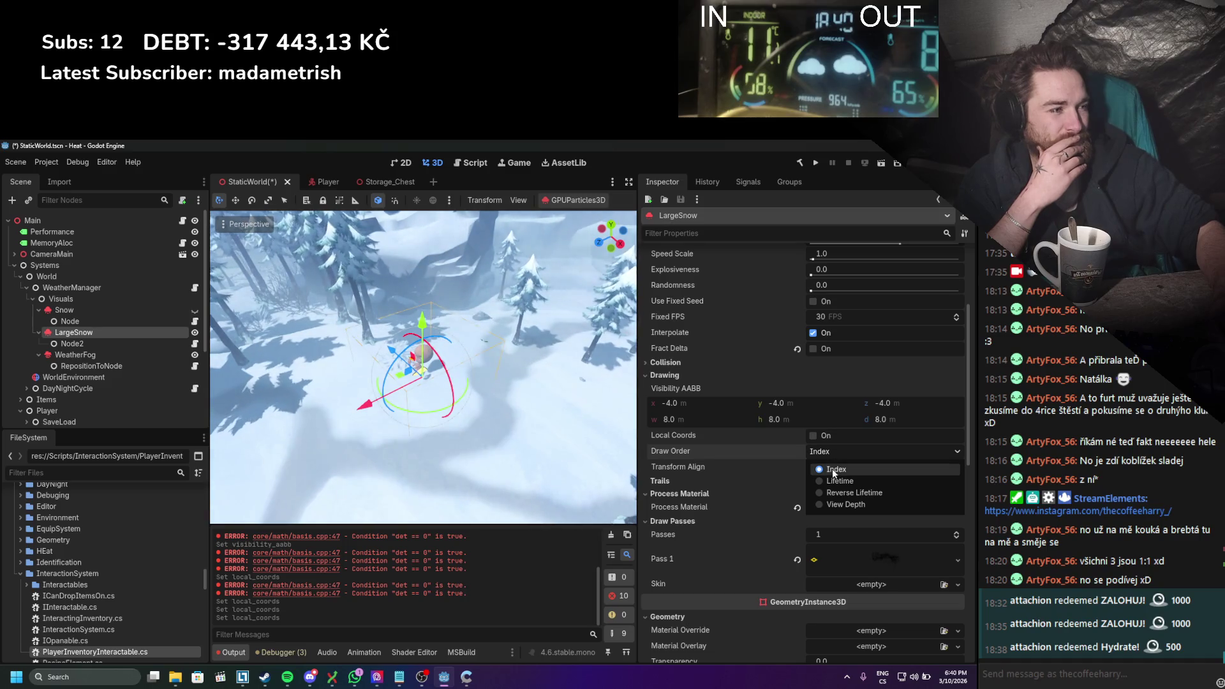
{"action": "left_click", "coordinate": [835, 481]}
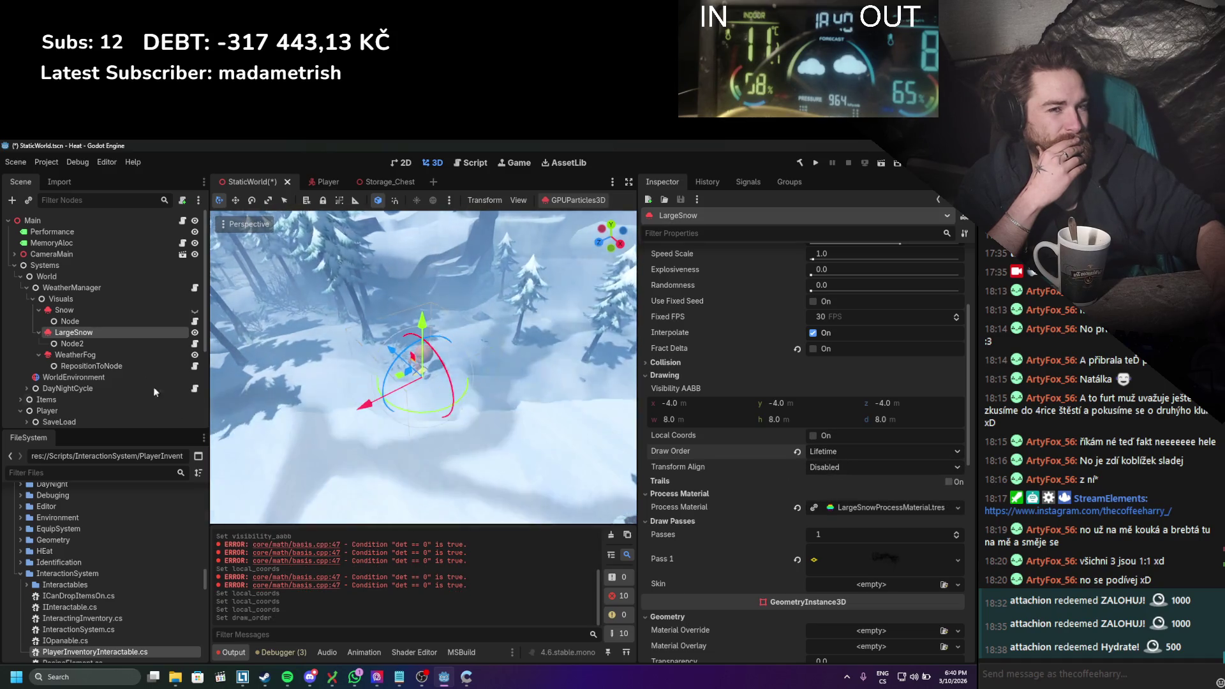
{"action": "left_click", "coordinate": [129, 343]}
{"action": "left_click", "coordinate": [125, 330]}
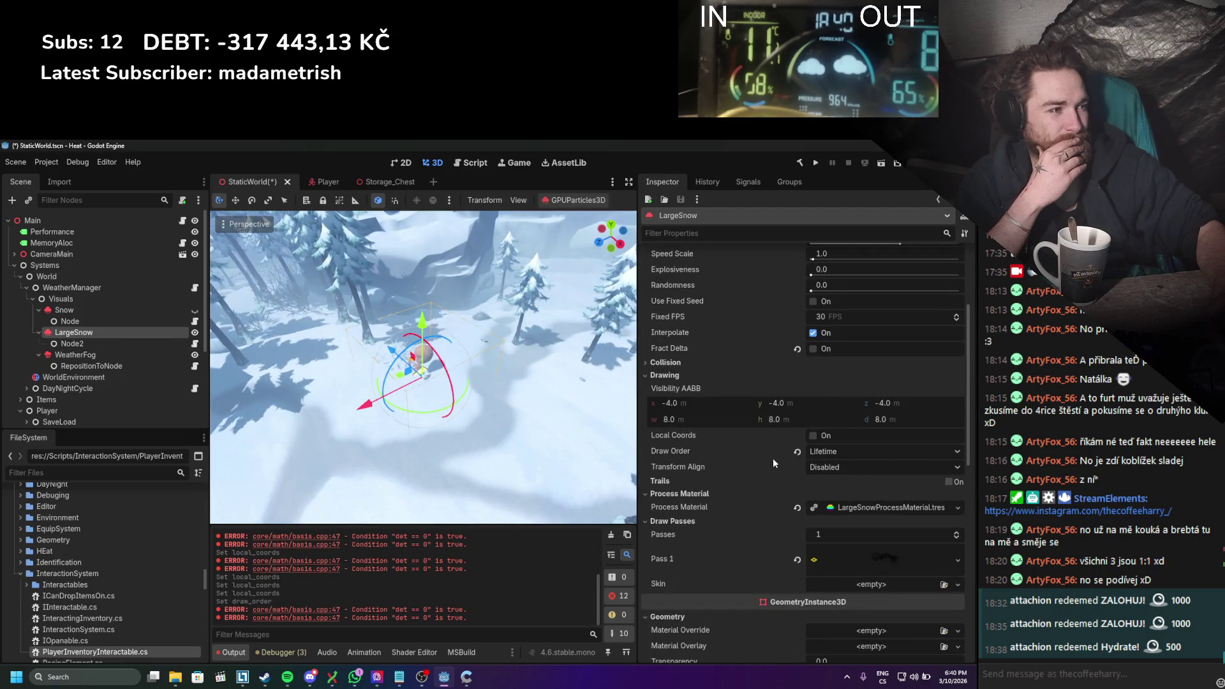
{"action": "left_click", "coordinate": [832, 467]}
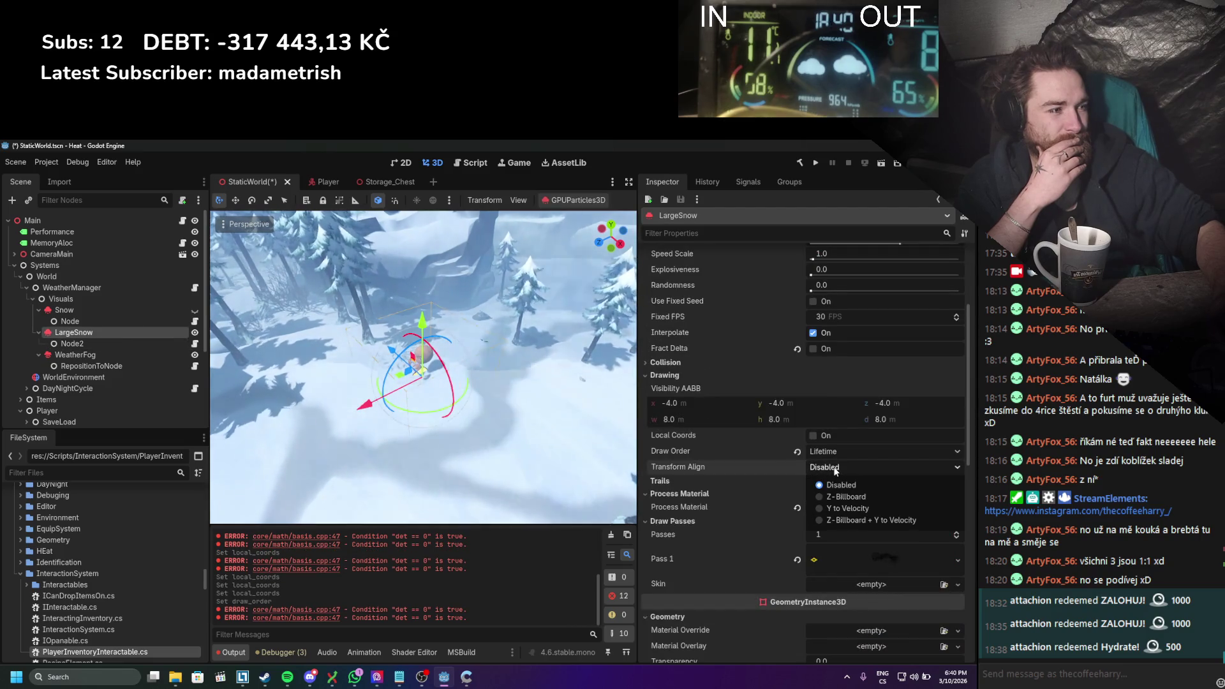
{"action": "left_click", "coordinate": [824, 469]}
Step: Clear the Pass 1 mesh, then restore it and save the scene
{"action": "scroll", "coordinate": [766, 483], "scroll_direction": "down", "scroll_amount": 2}
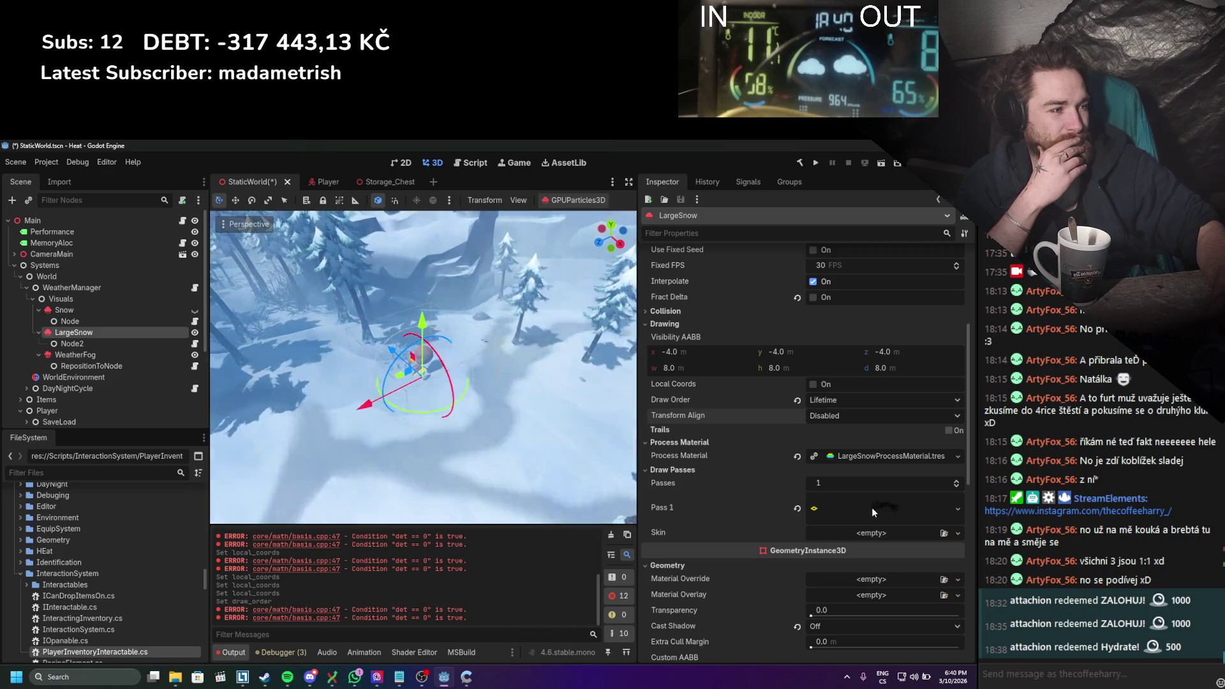
{"action": "left_click", "coordinate": [797, 507]}
{"action": "left_click", "coordinate": [120, 343]}
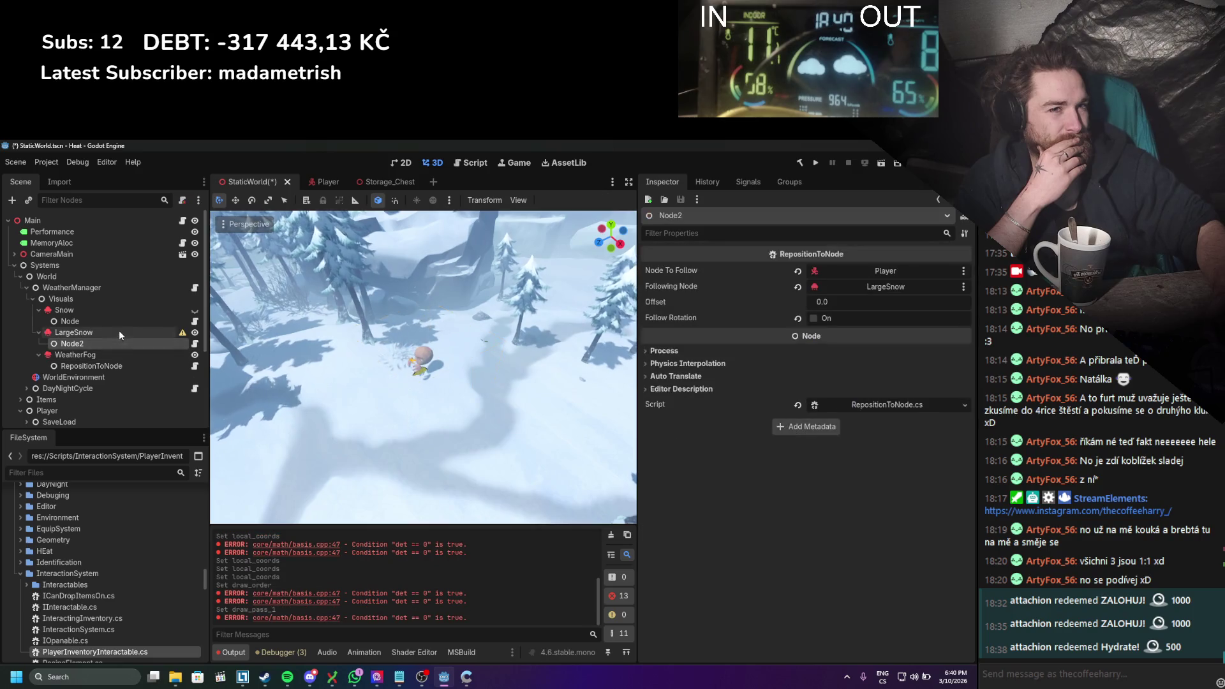
{"action": "left_click", "coordinate": [118, 331]}
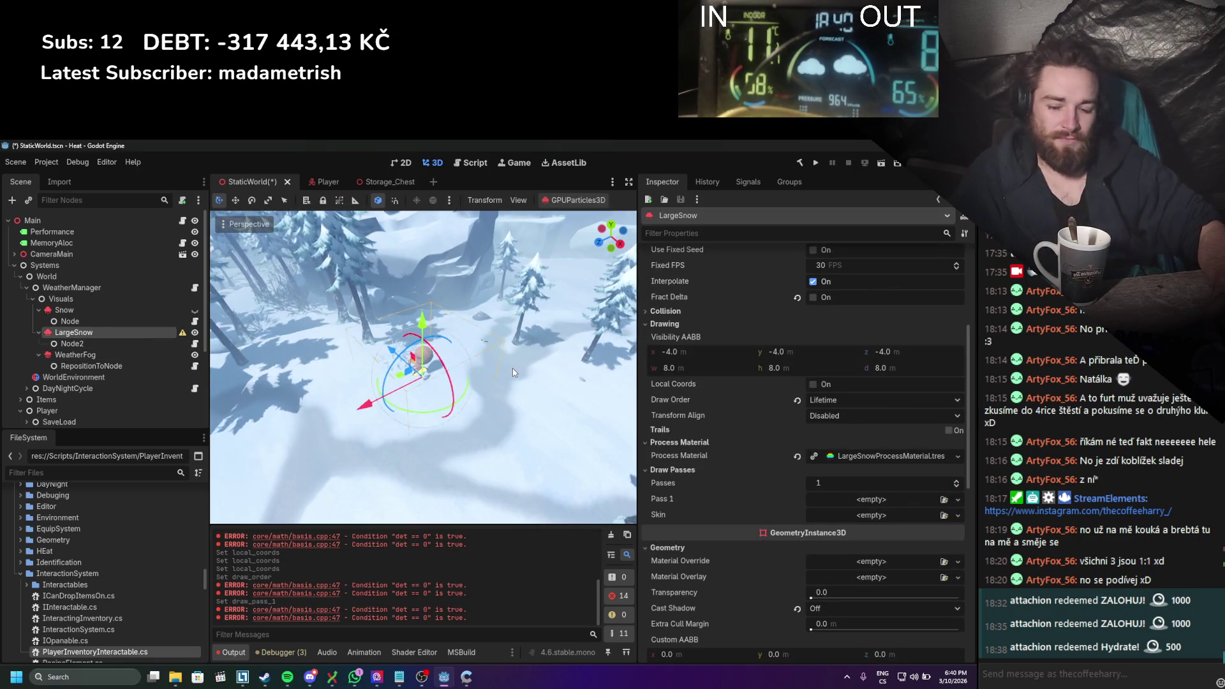
{"action": "key", "text": "ctrl+z"}
{"action": "key", "text": "ctrl+s"}
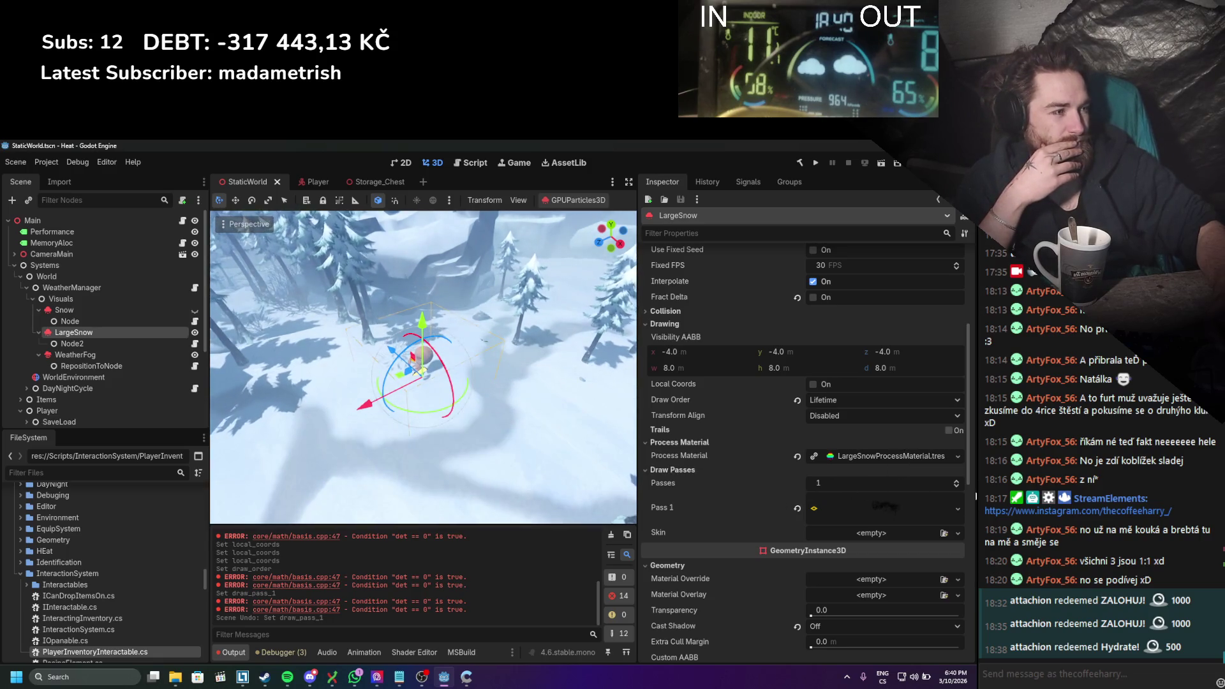
Step: Try 3 draw passes, then revert to 1 pass and save the scene
{"action": "left_click", "coordinate": [956, 484]}
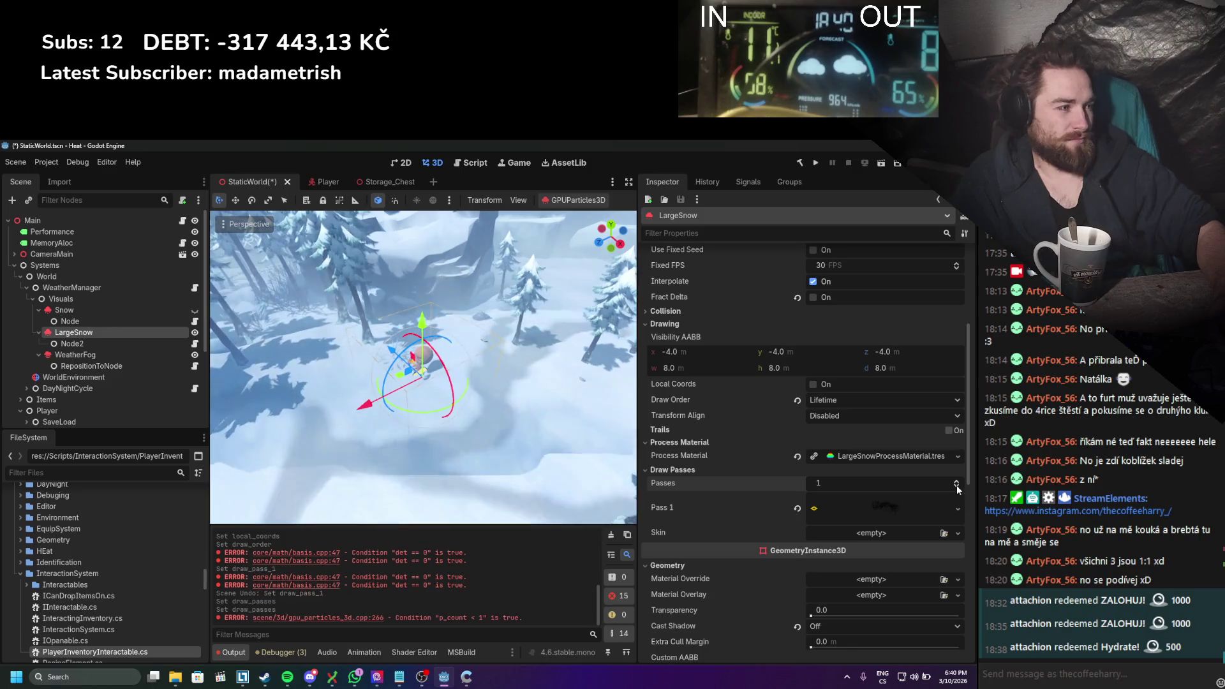
{"action": "left_click", "coordinate": [956, 482]}
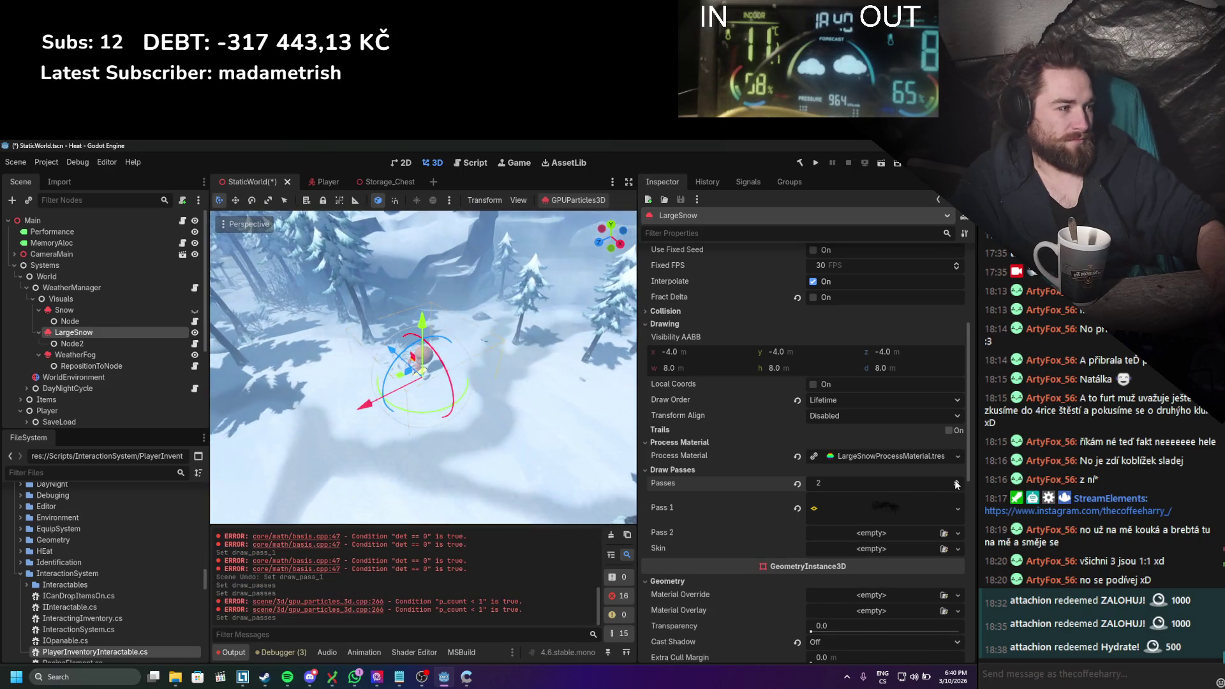
{"action": "left_click", "coordinate": [956, 483]}
{"action": "key", "text": "ctrl+s"}
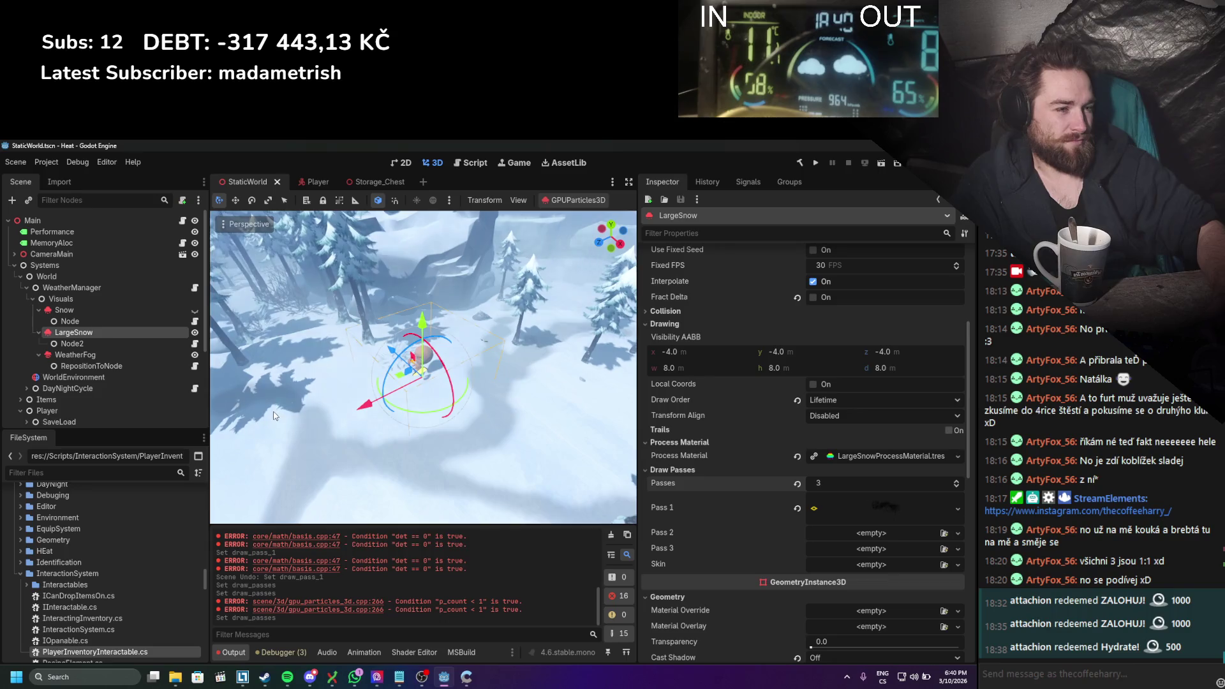
{"action": "key", "text": "ctrl+z"}
{"action": "key", "text": "ctrl+z"}
{"action": "key", "text": "ctrl+z"}
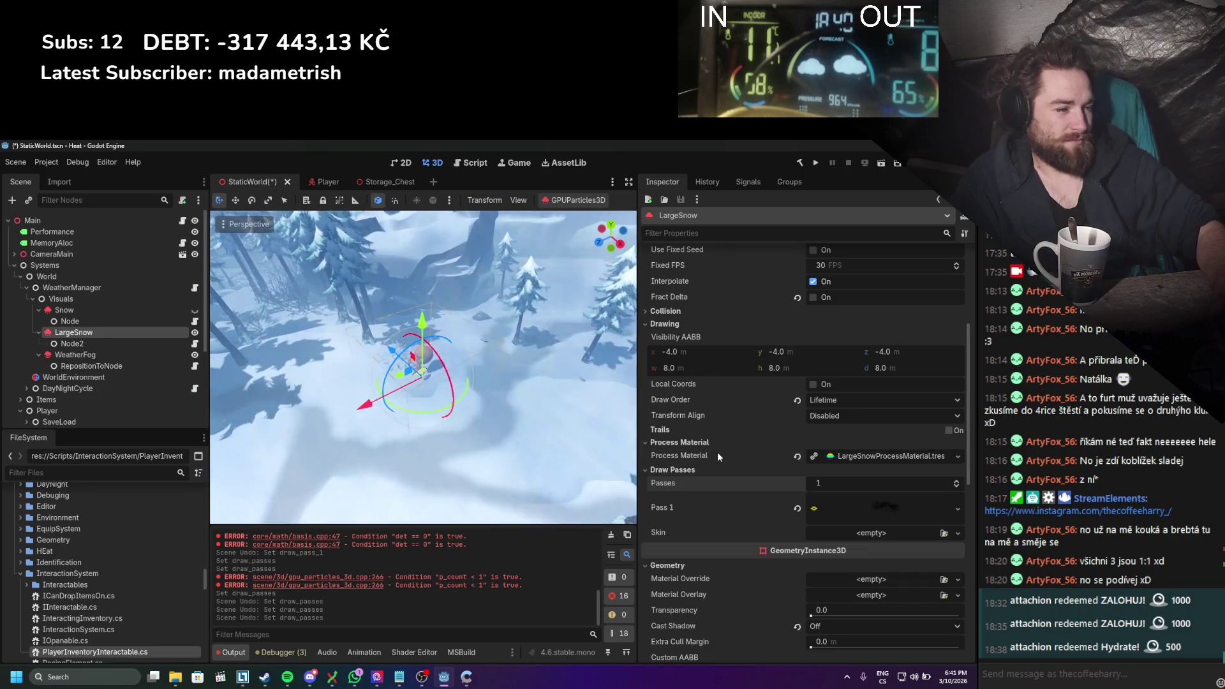
{"action": "key", "text": "ctrl+s"}
{"action": "left_click", "coordinate": [117, 354]}
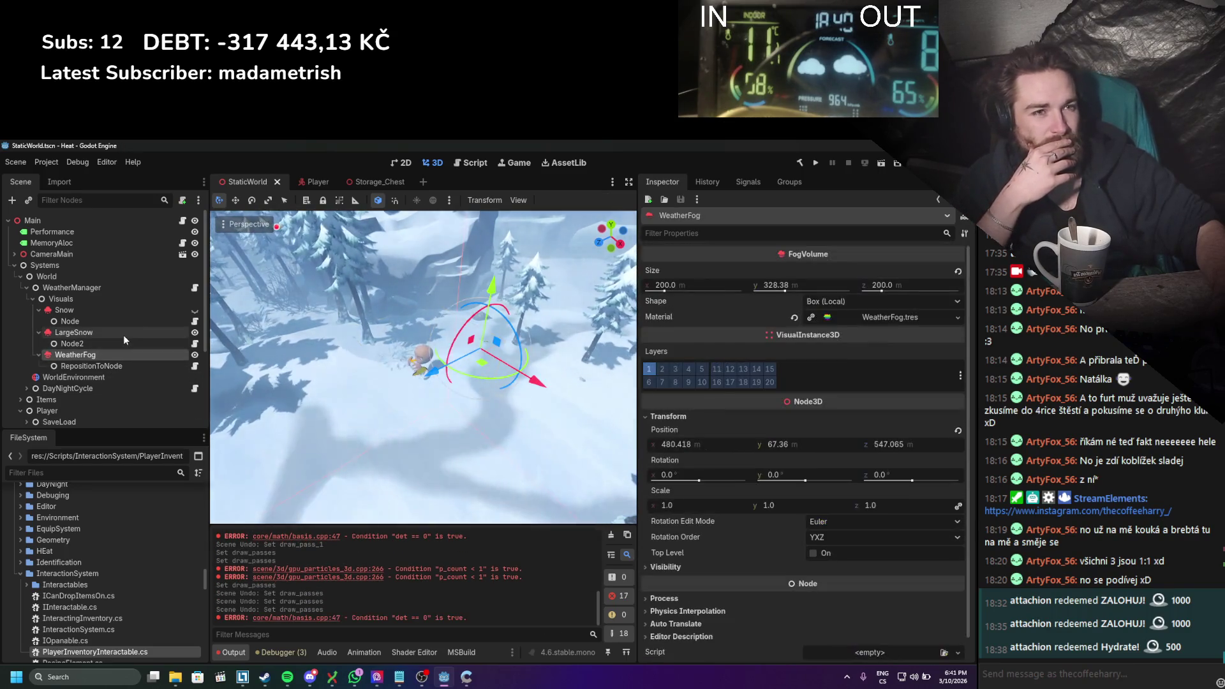
{"action": "left_click", "coordinate": [124, 335]}
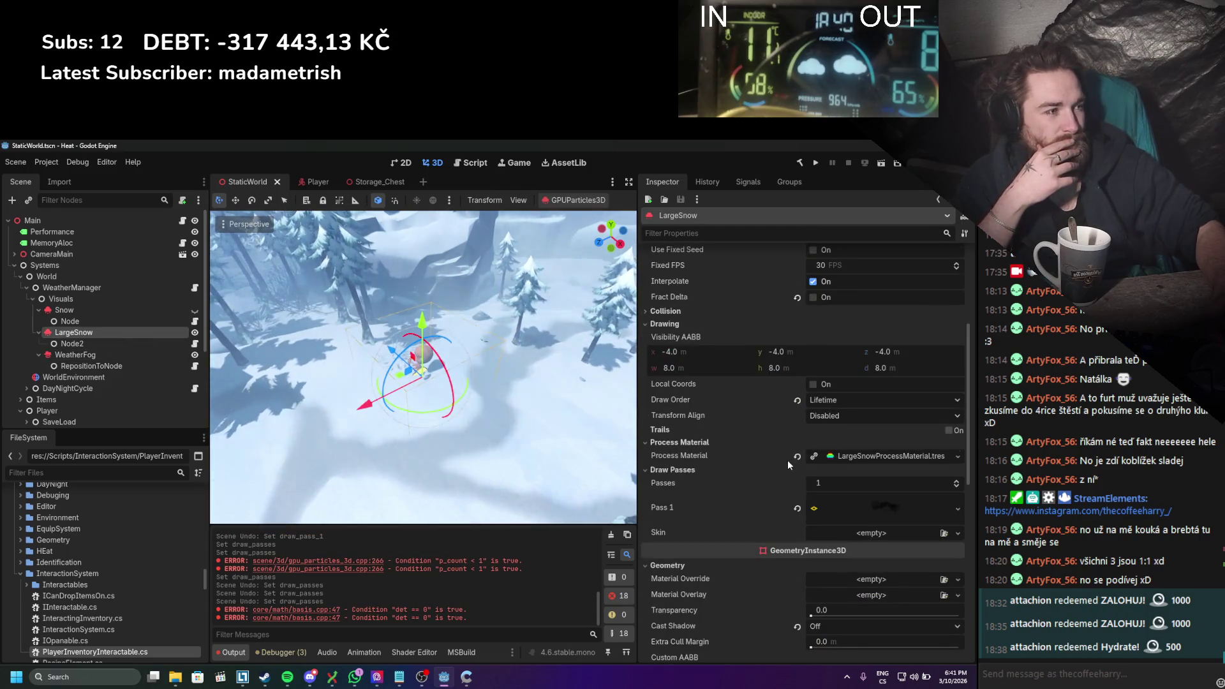
Step: Raise LargeSnow's Interp to End, reset it to 0, and save the scene
{"action": "scroll", "coordinate": [788, 461], "scroll_direction": "up", "scroll_amount": 3}
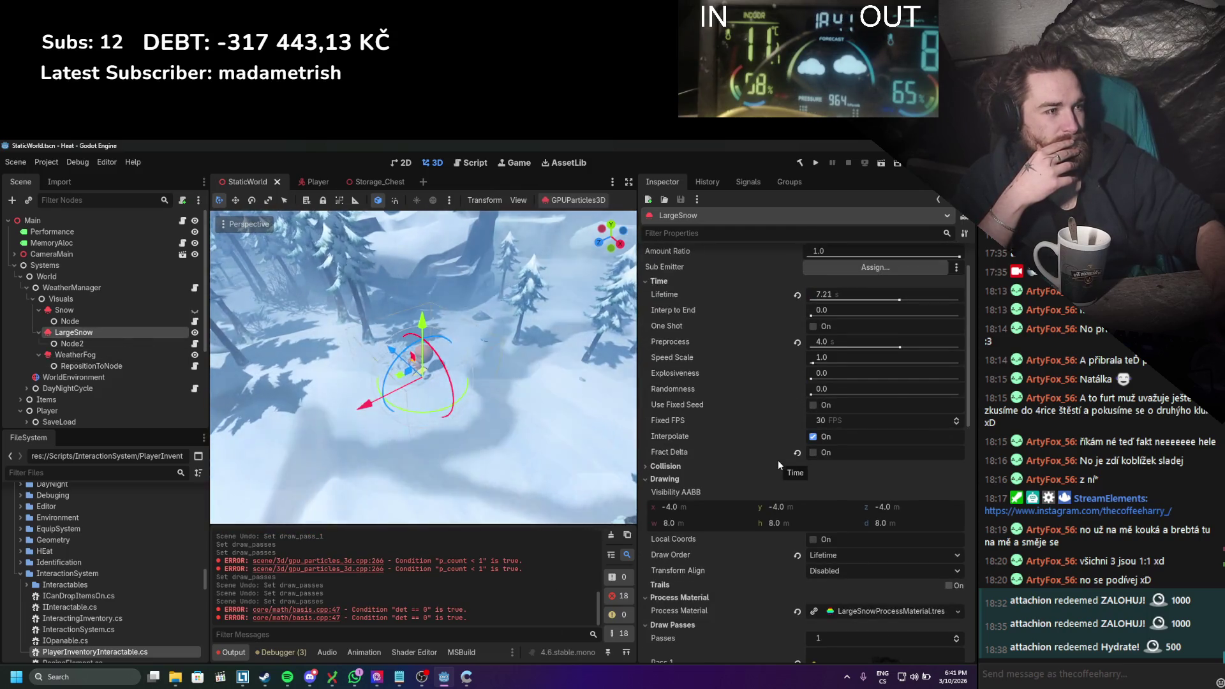
{"action": "scroll", "coordinate": [778, 461], "scroll_direction": "up", "scroll_amount": 1}
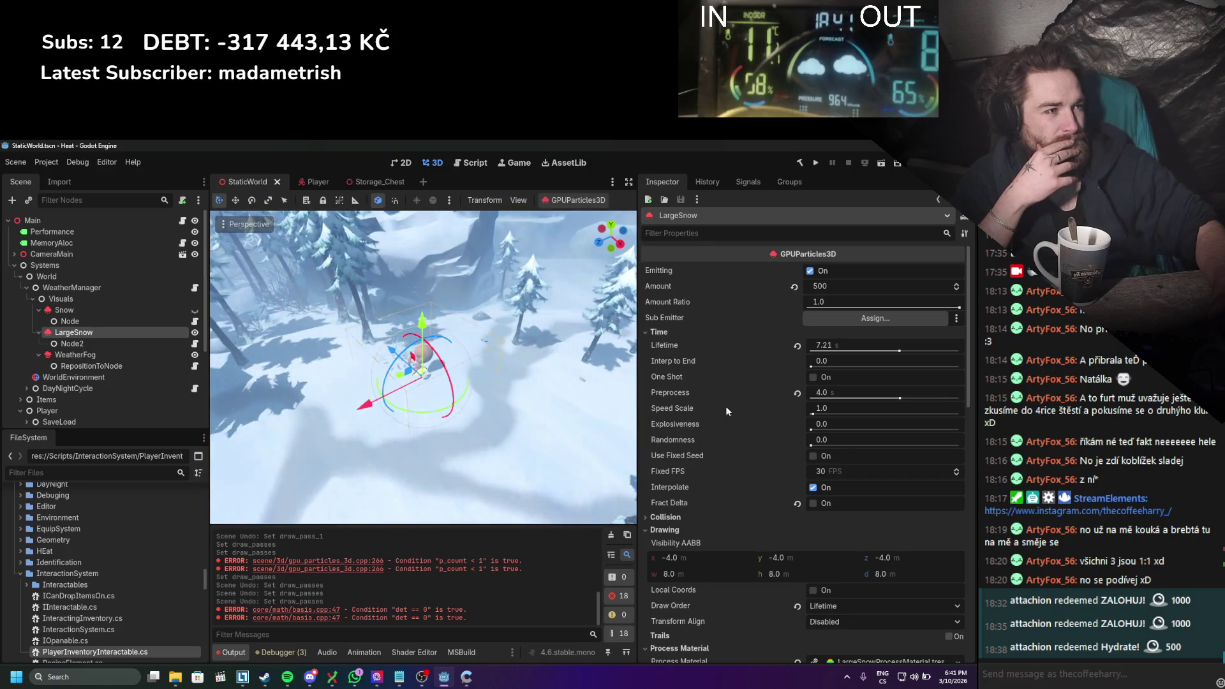
{"action": "left_click_drag", "start_coordinate": [811, 366], "coordinate": [855, 368]}
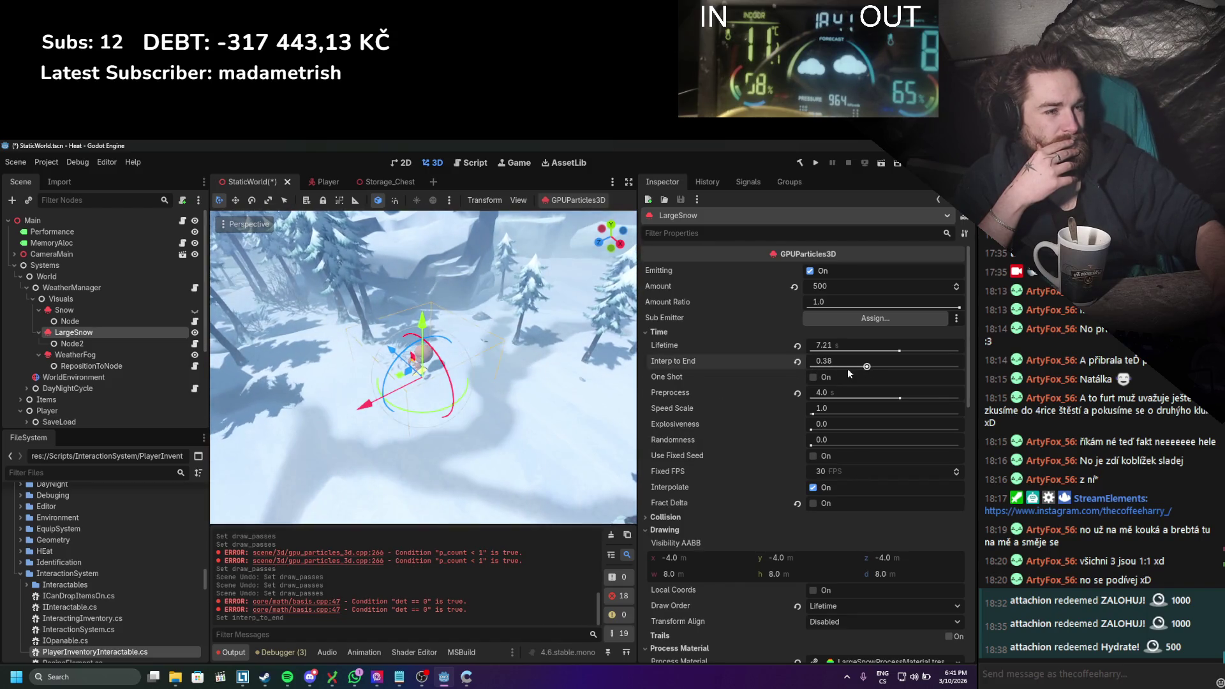
{"action": "left_click", "coordinate": [154, 379]}
{"action": "left_click", "coordinate": [127, 332]}
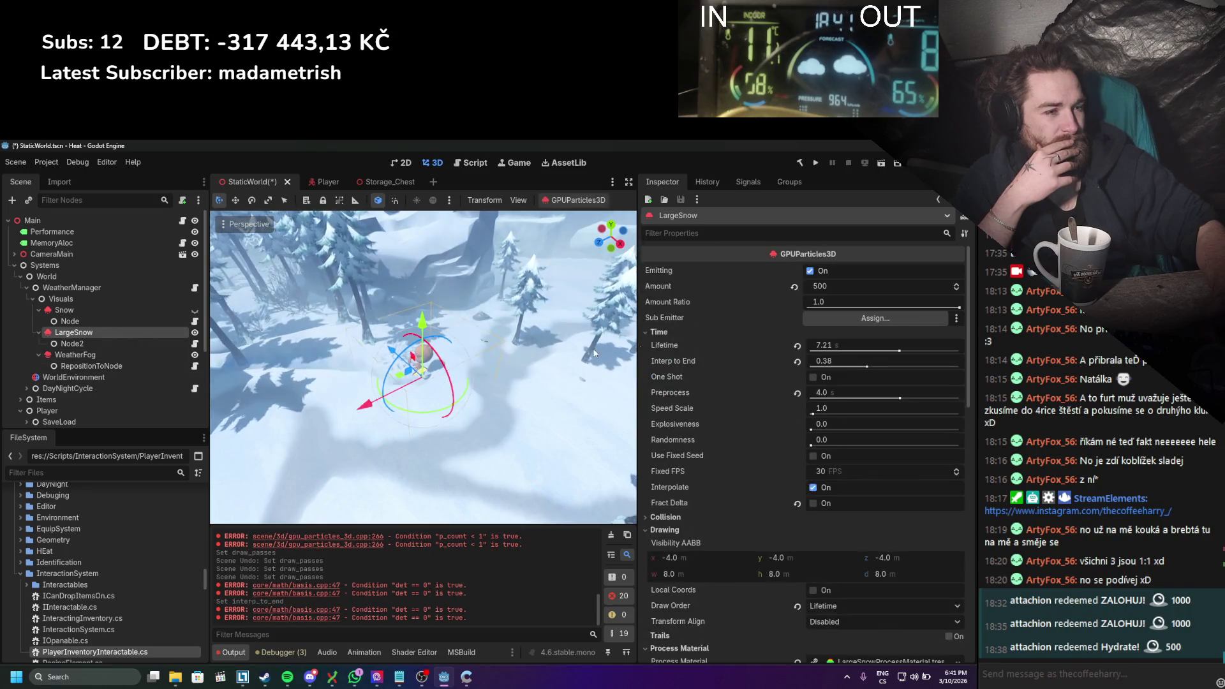
{"action": "left_click", "coordinate": [797, 362]}
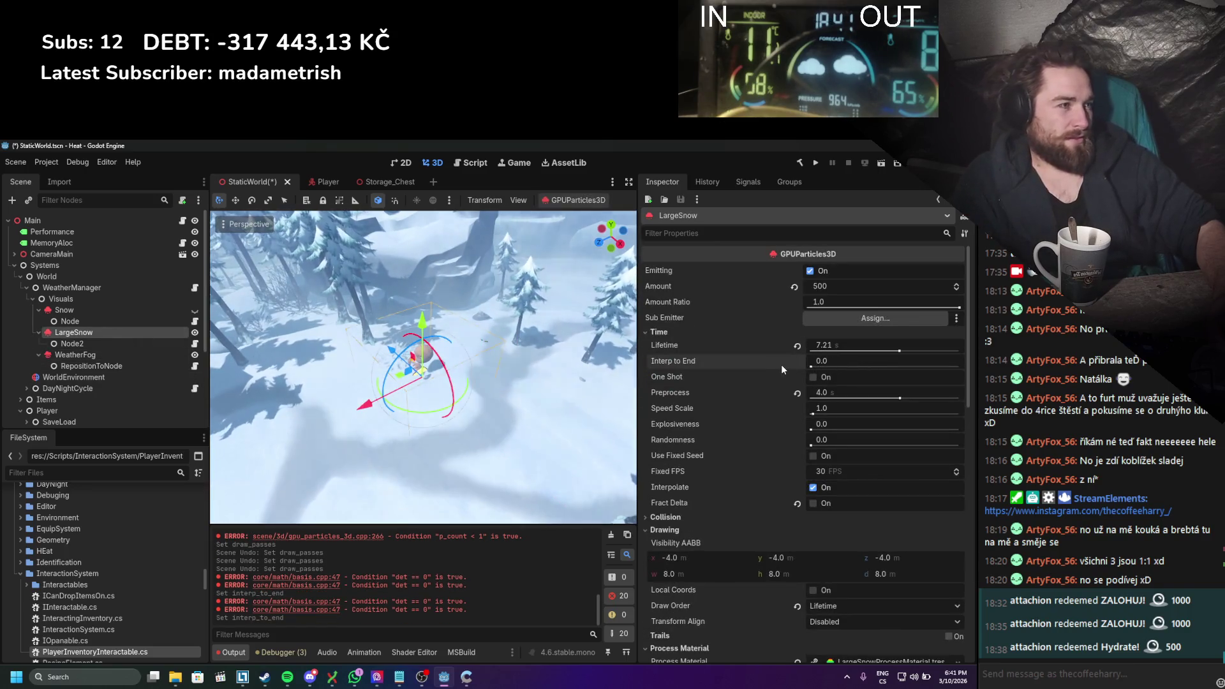
{"action": "key", "text": "ctrl+s"}
Step: Turn LargeSnow's Emitting off, then back on
{"action": "scroll", "coordinate": [772, 381], "scroll_direction": "down", "scroll_amount": 3}
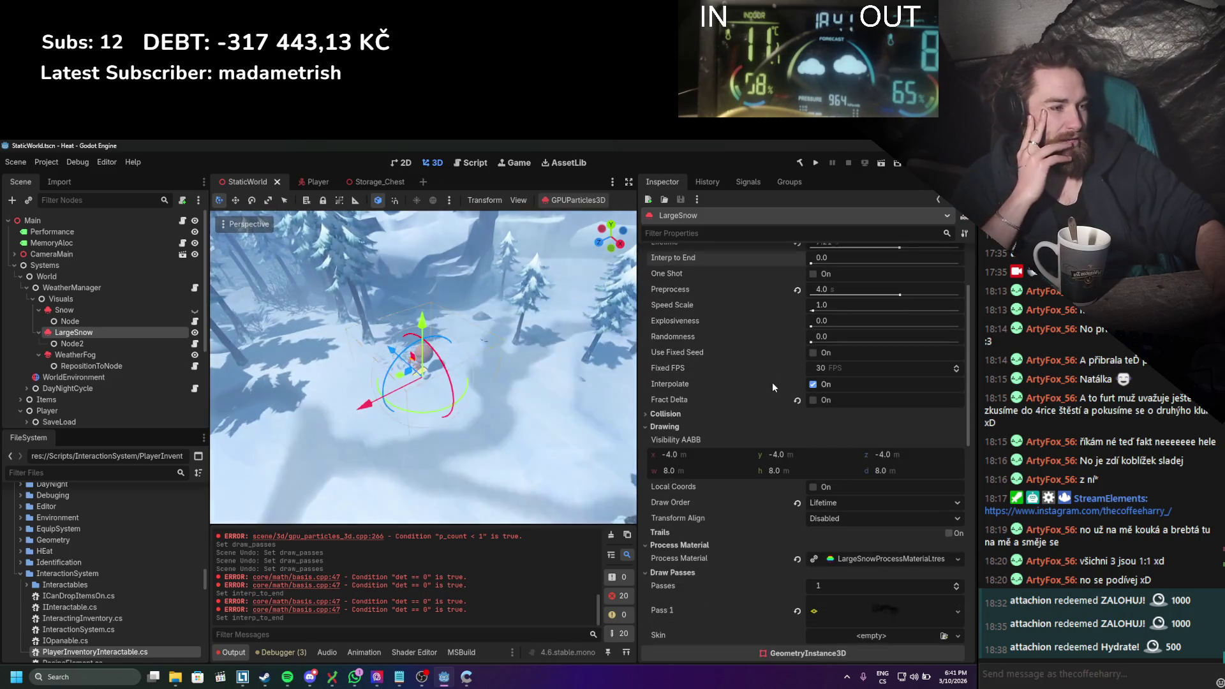
{"action": "scroll", "coordinate": [771, 382], "scroll_direction": "up", "scroll_amount": 3}
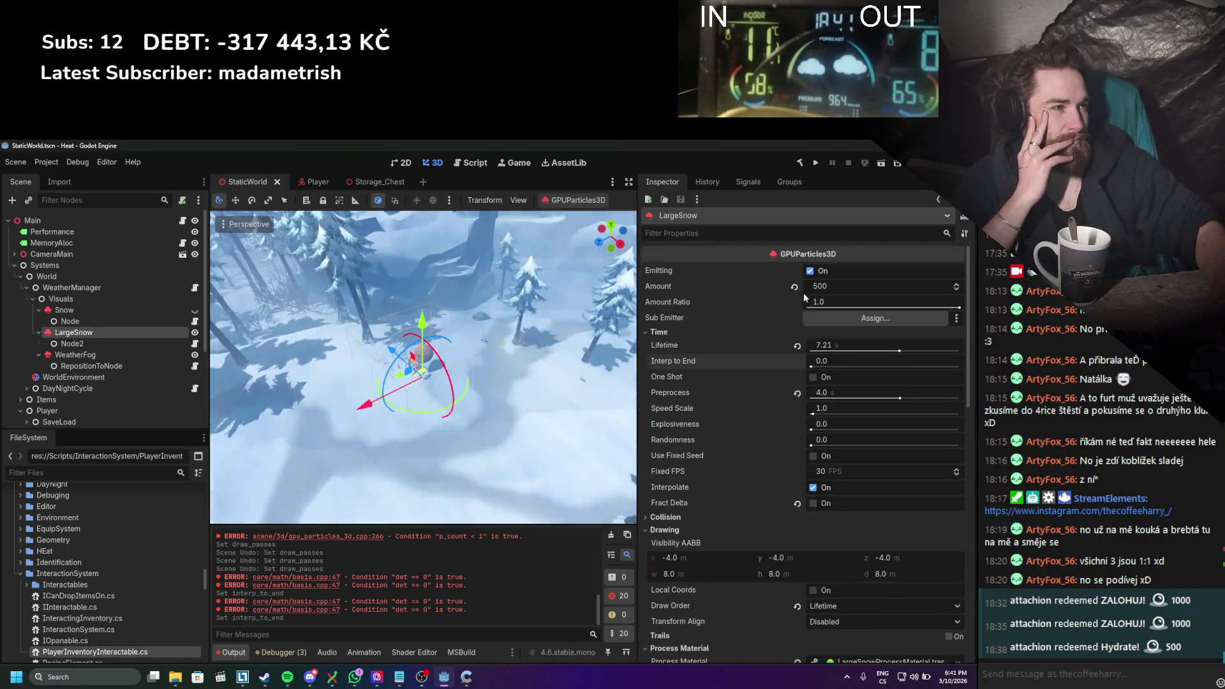
{"action": "left_click", "coordinate": [809, 271]}
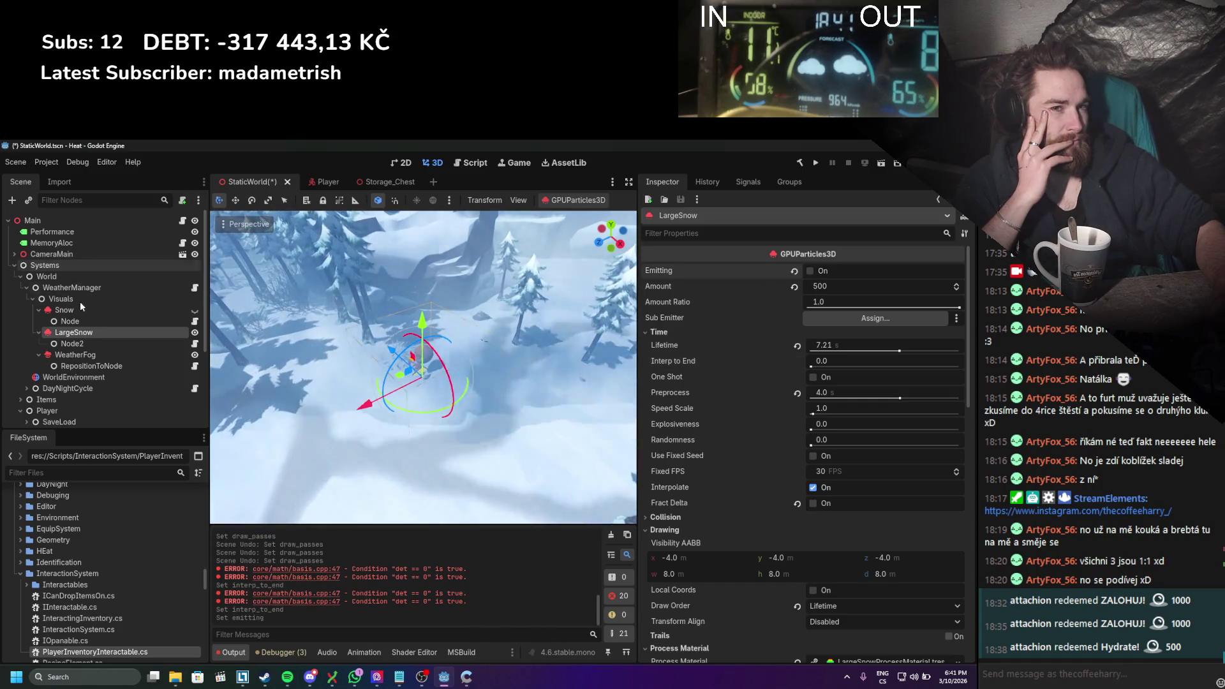
{"action": "left_click", "coordinate": [81, 343]}
{"action": "left_click", "coordinate": [86, 332]}
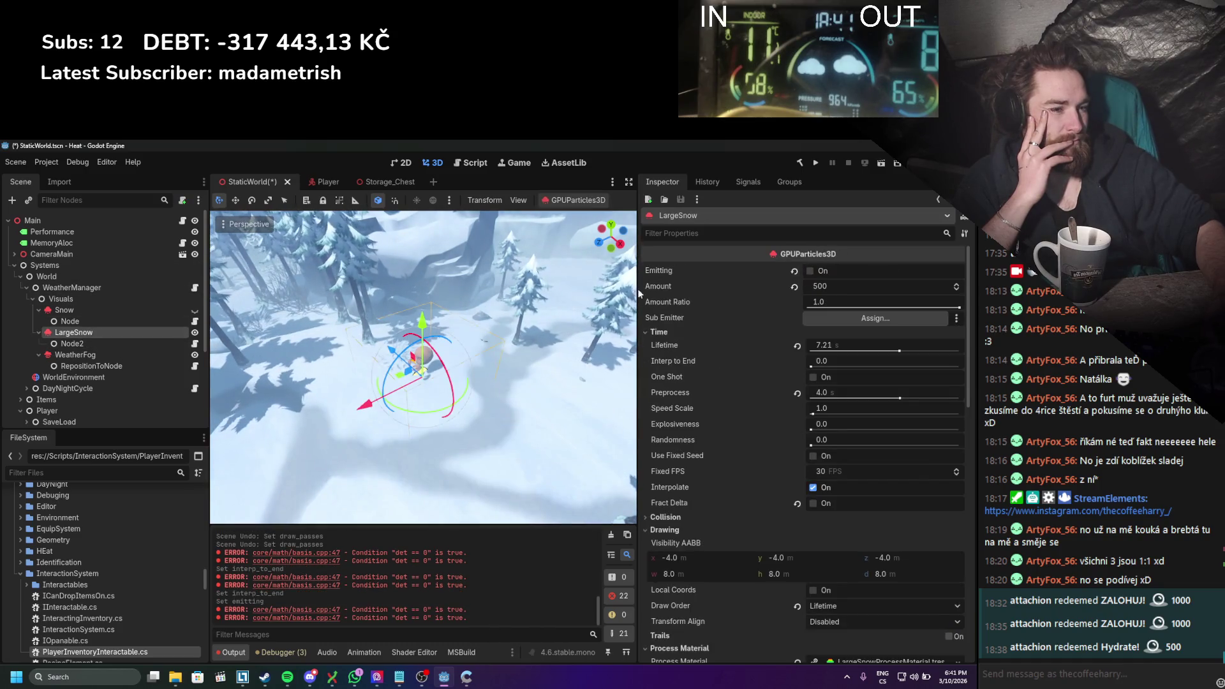
{"action": "left_click", "coordinate": [809, 272]}
Step: Make LargeSnow Top Level, then turn Top Level back off
{"action": "scroll", "coordinate": [762, 353], "scroll_direction": "down", "scroll_amount": 3}
{"action": "scroll", "coordinate": [767, 347], "scroll_direction": "down", "scroll_amount": 10}
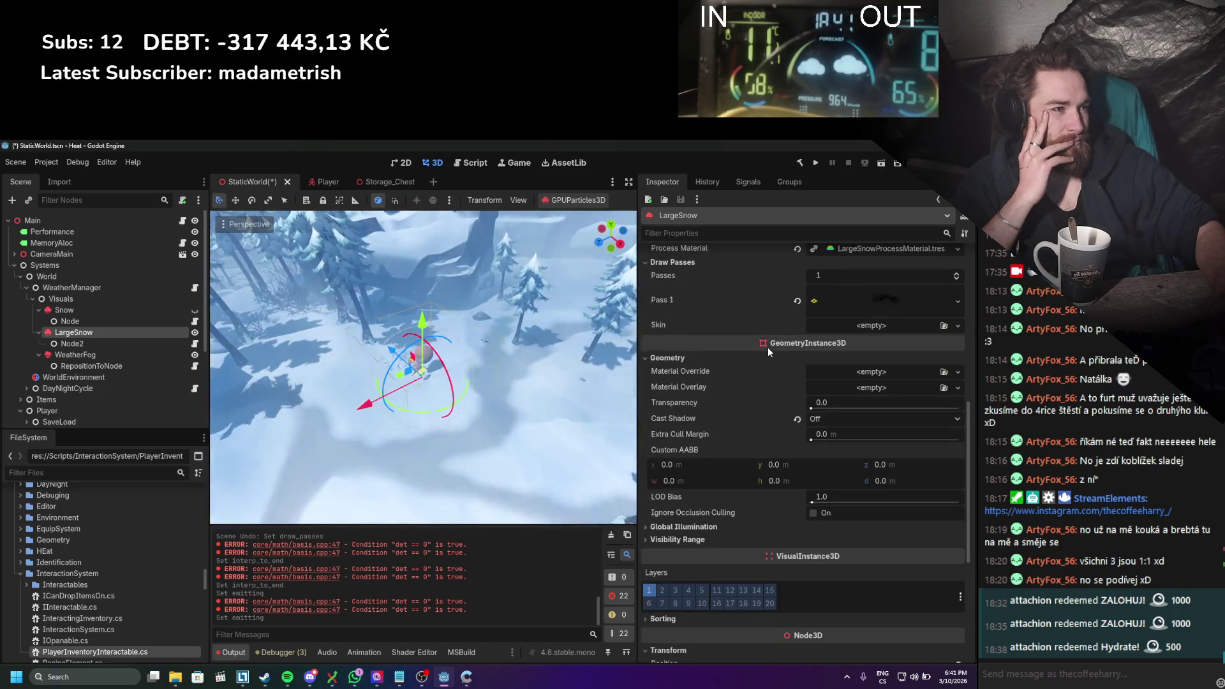
{"action": "scroll", "coordinate": [768, 347], "scroll_direction": "down", "scroll_amount": 3}
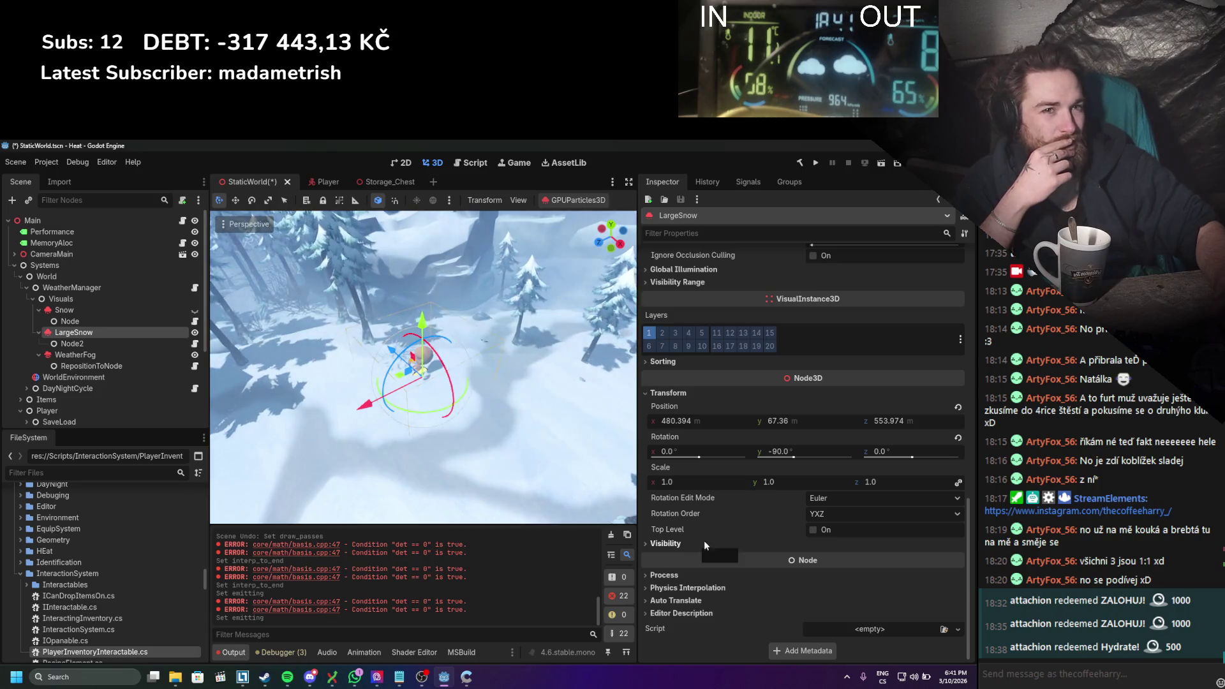
{"action": "left_click", "coordinate": [816, 527]}
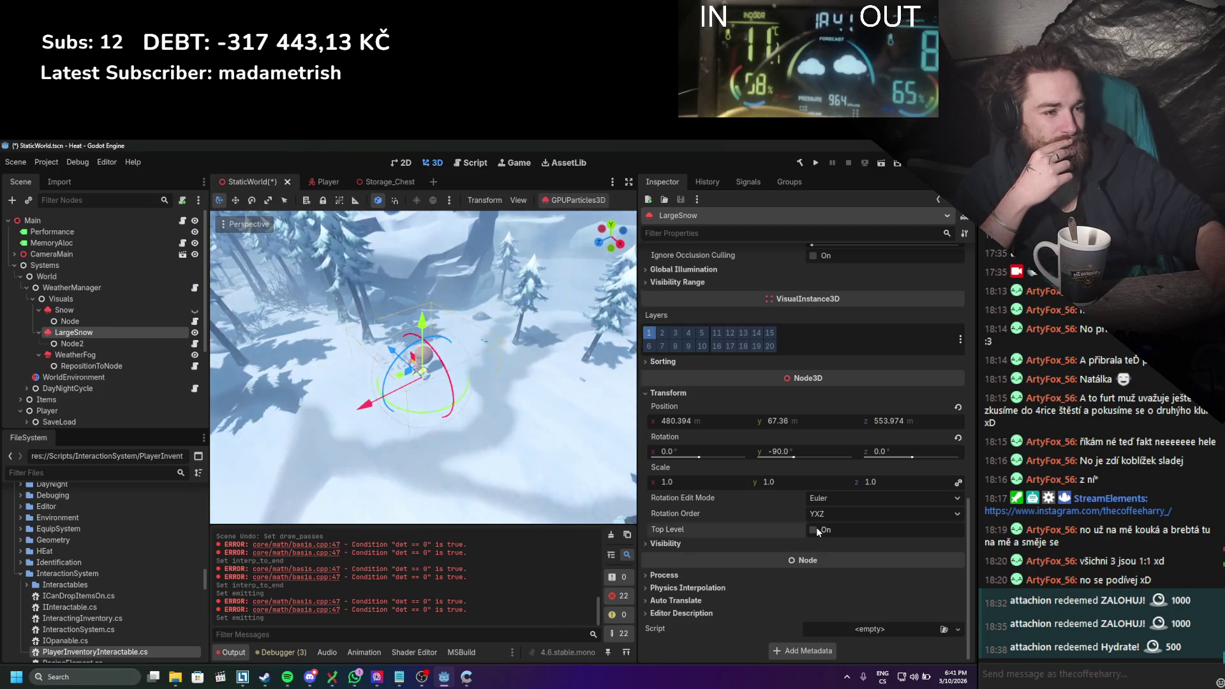
{"action": "left_click", "coordinate": [113, 342]}
{"action": "left_click", "coordinate": [113, 333]}
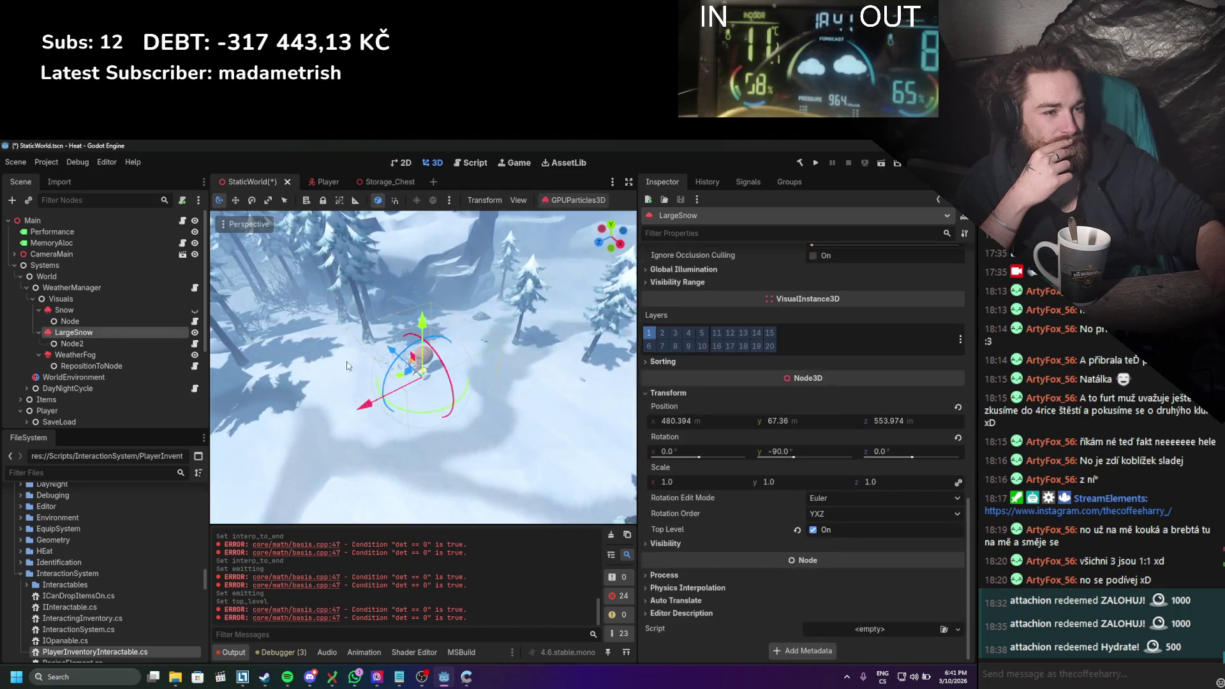
{"action": "left_click", "coordinate": [814, 530]}
Step: Expand LargeSnow's Visibility, Process, Thread Group, Physics Interpolation and Auto Translate sections
{"action": "left_click", "coordinate": [747, 546]}
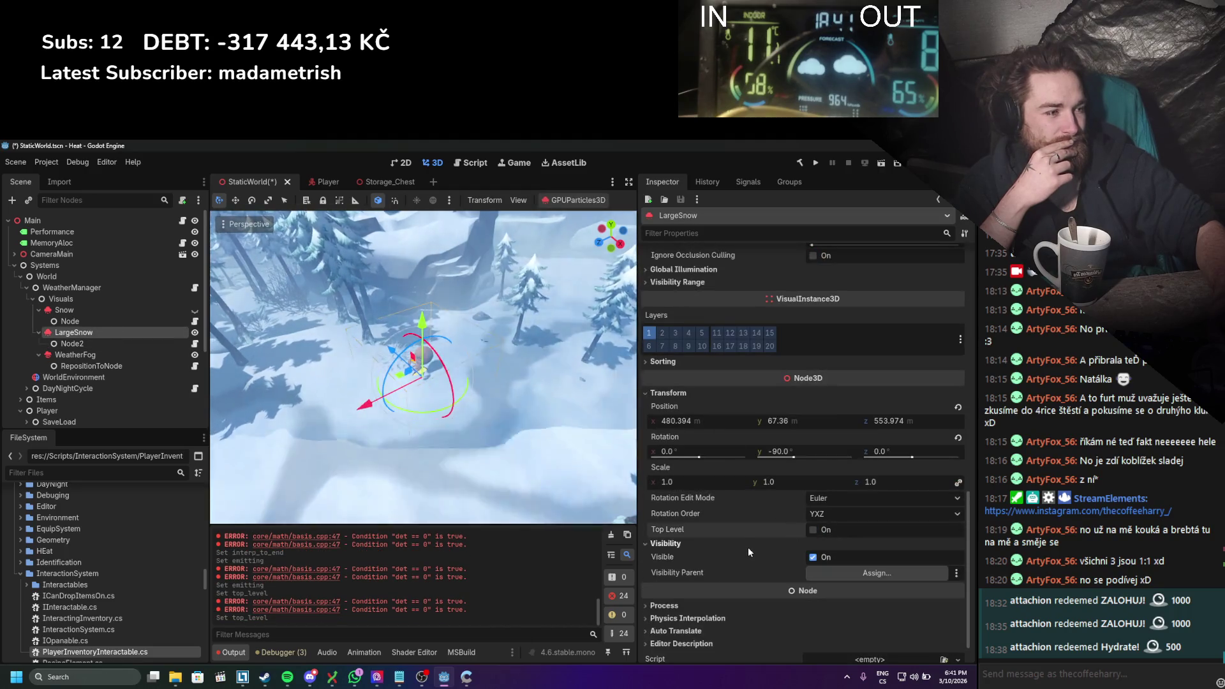
{"action": "scroll", "coordinate": [747, 546], "scroll_direction": "down", "scroll_amount": 1}
{"action": "left_click", "coordinate": [683, 574]}
{"action": "scroll", "coordinate": [683, 573], "scroll_direction": "down", "scroll_amount": 2}
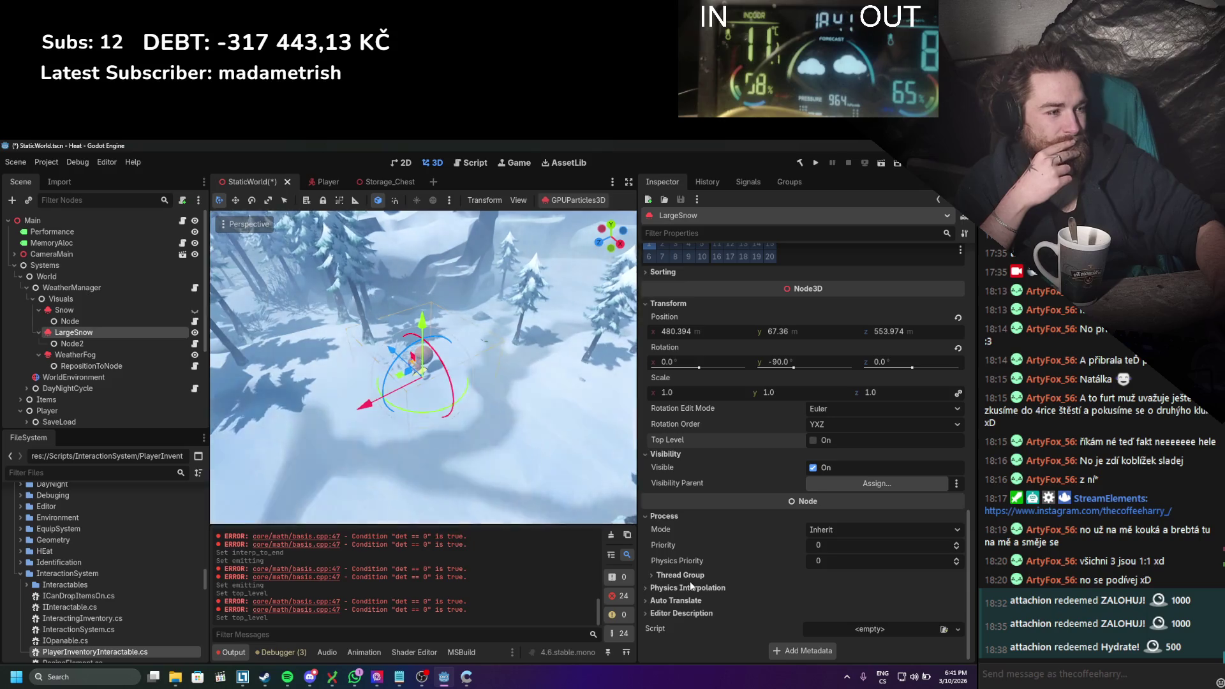
{"action": "left_click", "coordinate": [690, 581]}
{"action": "scroll", "coordinate": [688, 571], "scroll_direction": "down", "scroll_amount": 1}
{"action": "left_click", "coordinate": [690, 576]}
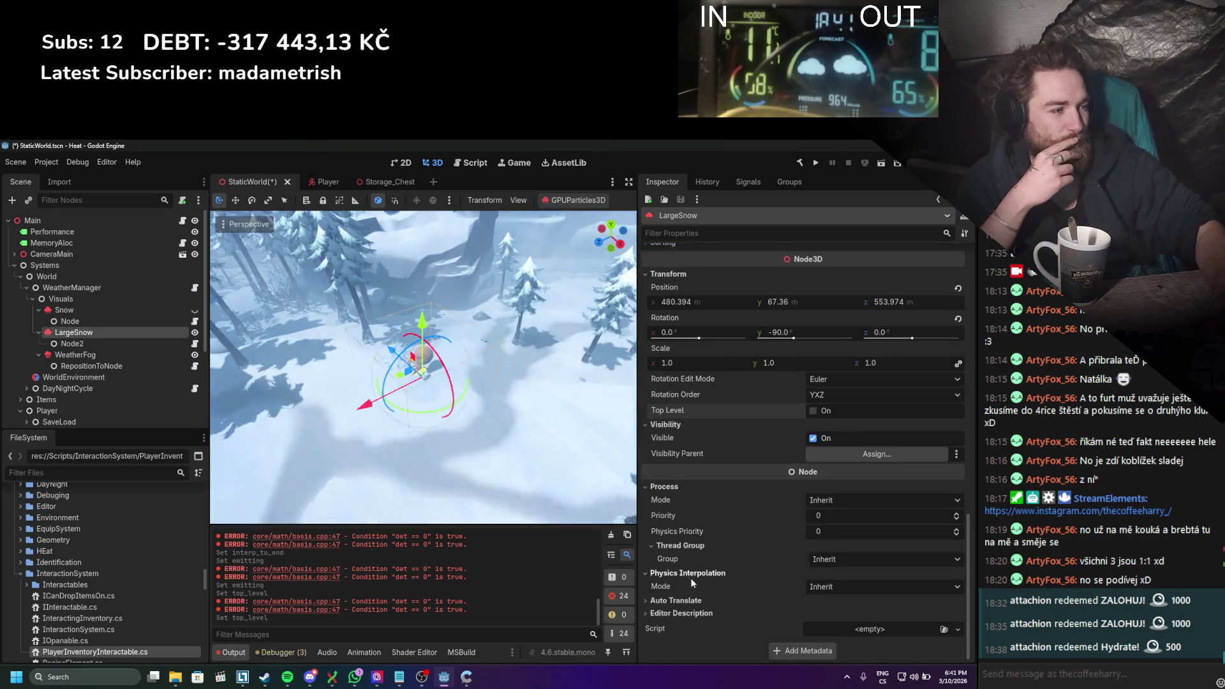
{"action": "left_click", "coordinate": [689, 601]}
{"action": "scroll", "coordinate": [689, 588], "scroll_direction": "down", "scroll_amount": 1}
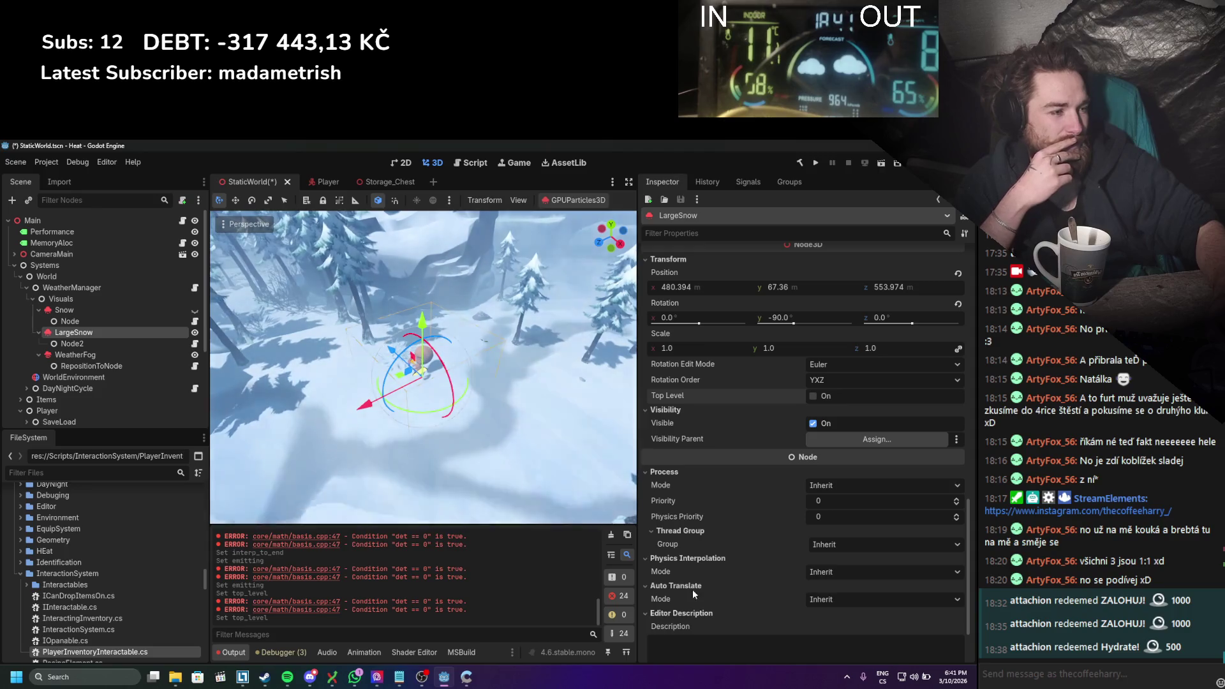
{"action": "scroll", "coordinate": [693, 596], "scroll_direction": "up", "scroll_amount": 6}
{"action": "scroll", "coordinate": [691, 521], "scroll_direction": "up", "scroll_amount": 7}
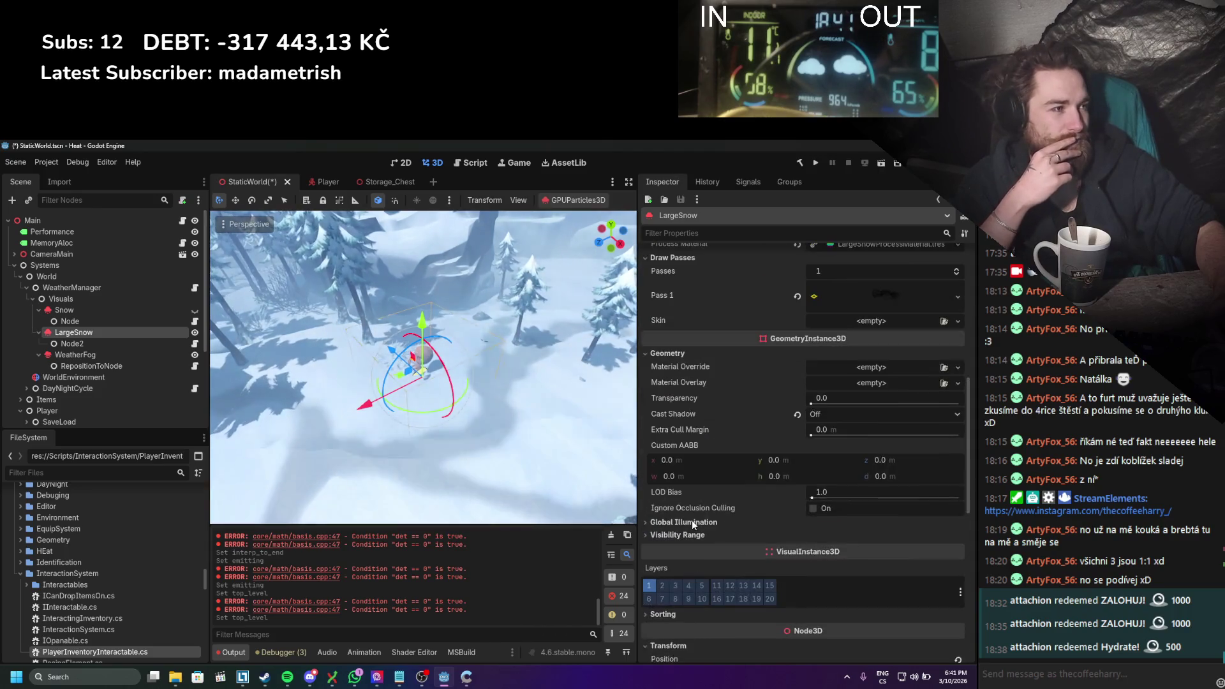
Step: Enable Ignore Occlusion Culling, disable it again, and save the scene
{"action": "left_click", "coordinate": [812, 508]}
{"action": "left_click", "coordinate": [77, 354]}
{"action": "left_click", "coordinate": [89, 330]}
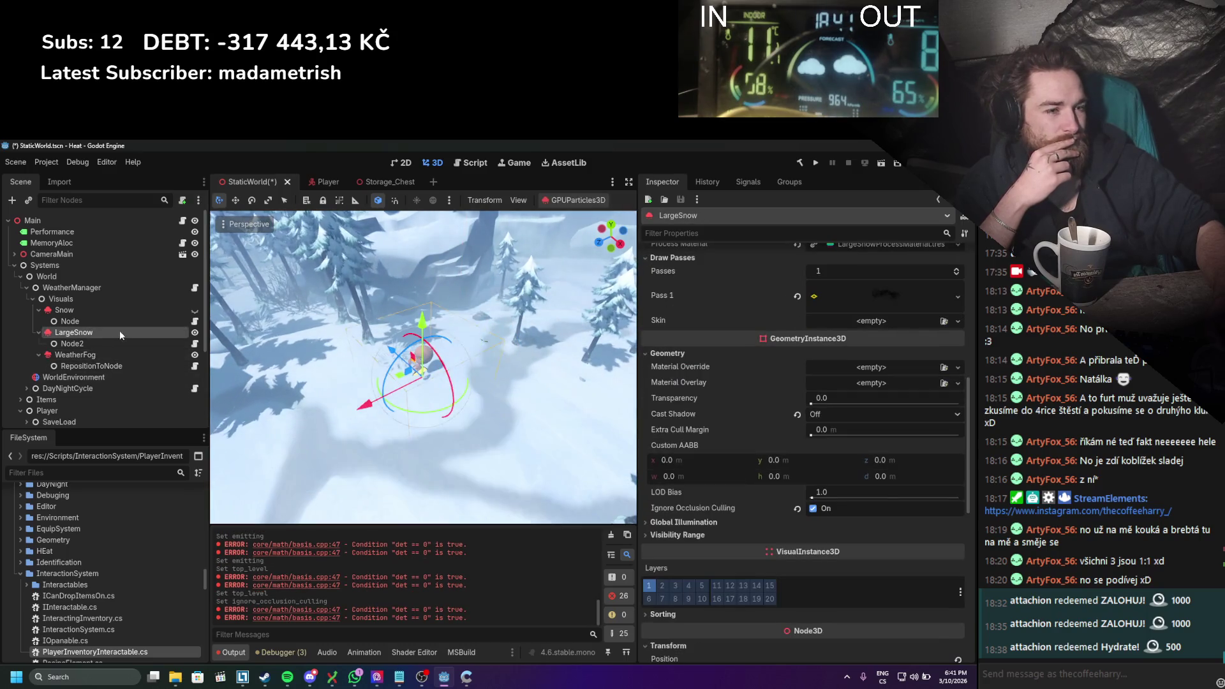
{"action": "left_click", "coordinate": [812, 509]}
{"action": "key", "text": "ctrl+s"}
Step: Switch LargeSnow's Cast Shadow to On, back to Off, and save
{"action": "scroll", "coordinate": [755, 445], "scroll_direction": "up", "scroll_amount": 4}
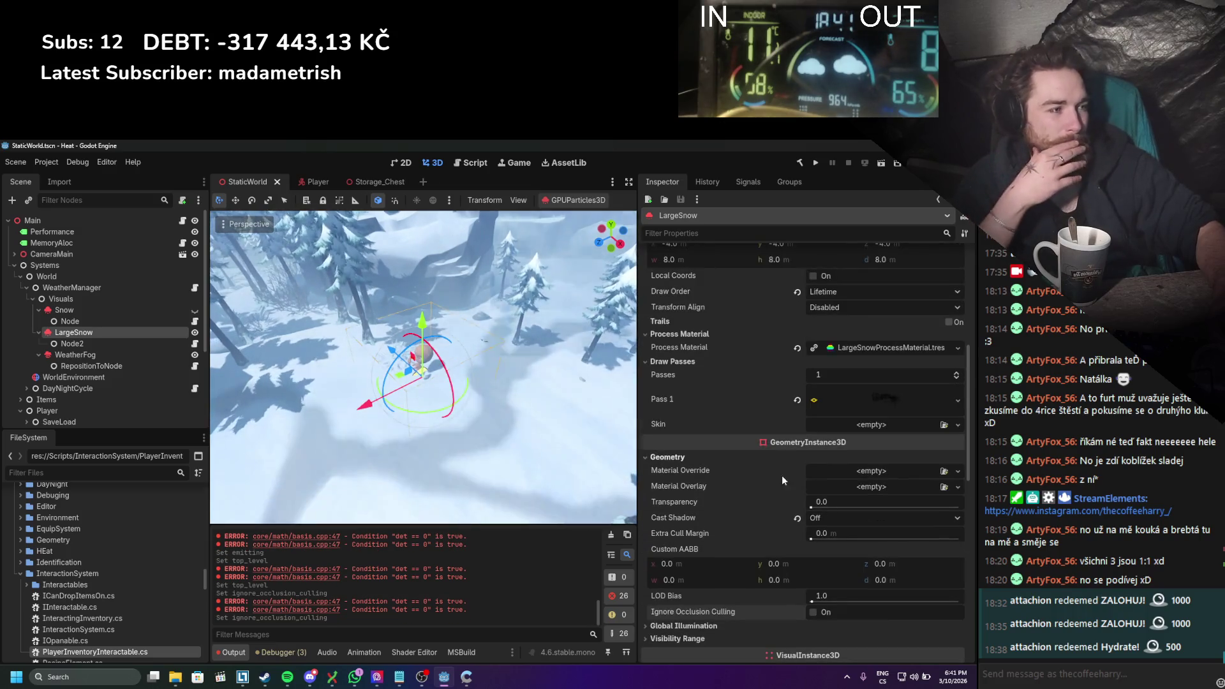
{"action": "left_click", "coordinate": [821, 518]}
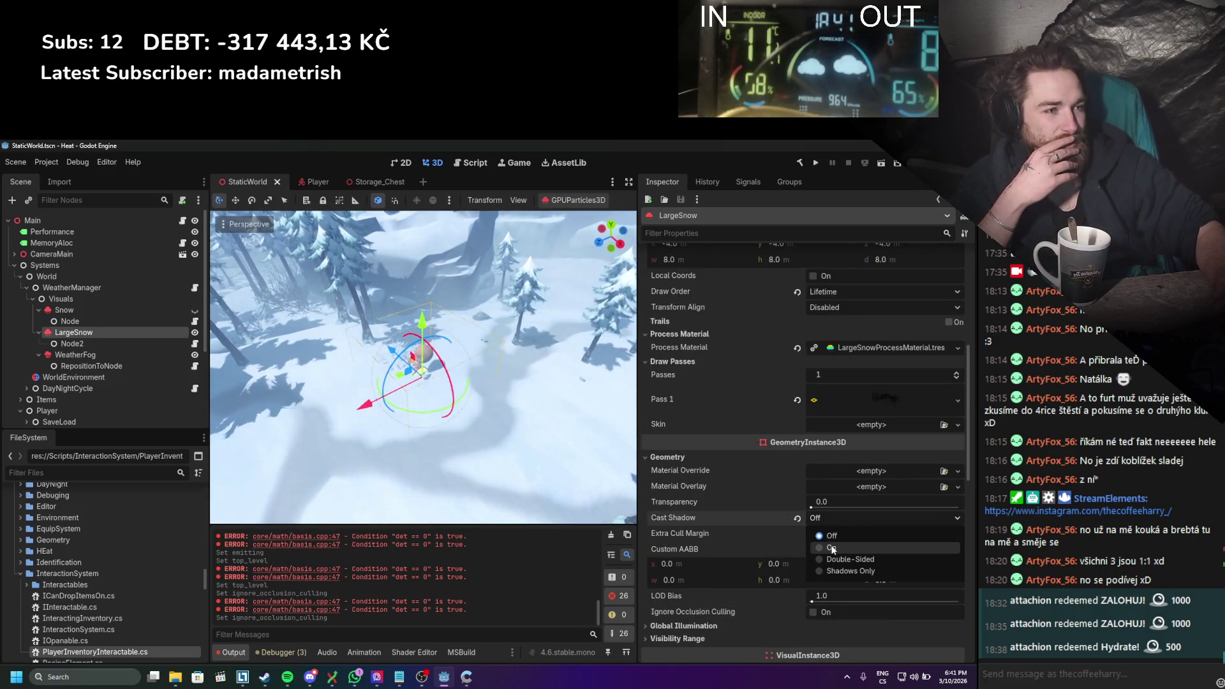
{"action": "left_click", "coordinate": [831, 547]}
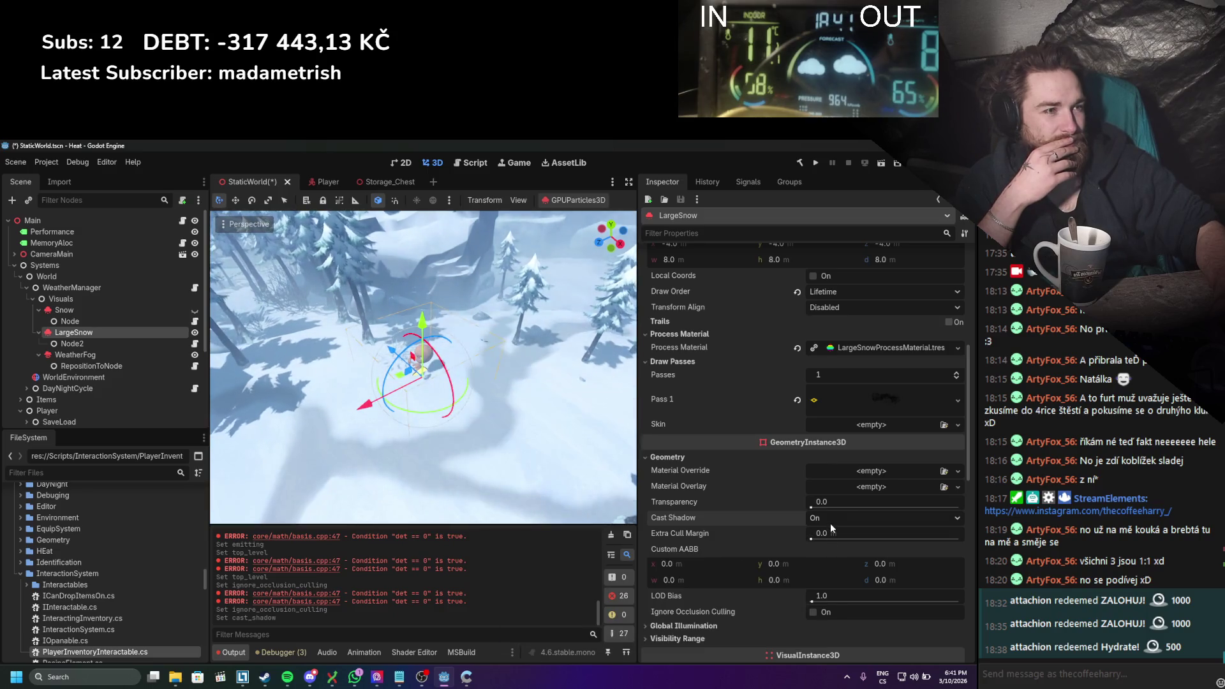
{"action": "left_click", "coordinate": [828, 514]}
{"action": "left_click", "coordinate": [828, 533]}
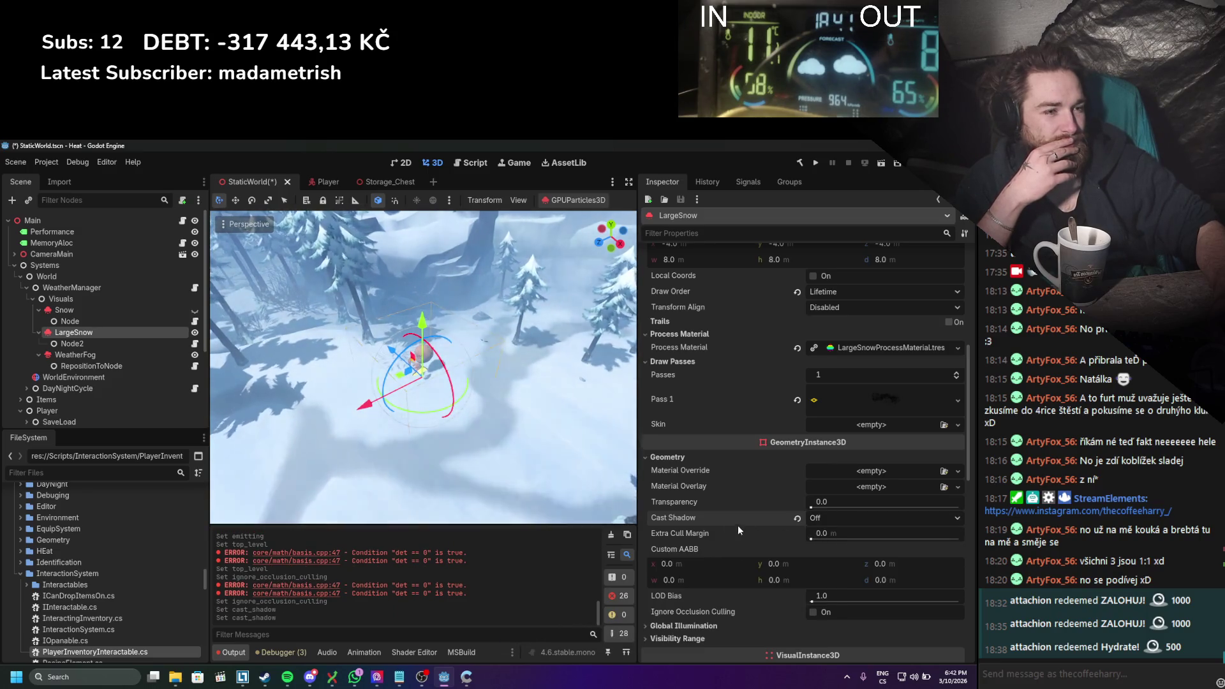
{"action": "key", "text": "ctrl+s"}
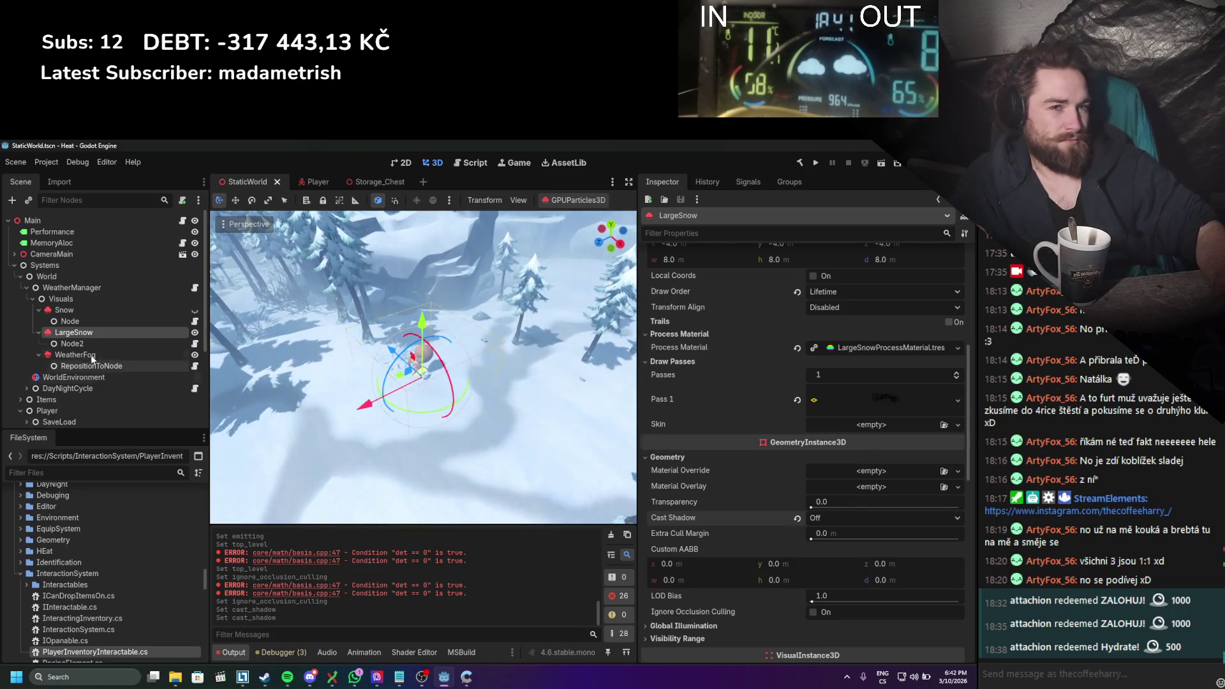
Step: Select Node2 under LargeSnow, then the Node following Snow, in the Scene dock
{"action": "left_click", "coordinate": [92, 343]}
{"action": "left_click", "coordinate": [93, 323]}
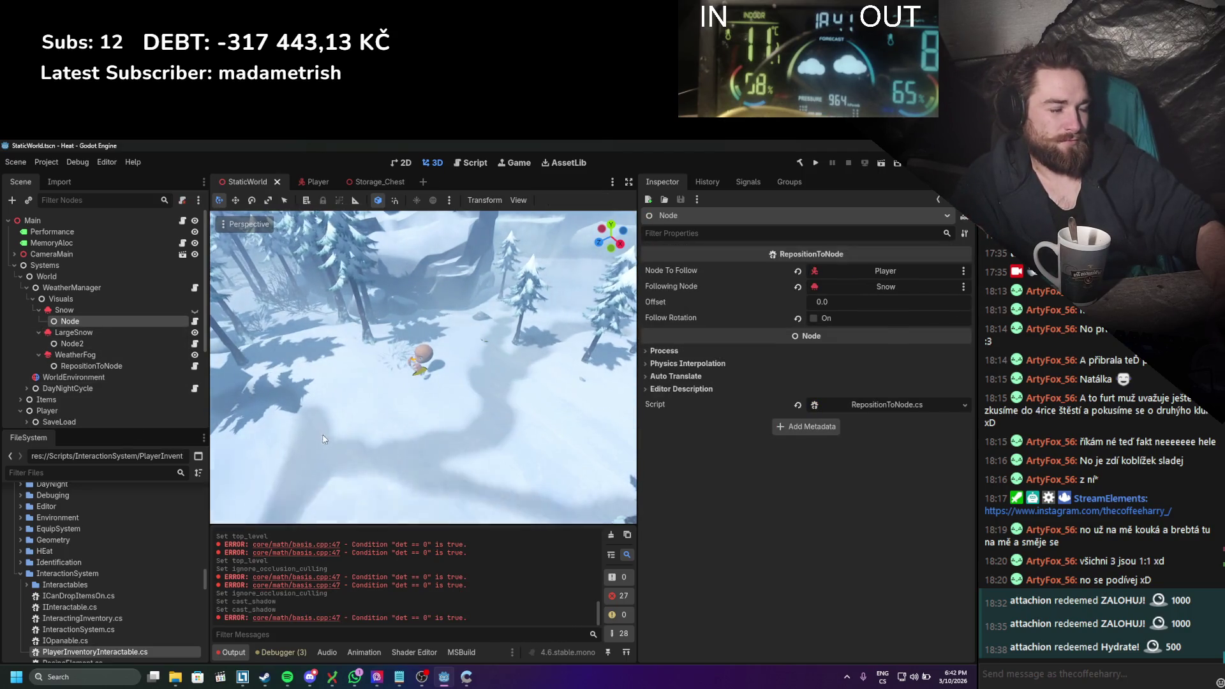
{"action": "left_click", "coordinate": [70, 333]}
Step: Select the Snow node and toggle its eye icon so its snowfall shows again
{"action": "left_click", "coordinate": [79, 309]}
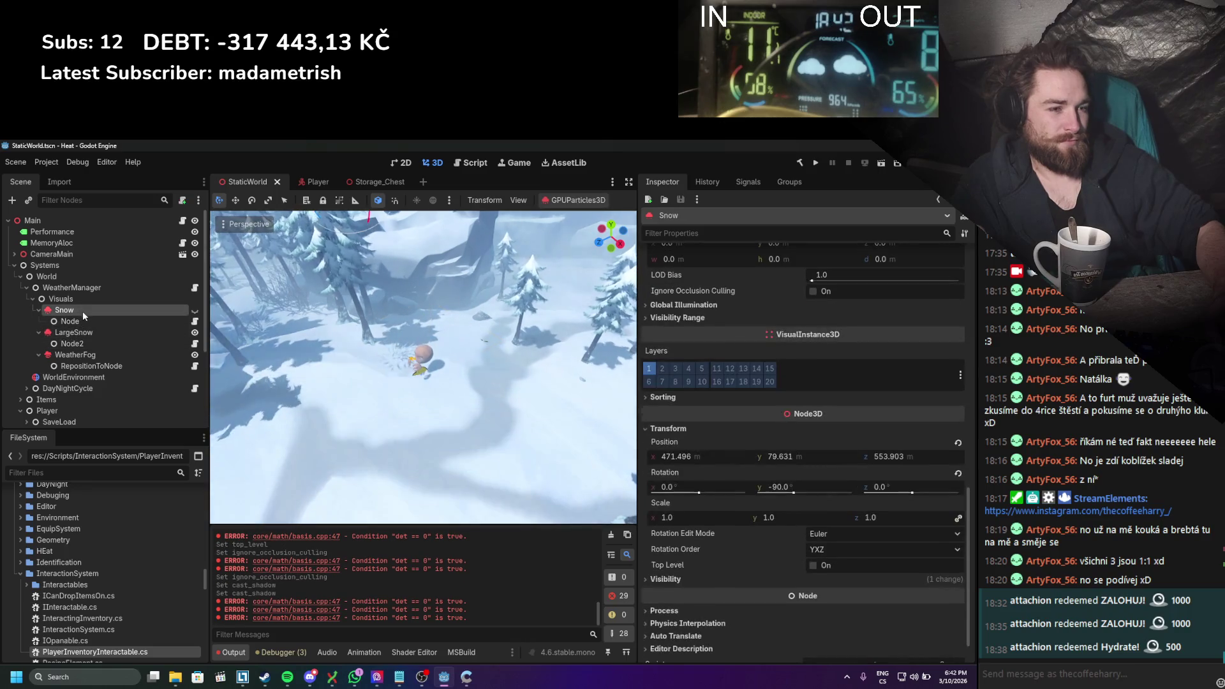
{"action": "left_click", "coordinate": [194, 311]}
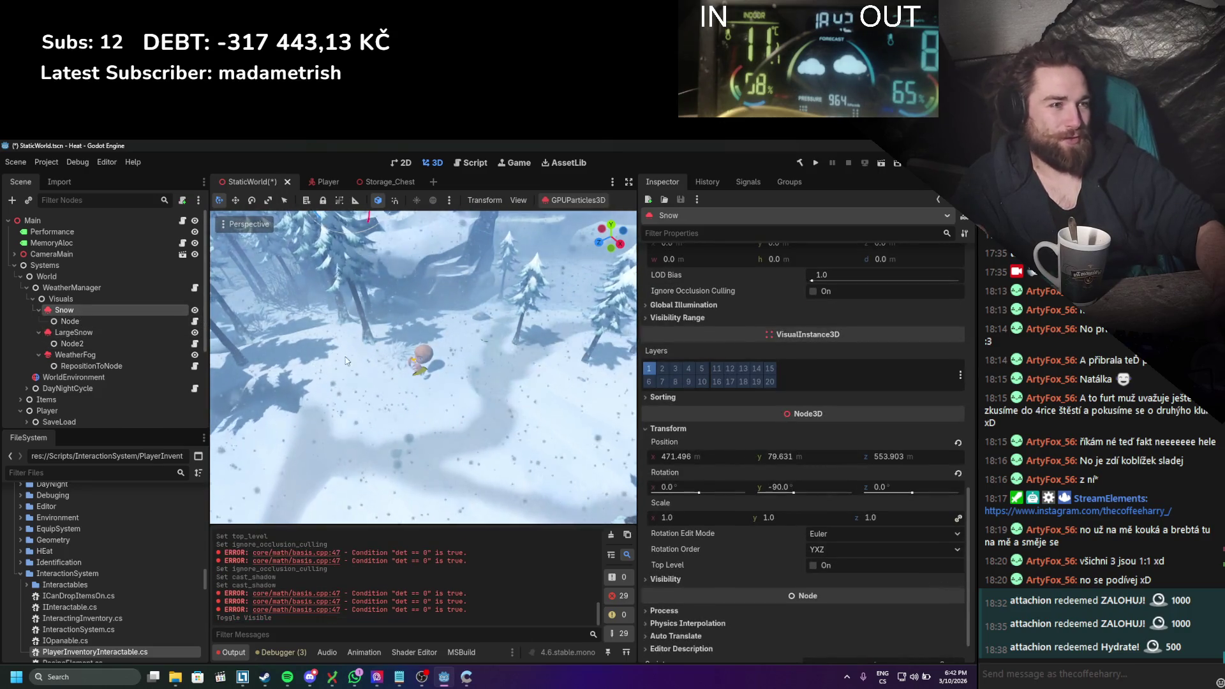
{"action": "scroll", "coordinate": [733, 466], "scroll_direction": "up", "scroll_amount": 10}
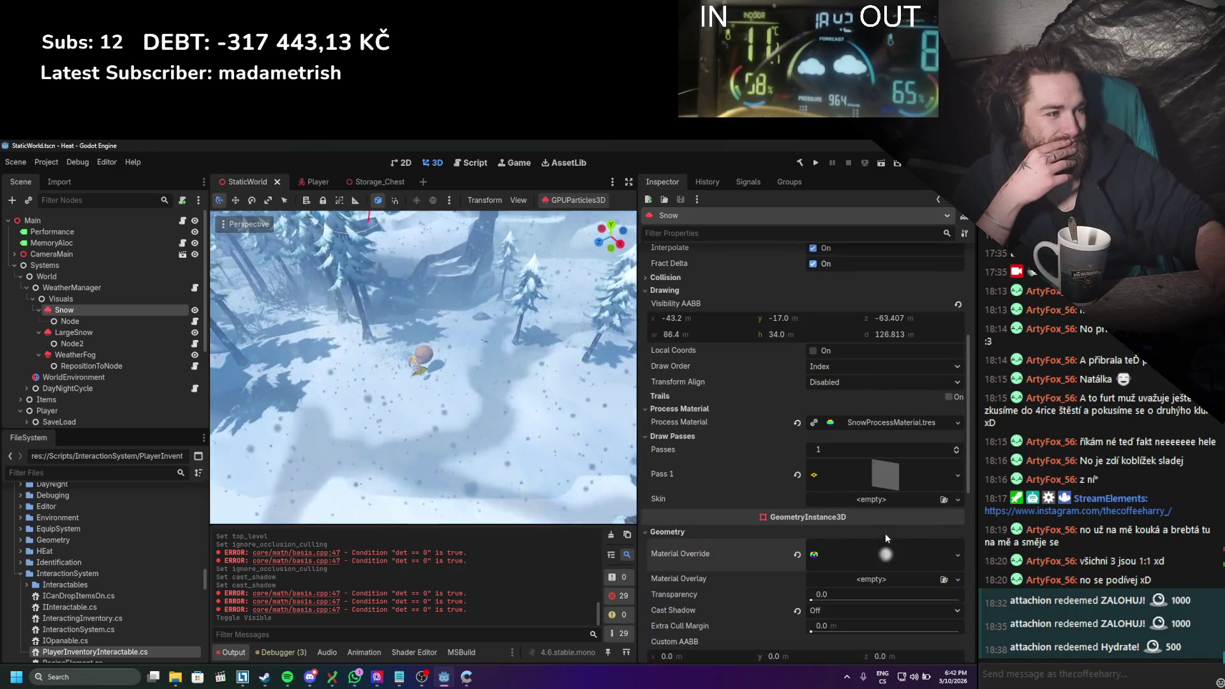
{"action": "scroll", "coordinate": [745, 445], "scroll_direction": "up", "scroll_amount": 5}
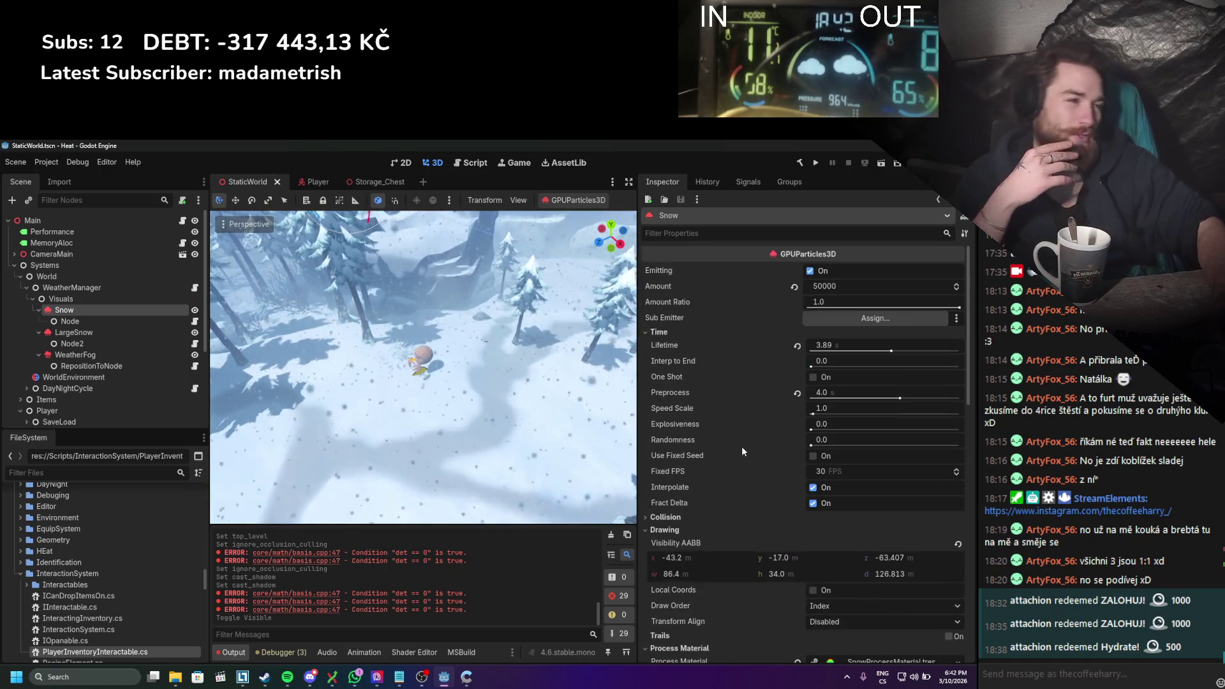